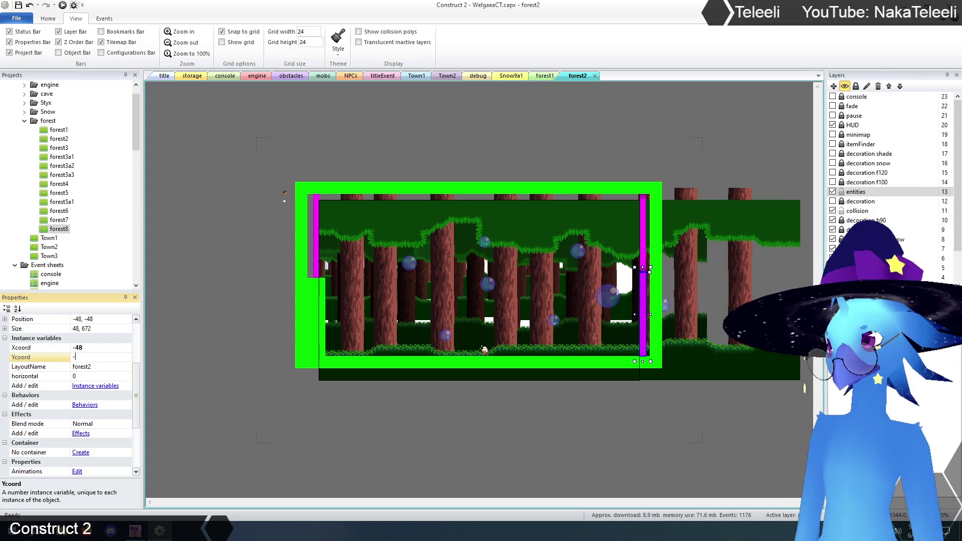
Step: Check the instance variables of forest2's right-edge screenTransition and screenTransitionStatic sprites, then open forest1
click(285, 466)
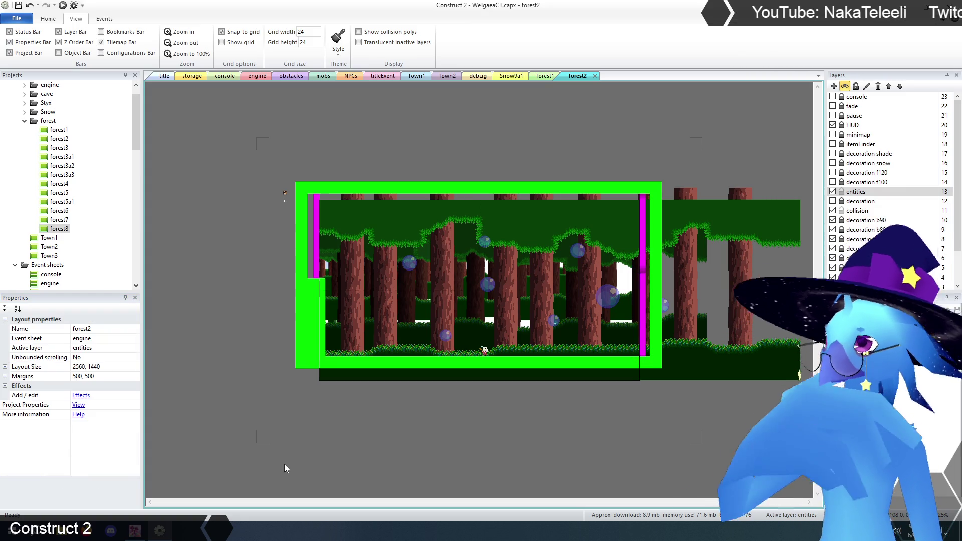
click(644, 320)
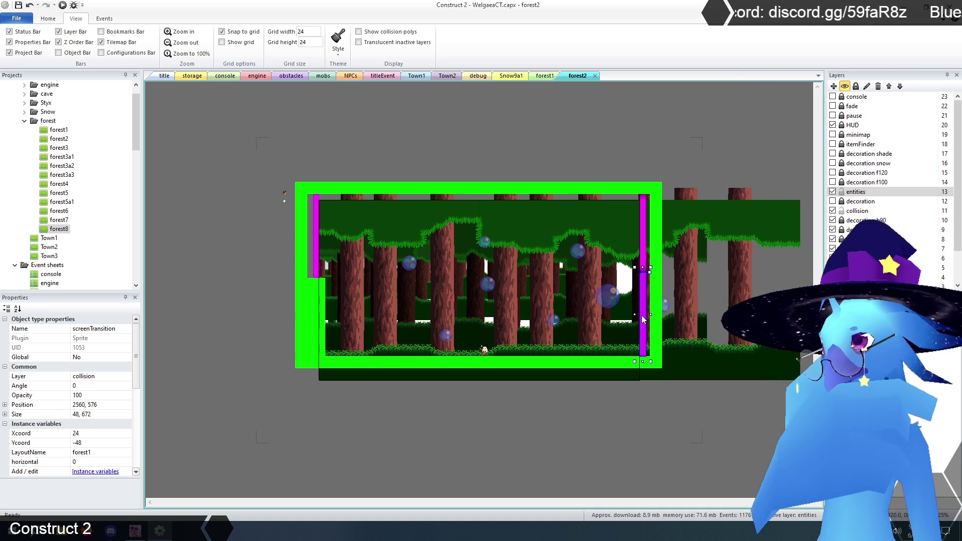
click(644, 258)
click(644, 298)
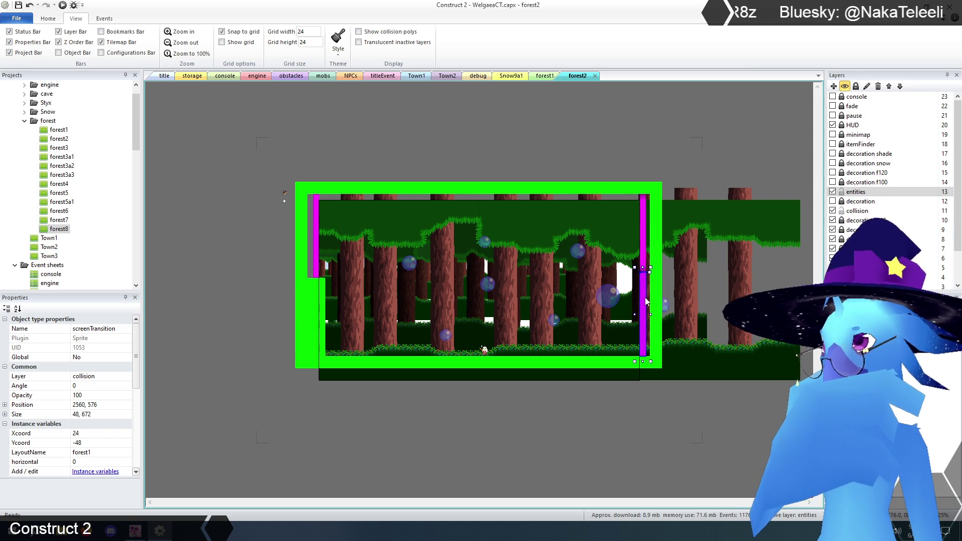
click(545, 76)
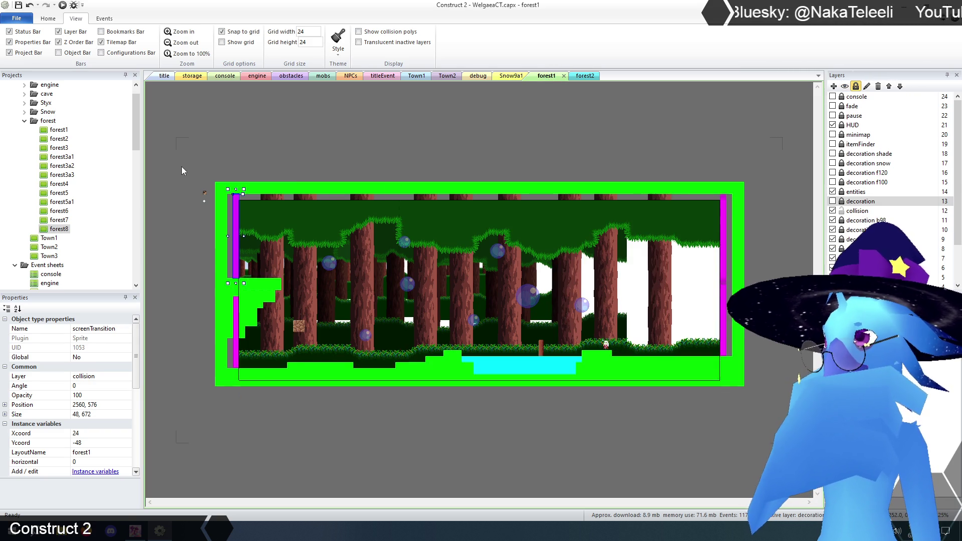
Step: Compare forest1's left-edge transition sprite with forest2's right-edge transition sprite
click(237, 210)
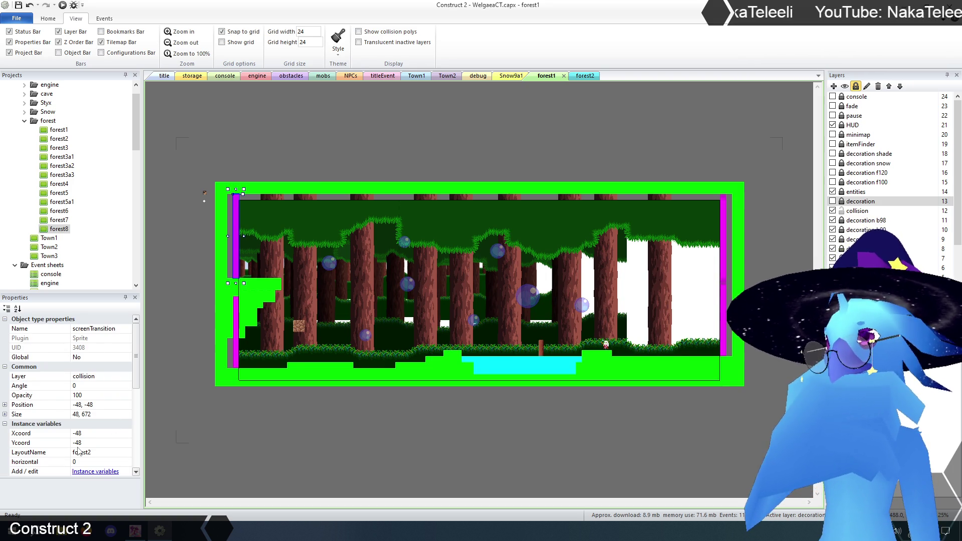
click(583, 75)
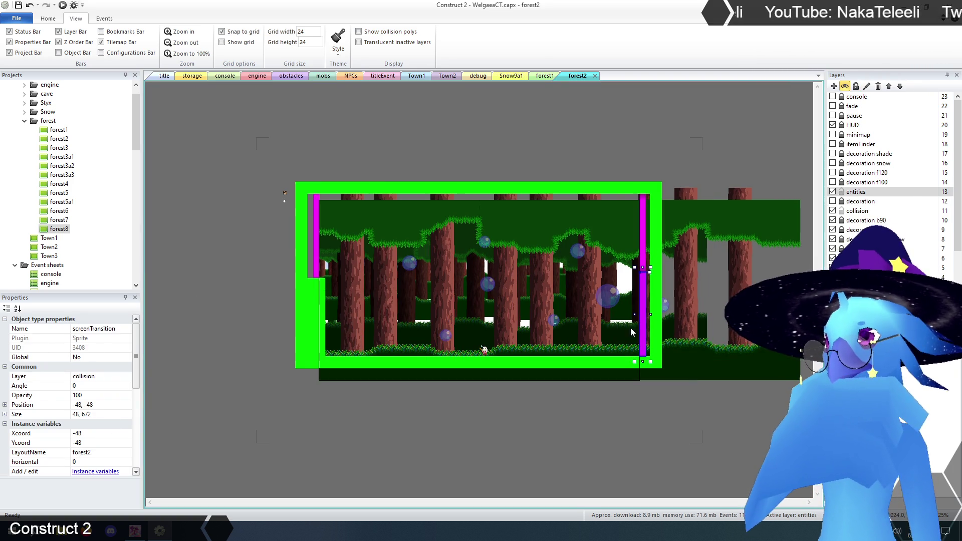
click(644, 346)
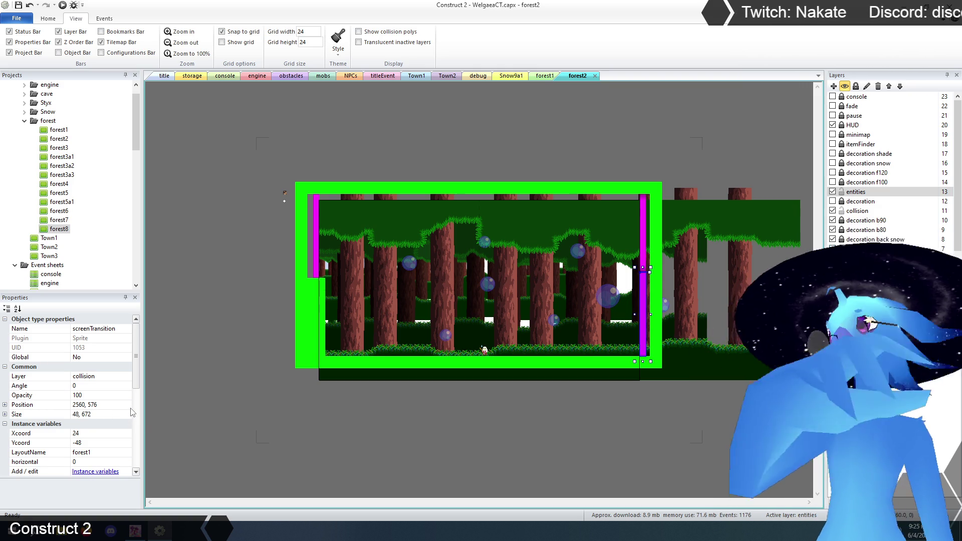
click(544, 75)
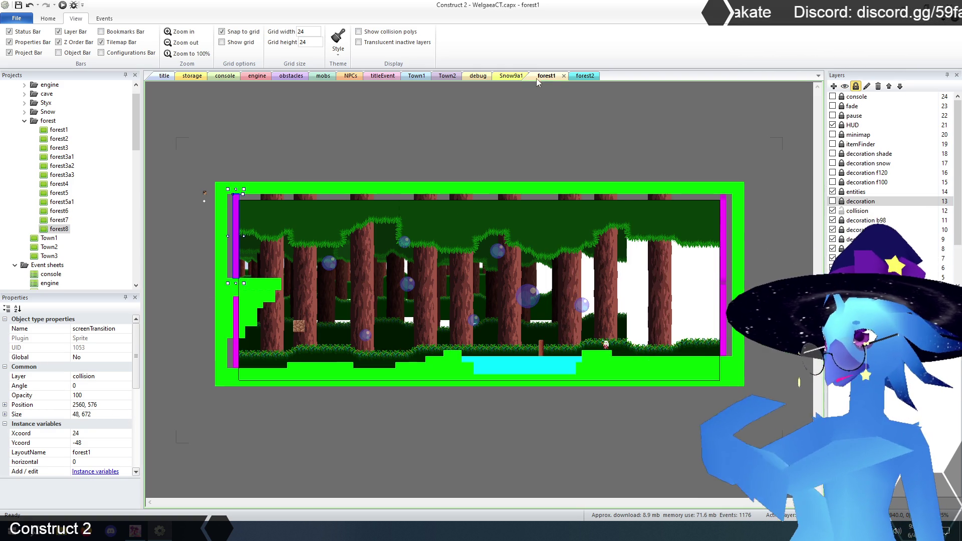
Step: Give forest1's left-edge screenTransition sprite Xcoord 2560 and Ycoord 576, then return to forest2
click(237, 212)
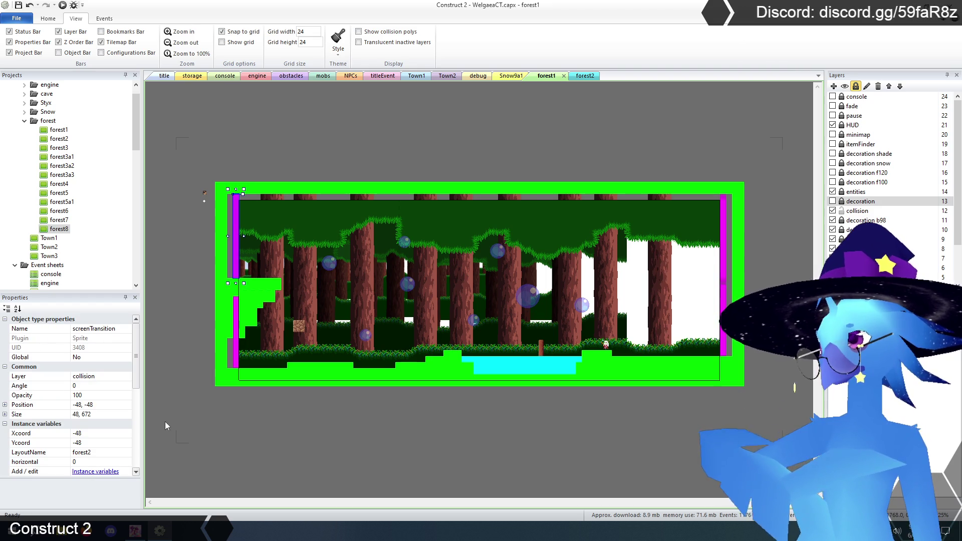
click(90, 434)
text(2560)
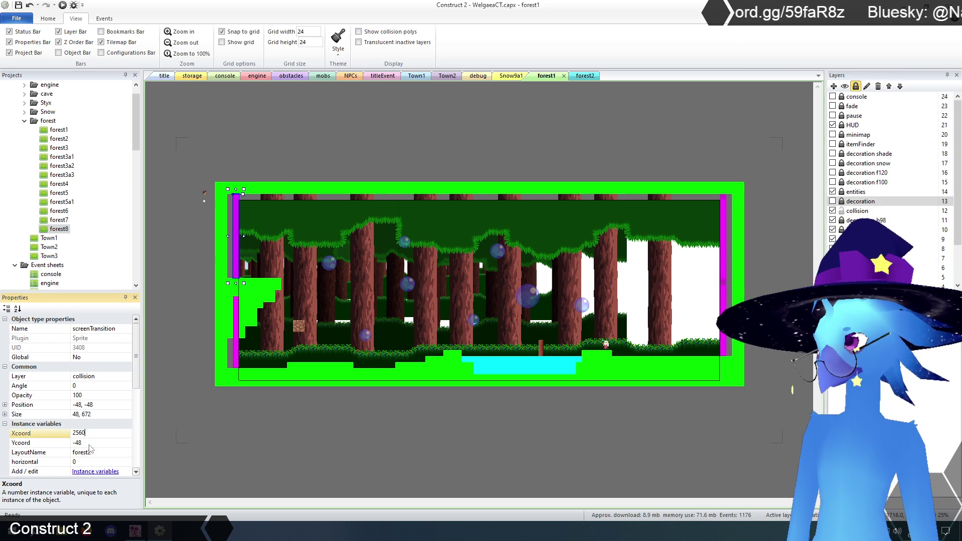
click(93, 443)
text(576)
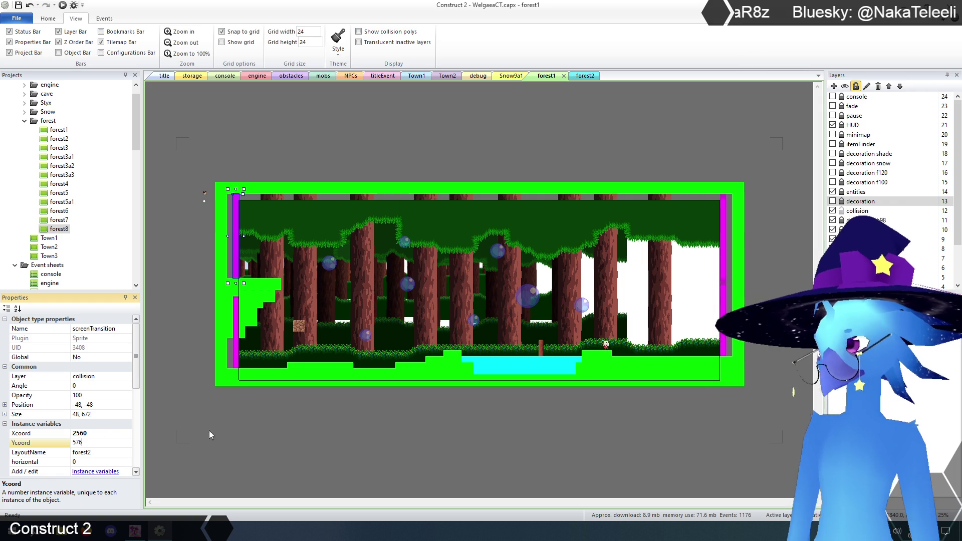
click(251, 440)
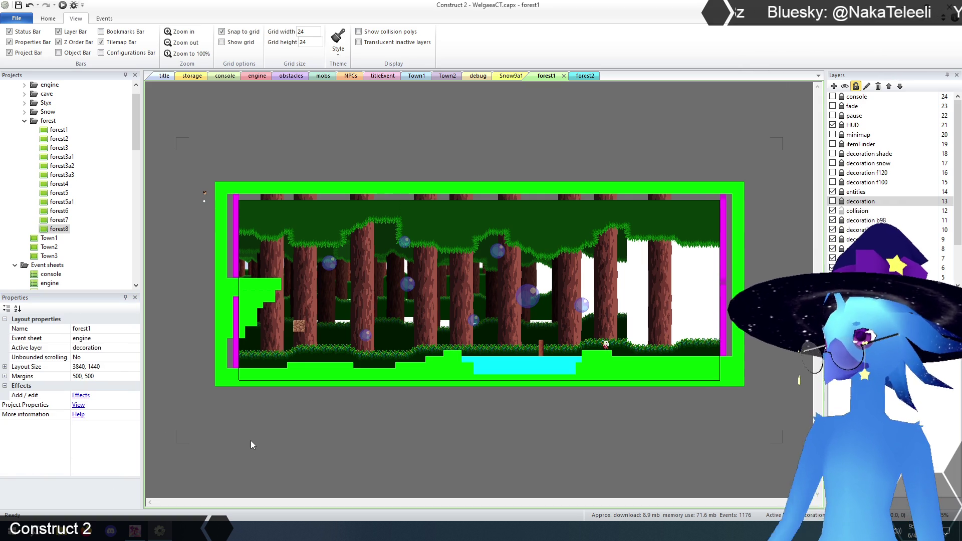
click(236, 227)
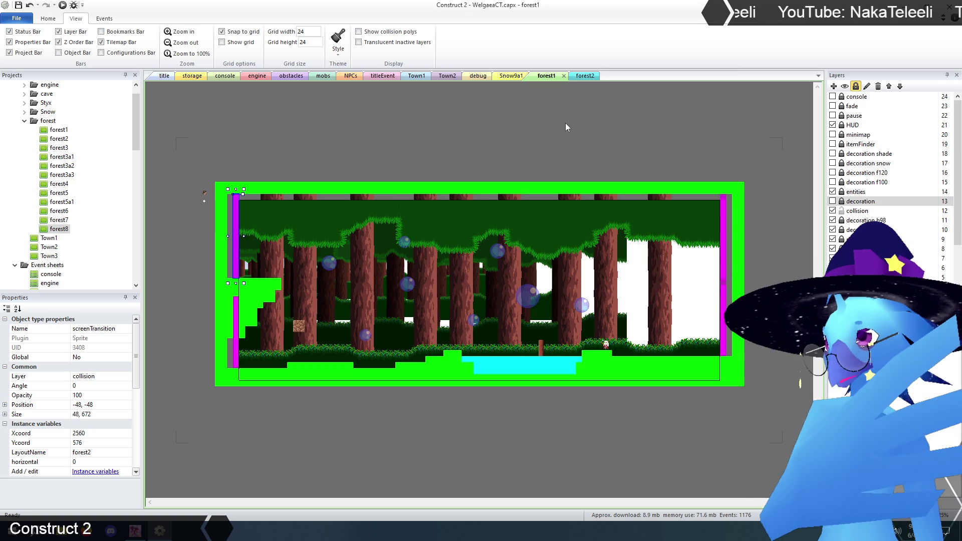
click(586, 76)
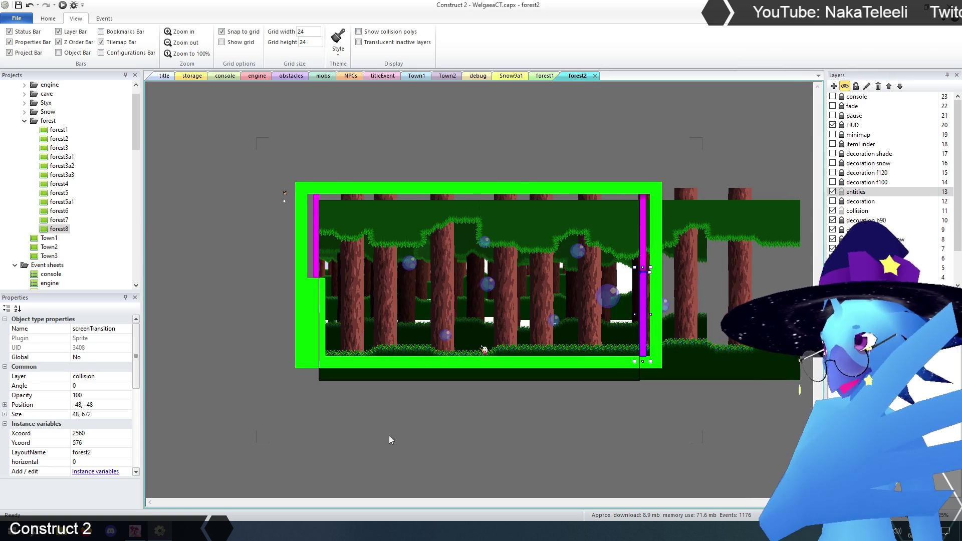
Step: Change Xcoord from 24 to -48 on forest2's right-edge screenTransition and screenTransitionStatic sprites
click(644, 329)
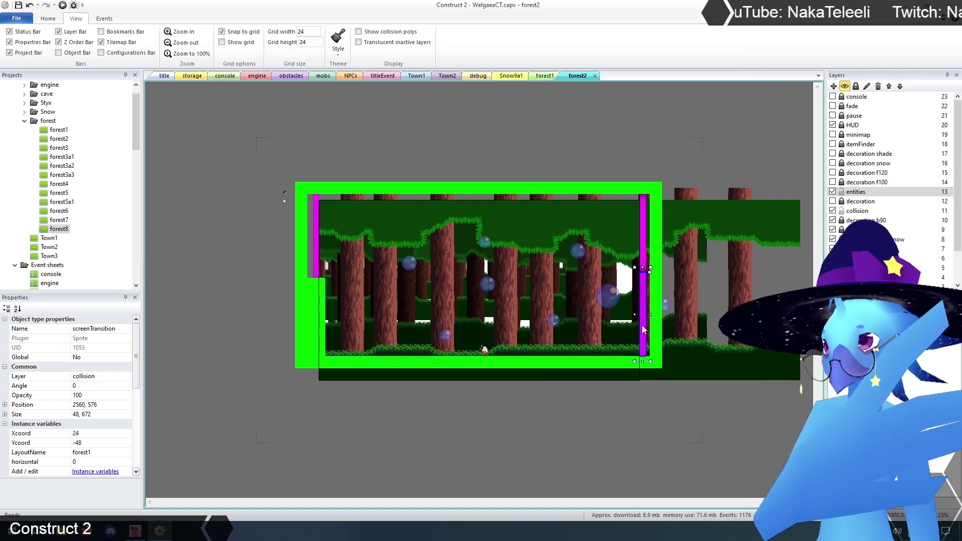
click(91, 434)
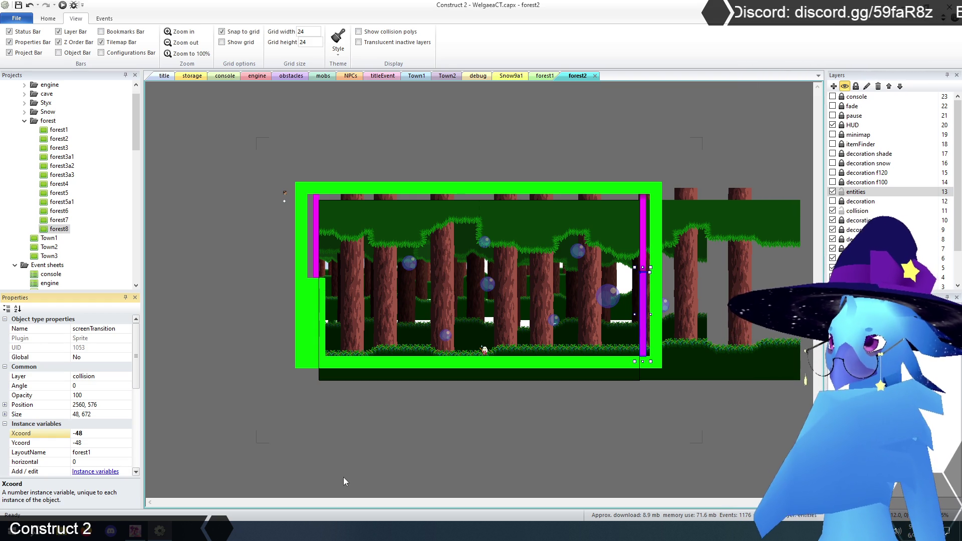
click(344, 477)
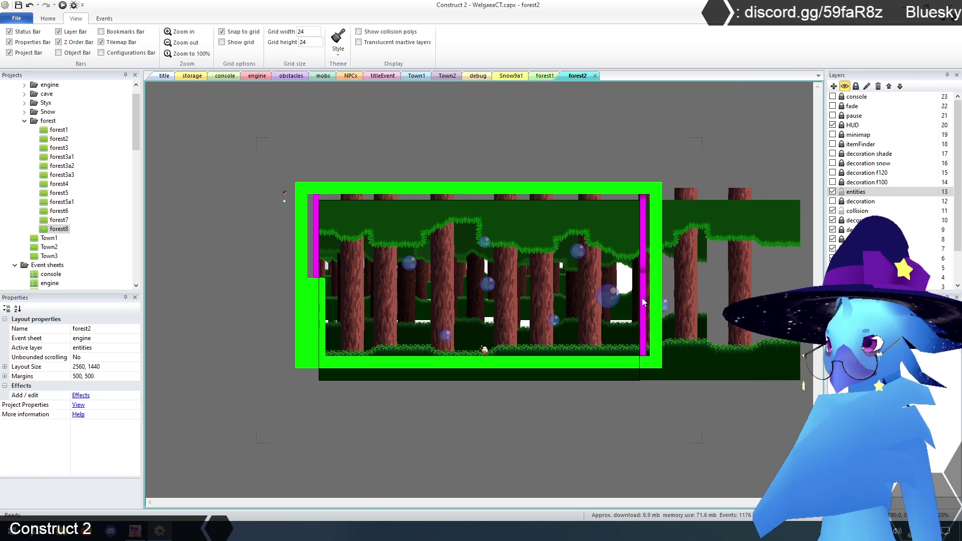
click(645, 252)
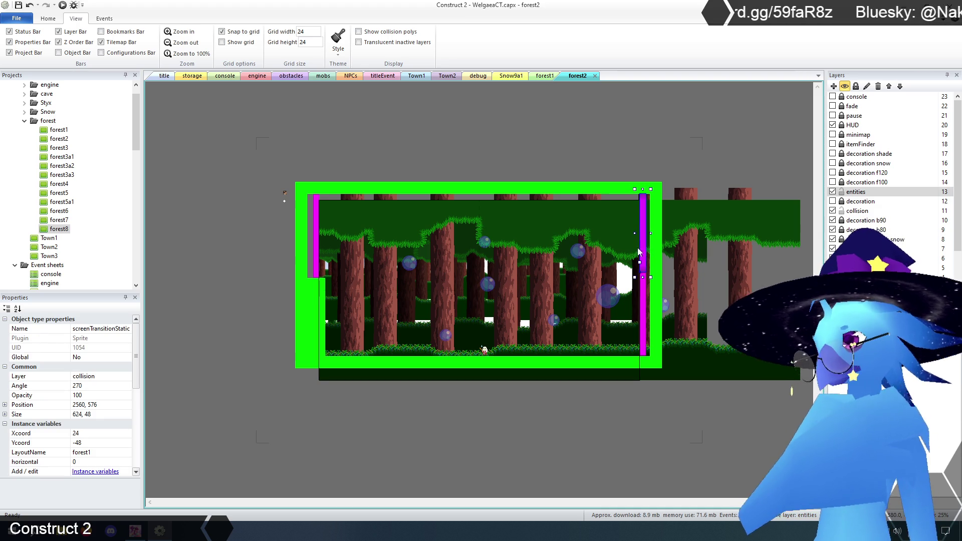
click(92, 433)
text(-48)
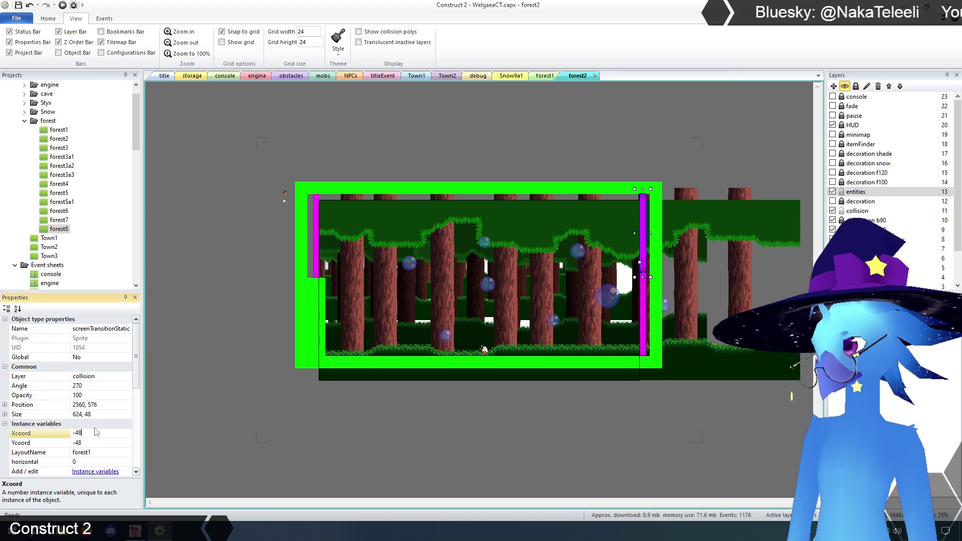
click(210, 450)
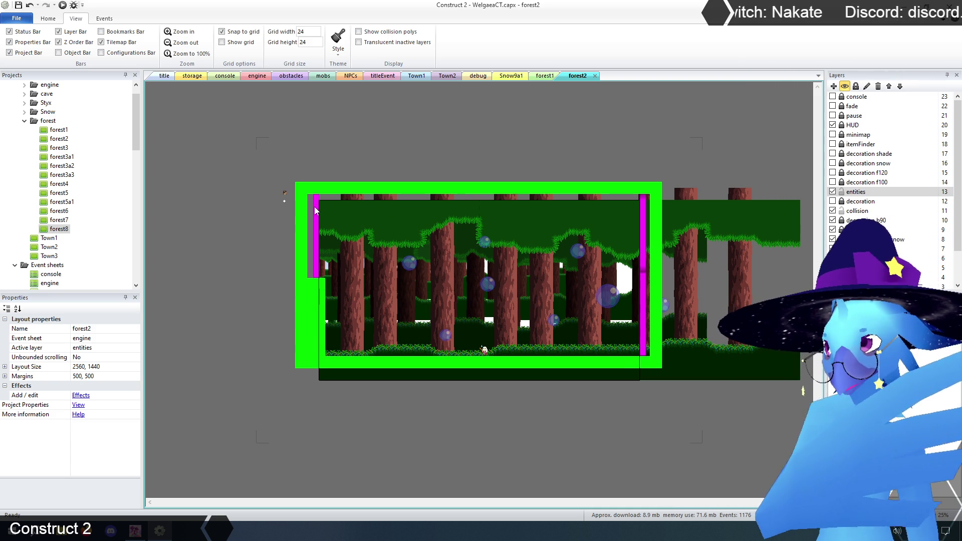
click(551, 76)
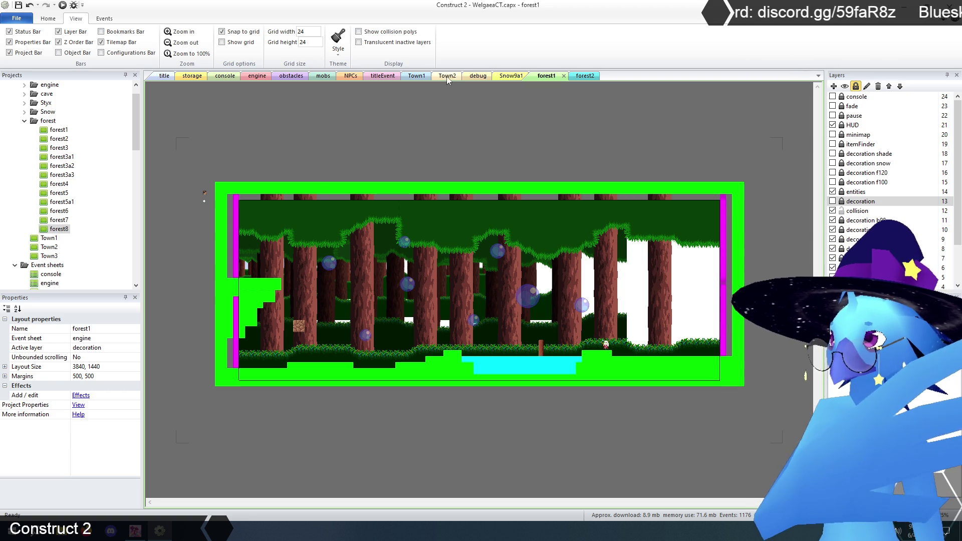
Step: Preview the game from the title layout, start it and check the pause-menu map
click(165, 77)
click(63, 5)
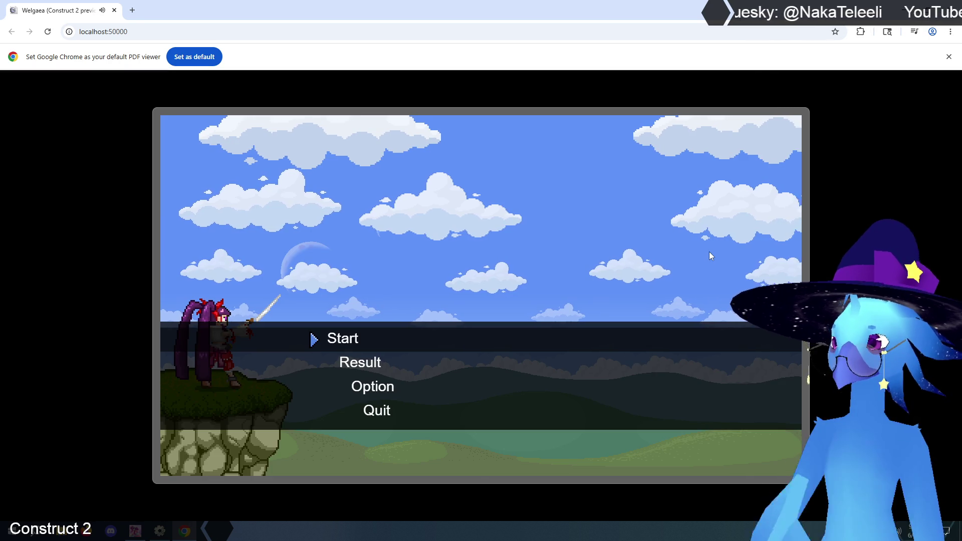
key(z)
key(z)
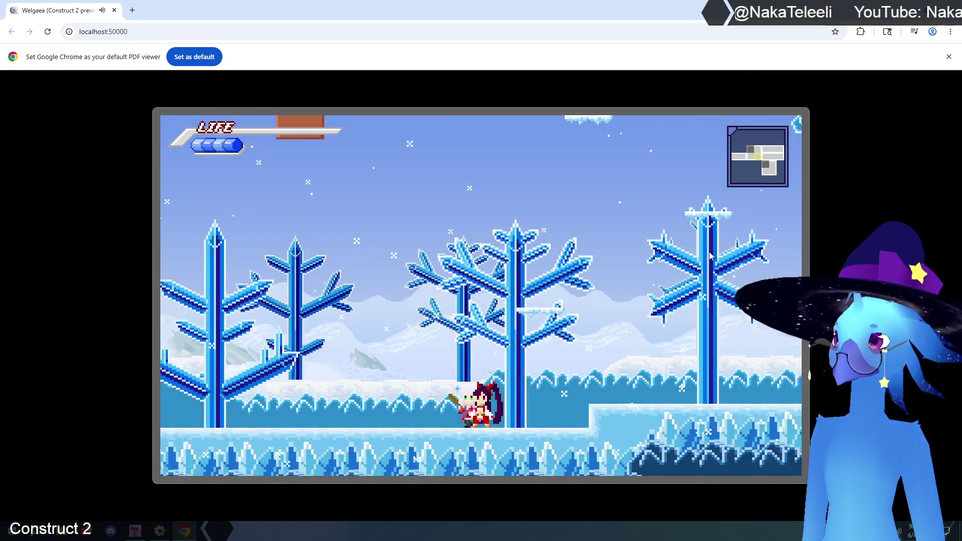
key(Right)
key(z)
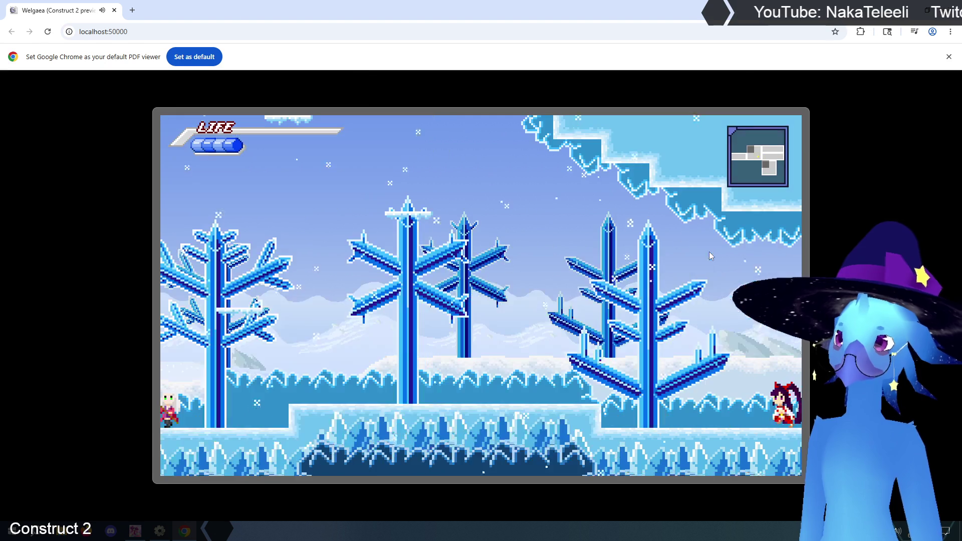
key(Left)
key(Escape)
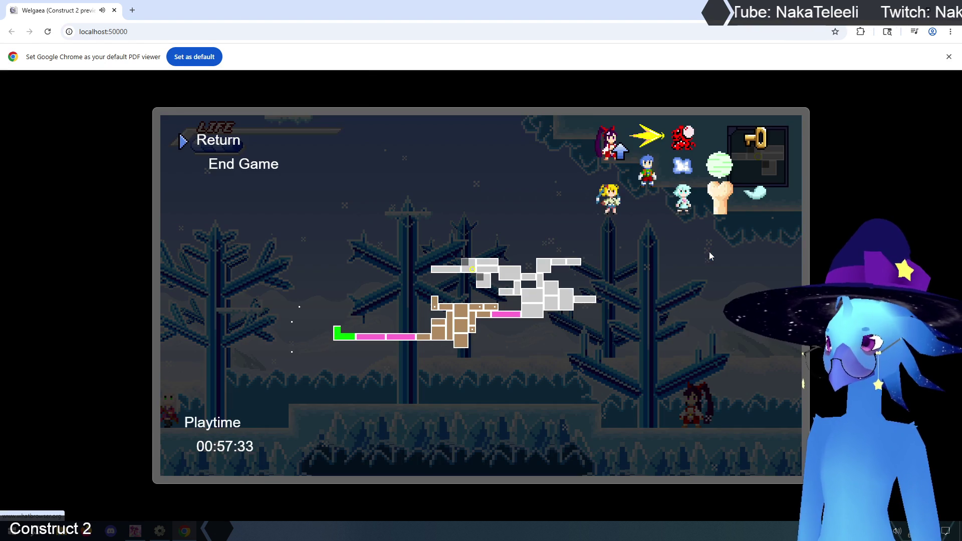
key(Escape)
Step: Run and jump right across the ice level into the crystal and dark cave rooms
key(Right)
key(Right)
key(z)
key(Right)
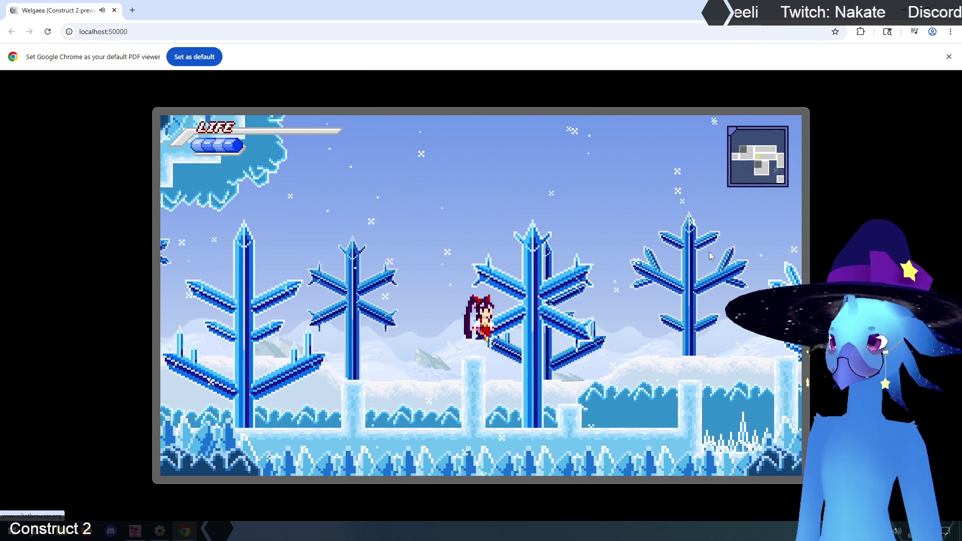
key(z)
key(Right)
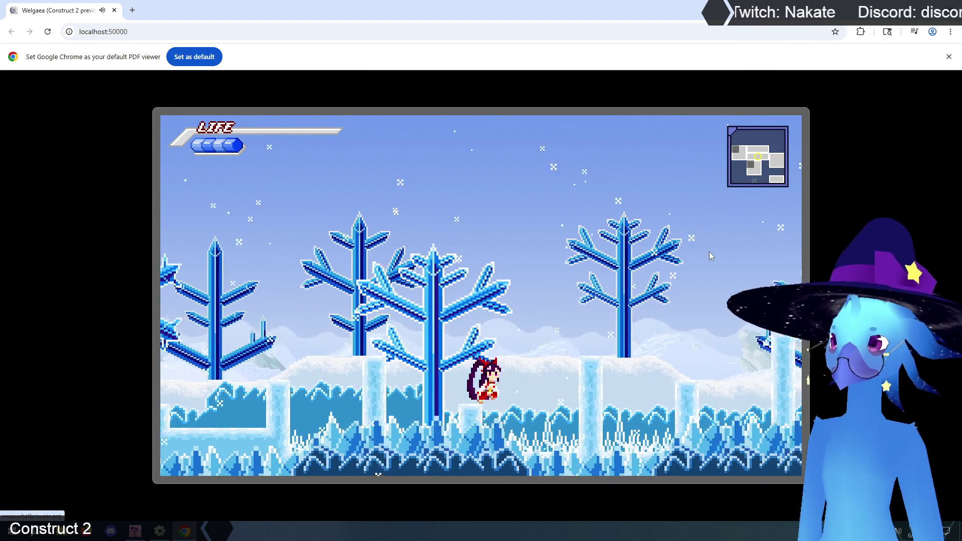
key(z)
key(z)
key(Right)
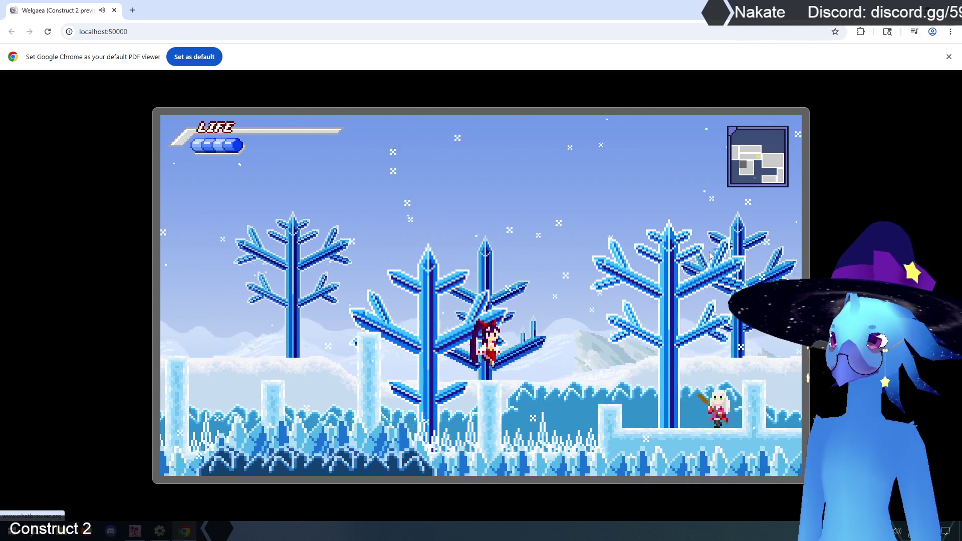
key(z)
key(Right)
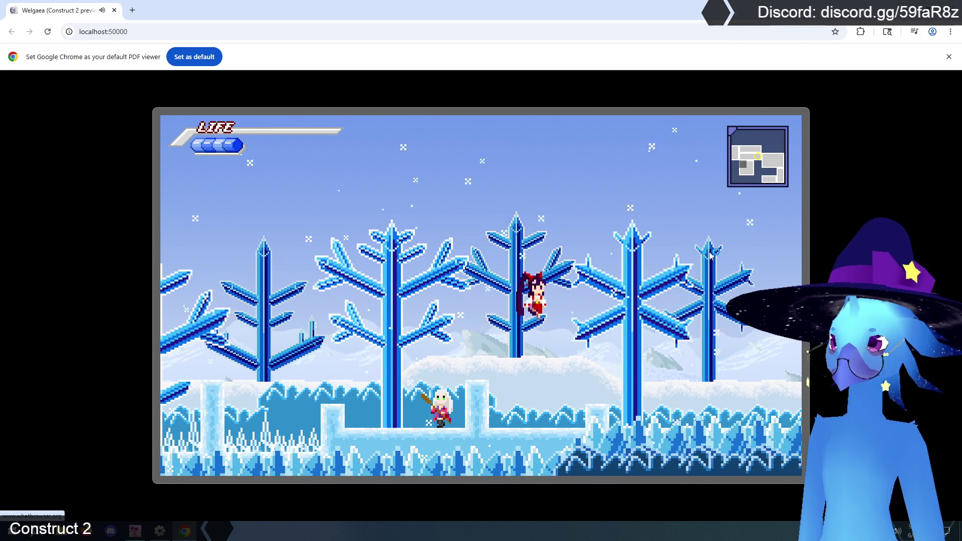
key(z)
key(Right)
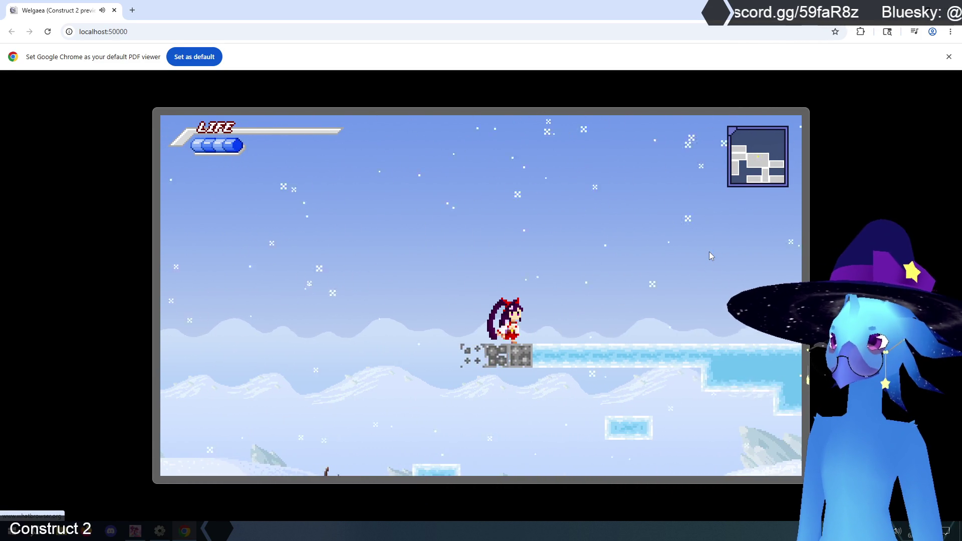
key(z)
key(Right)
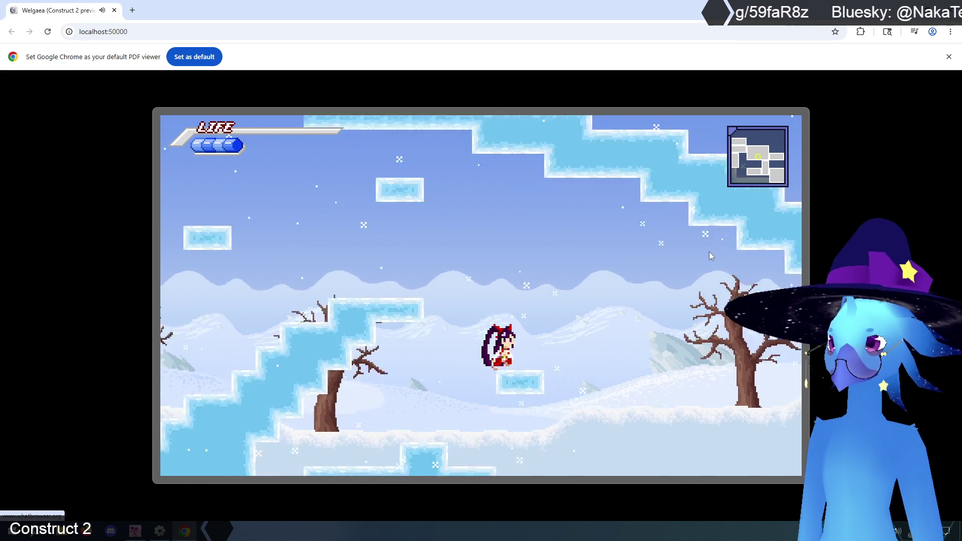
key(Right)
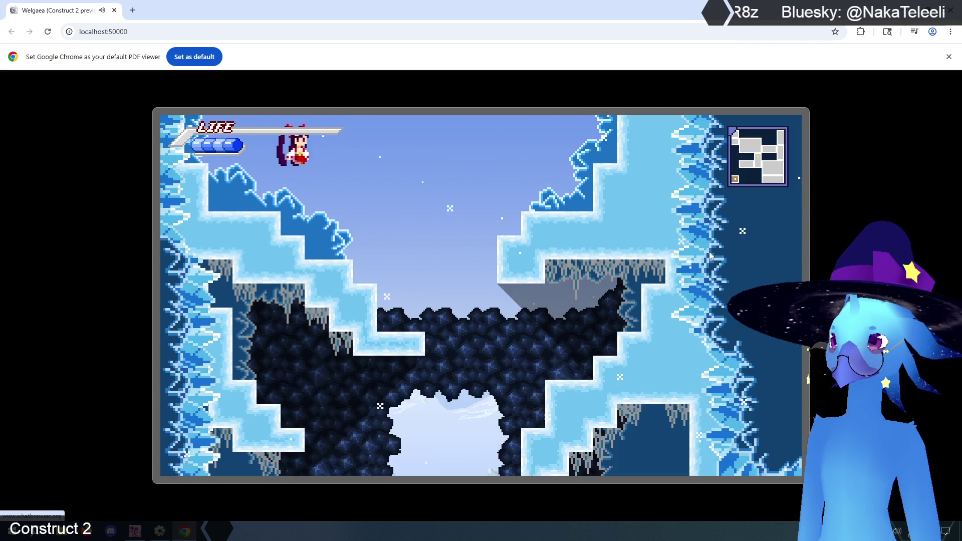
key(Left)
key(Right)
key(Right)
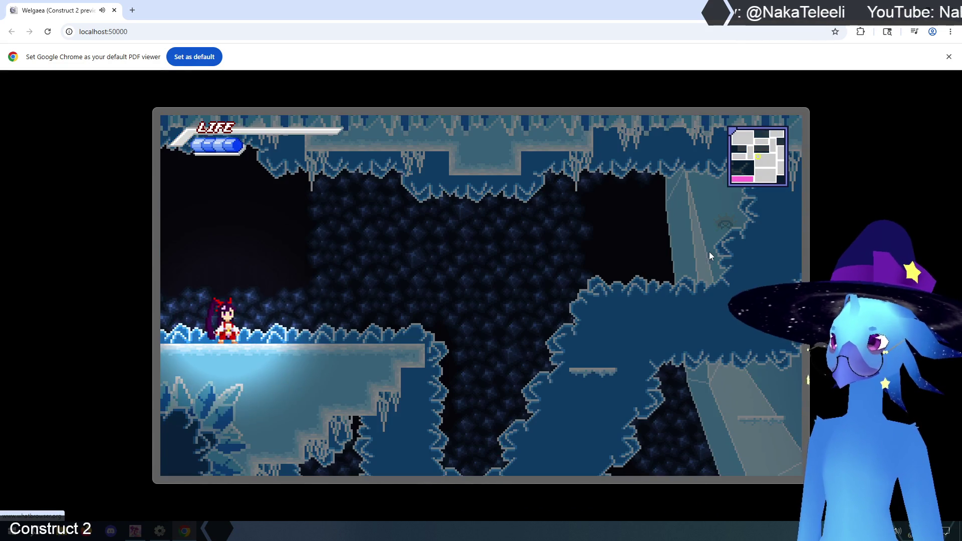
key(Right)
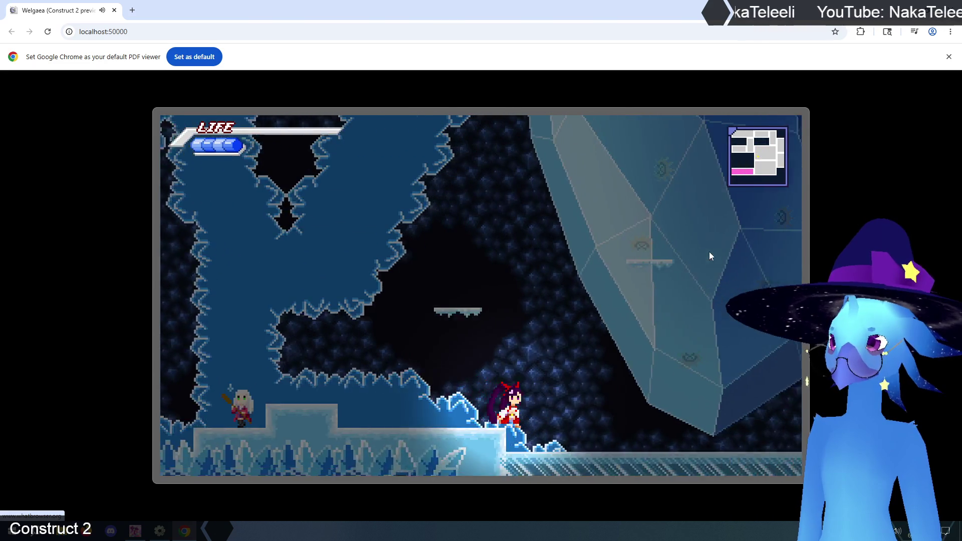
key(Right)
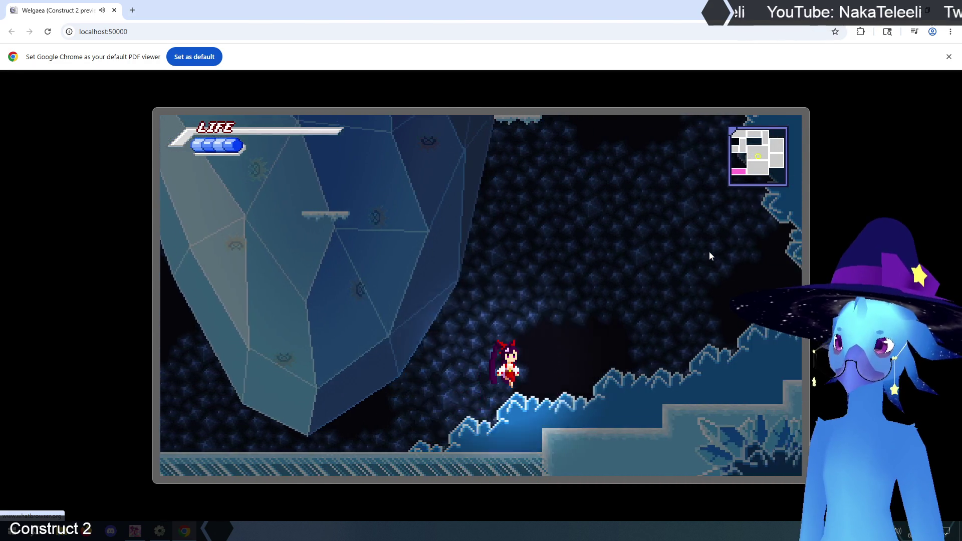
key(Right)
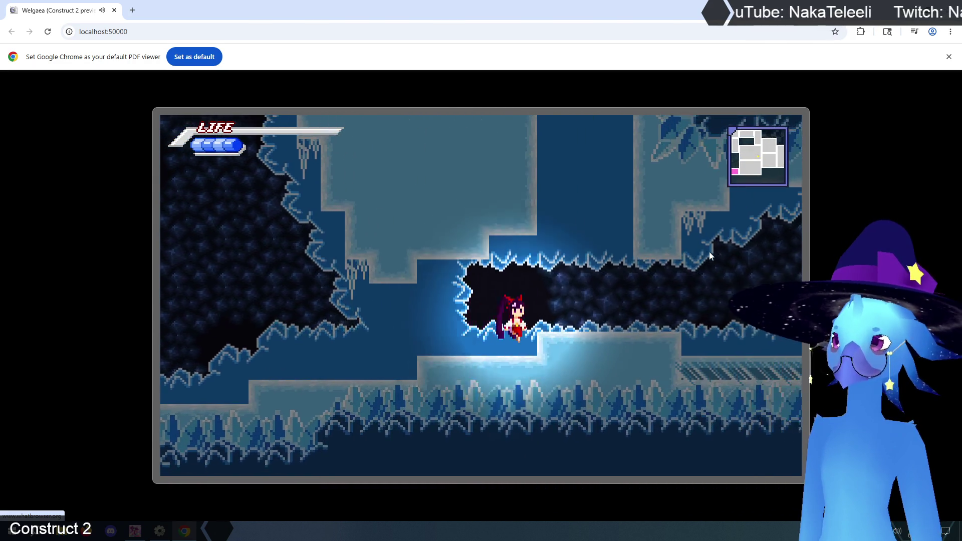
key(Right)
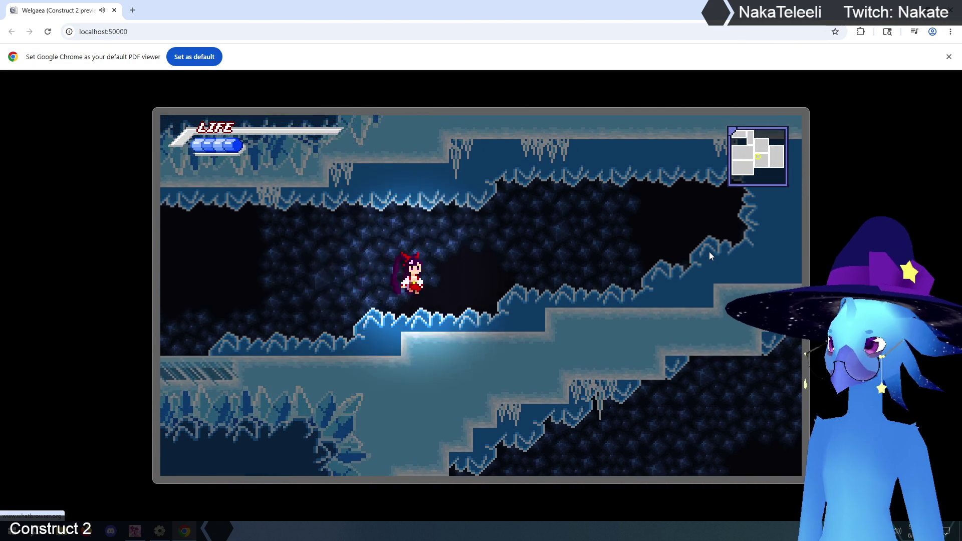
Step: Run left back through the snowy area and Agitha Village into Tallon Cave
key(Left)
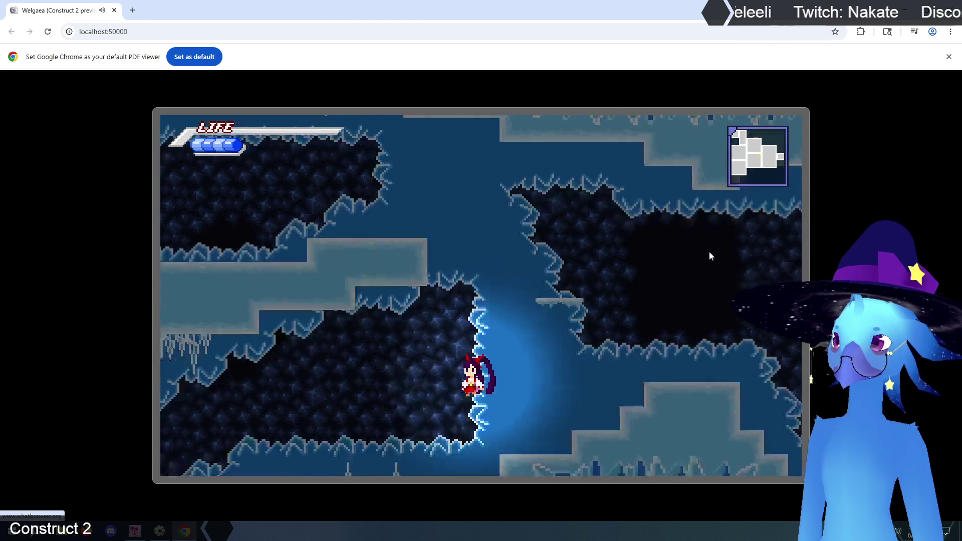
key(Left)
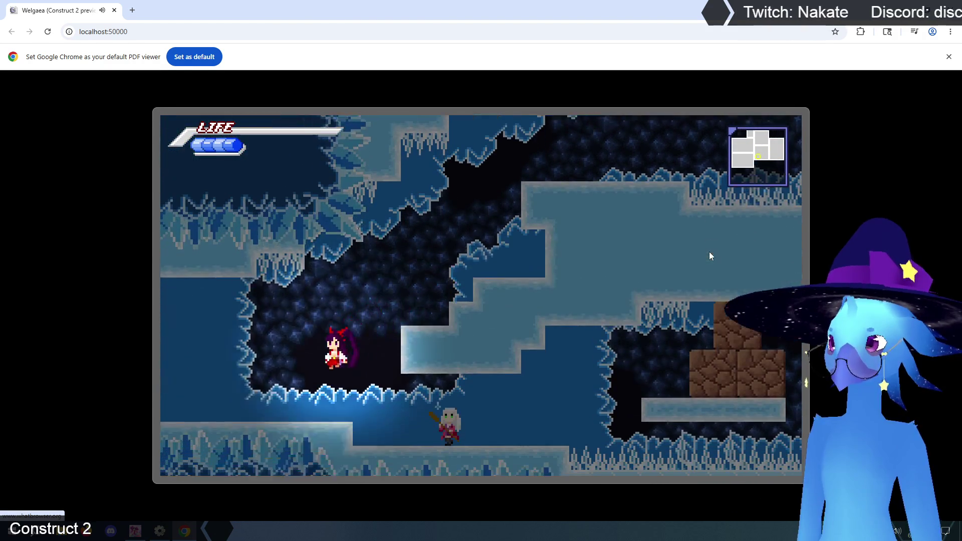
key(Left)
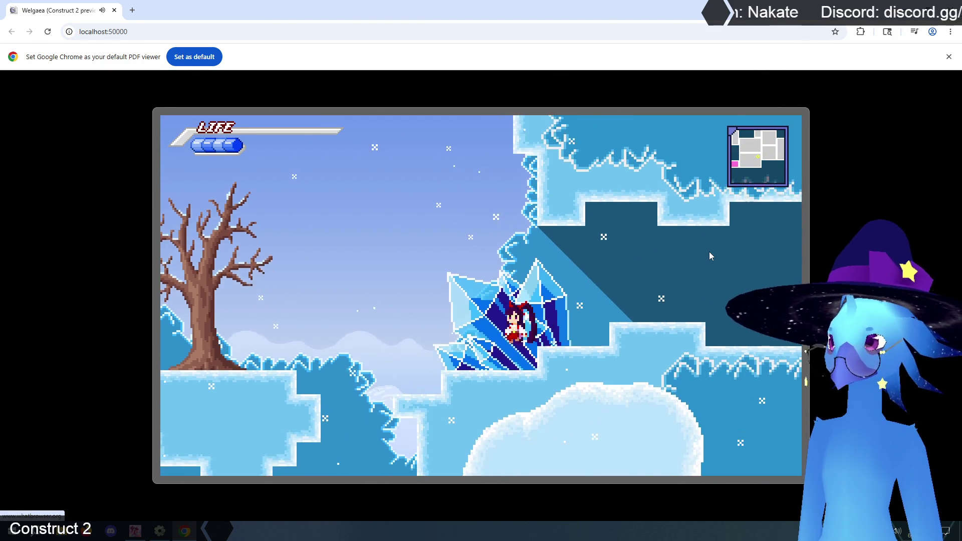
key(Left)
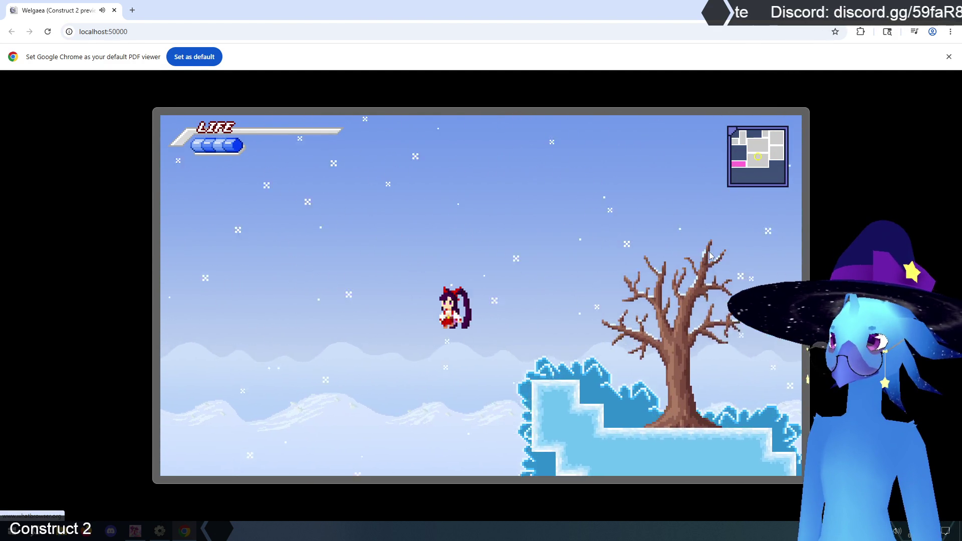
key(Left)
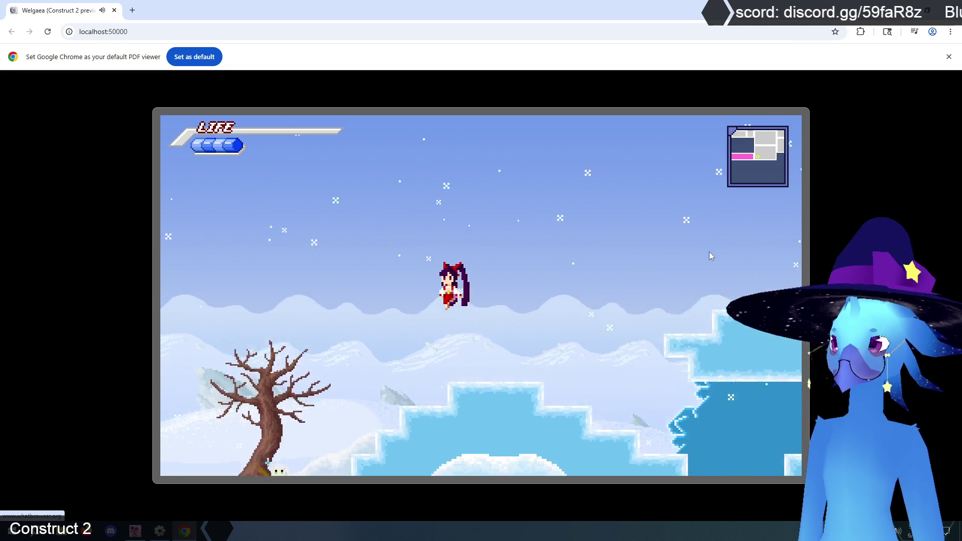
key(Left)
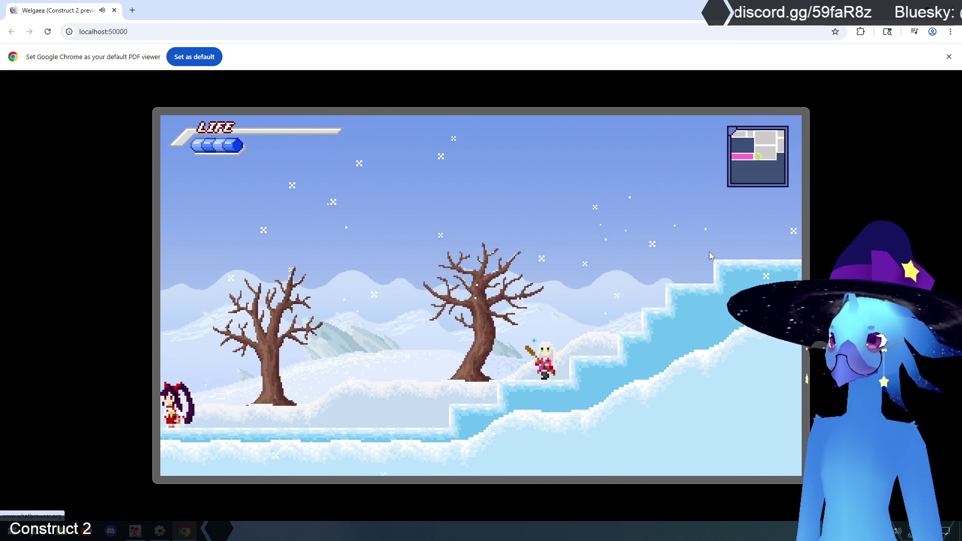
key(Left)
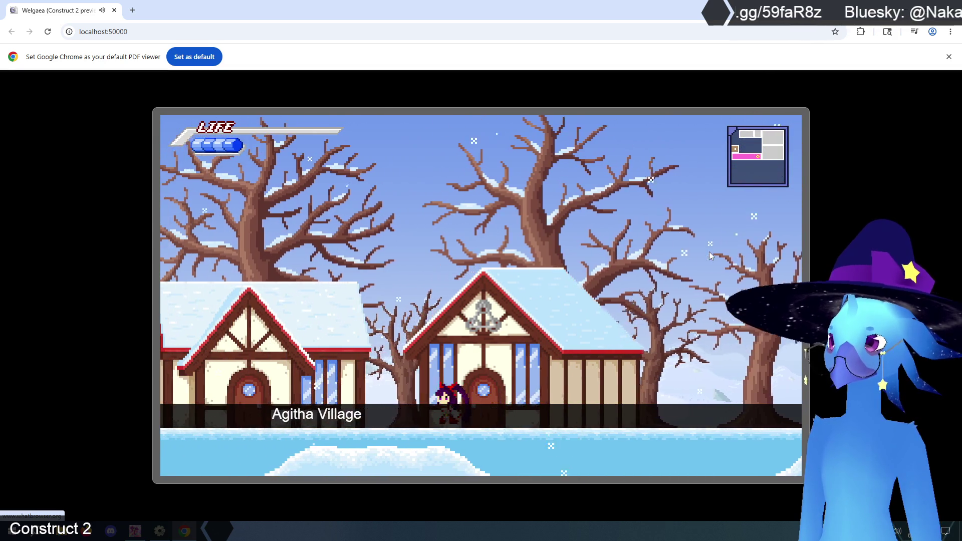
key(Left)
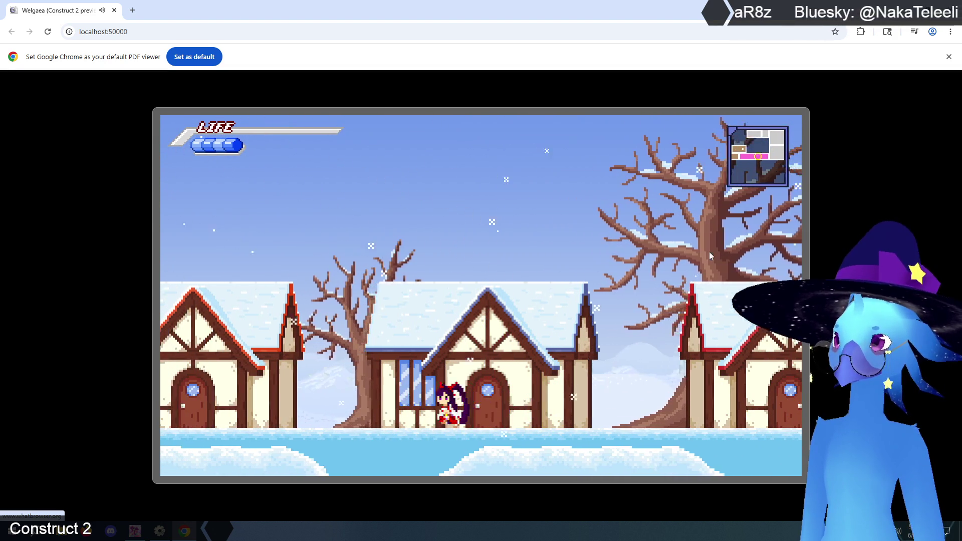
key(Up)
key(Left)
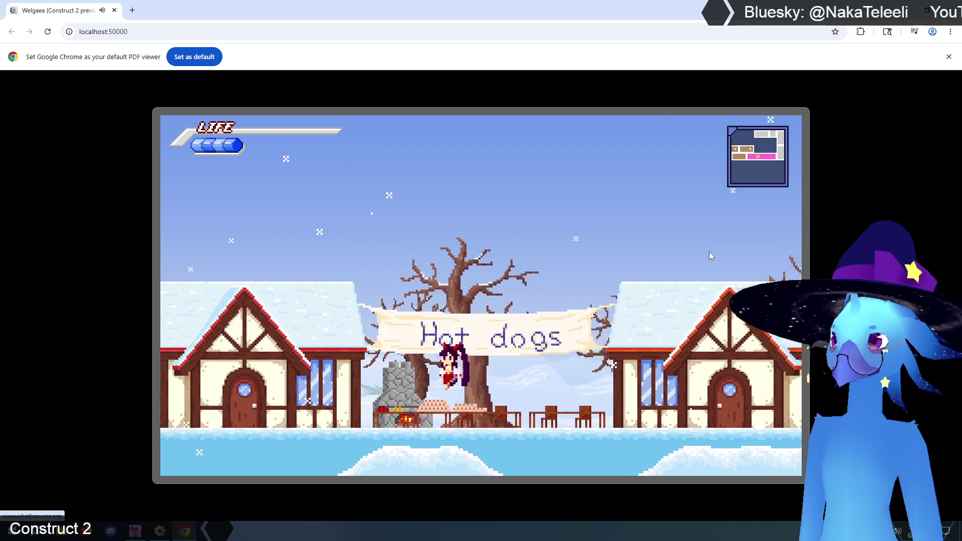
key(Left)
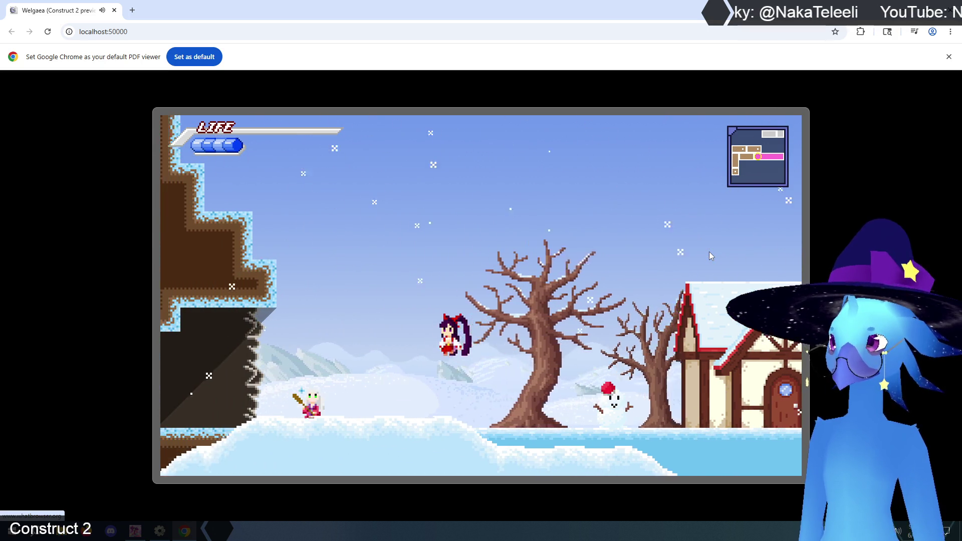
key(Left)
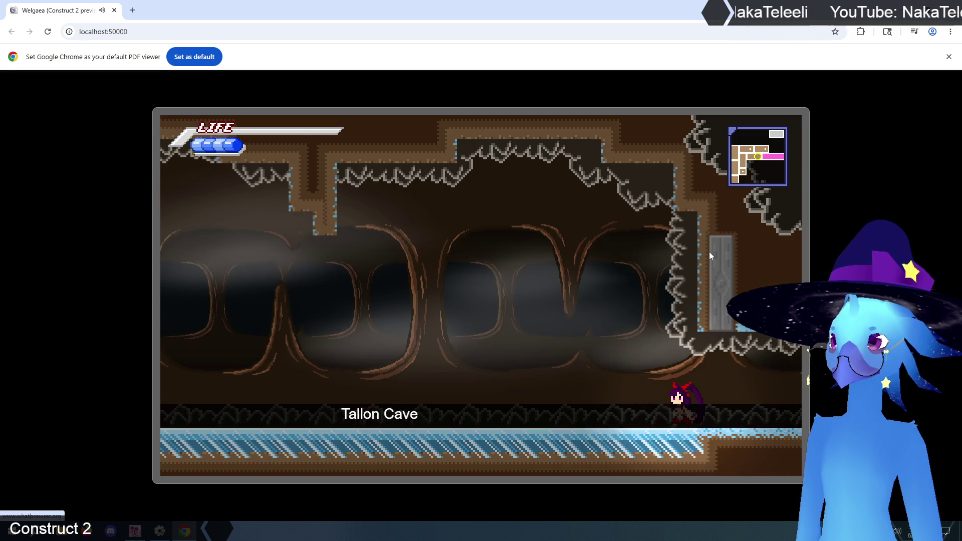
key(Left)
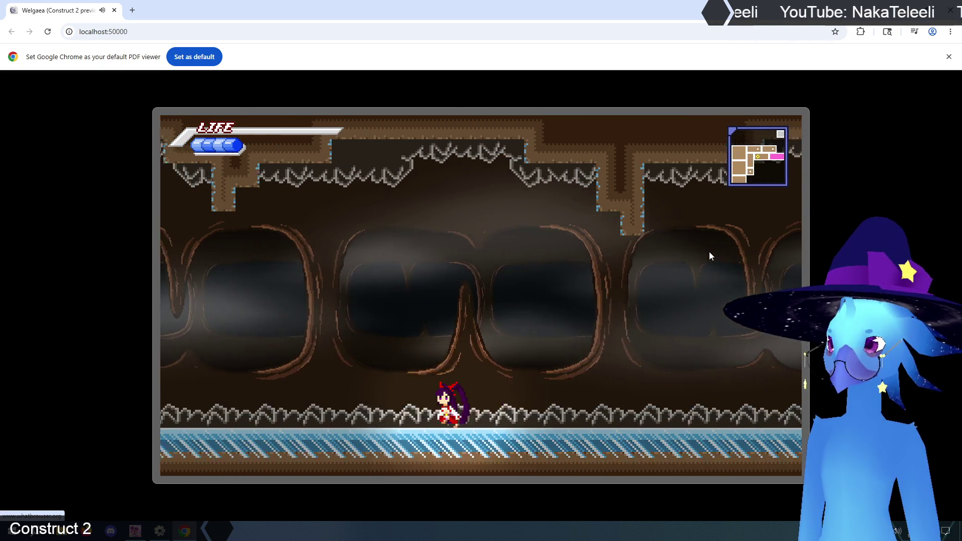
key(Left)
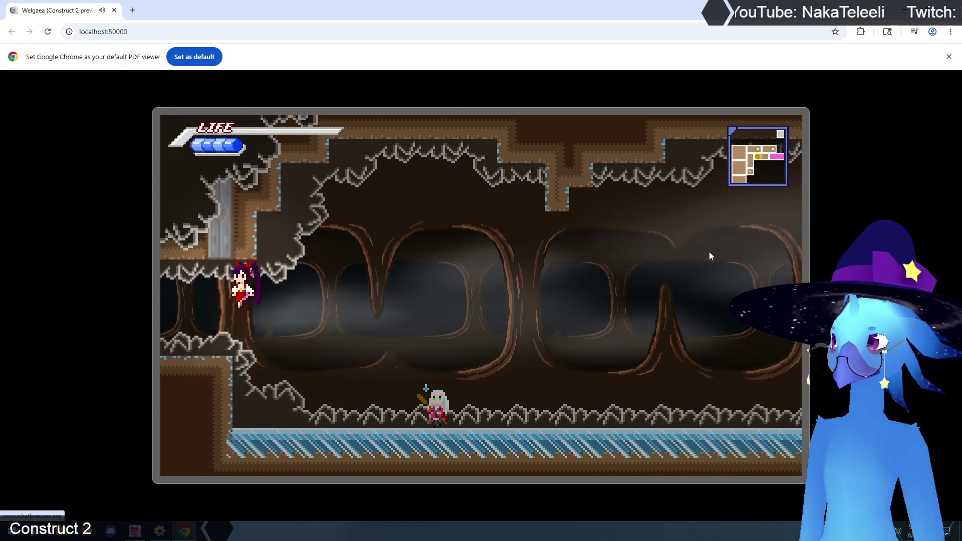
Step: Trigger the red switch to open the door, then continue left through the caves to Ruto Village
key(Right)
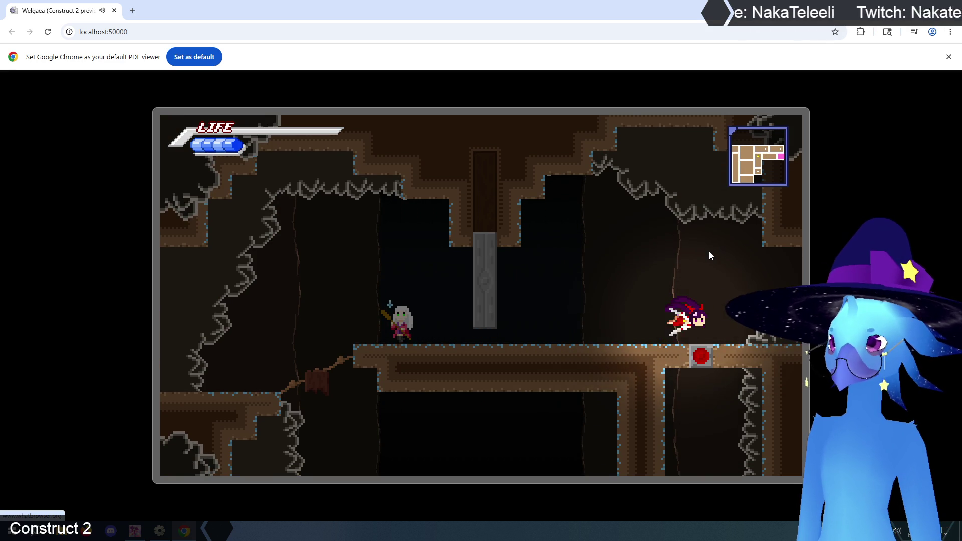
key(Left)
key(Left)
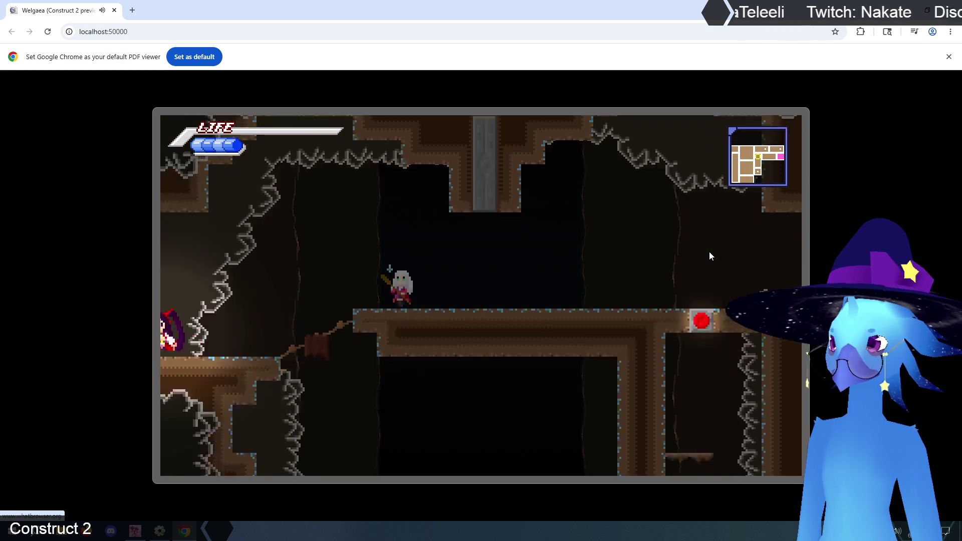
key(Right)
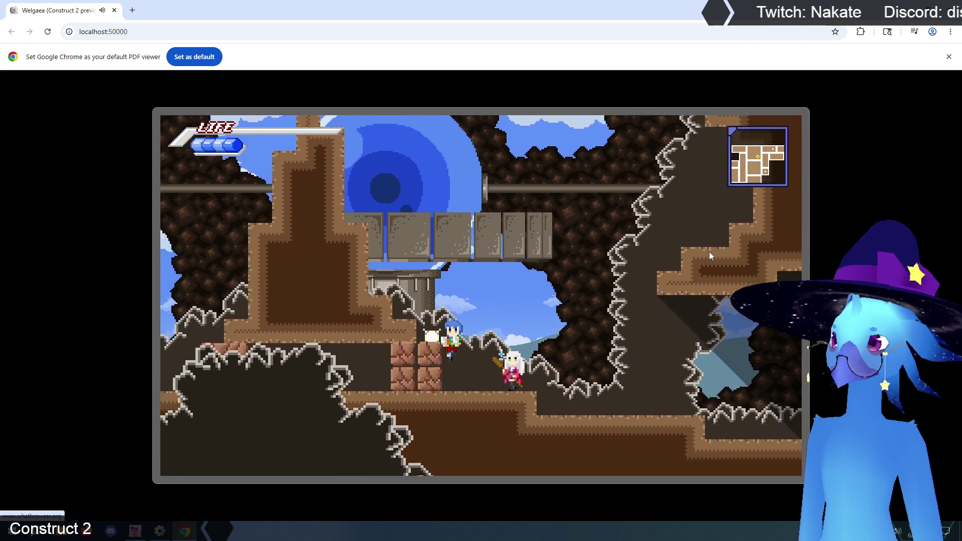
key(Left)
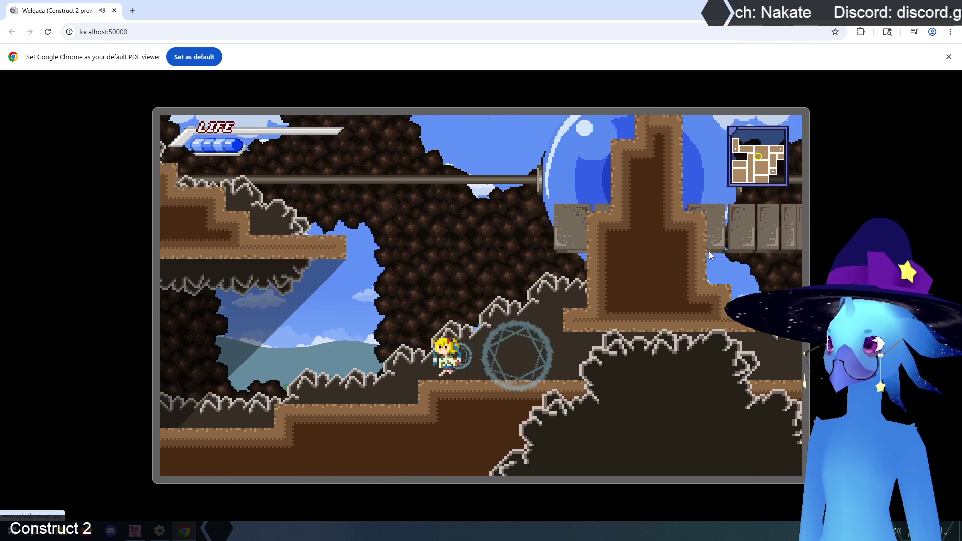
key(Left)
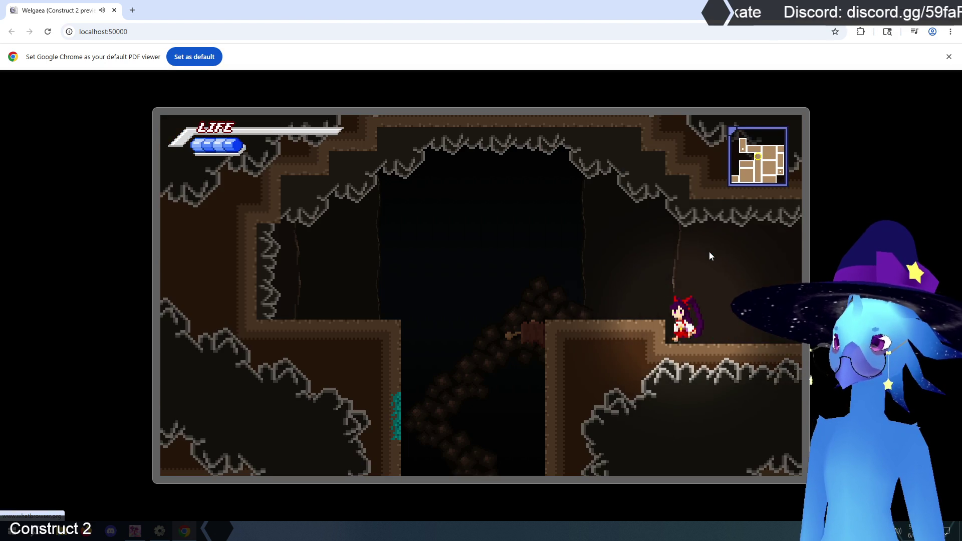
key(Left)
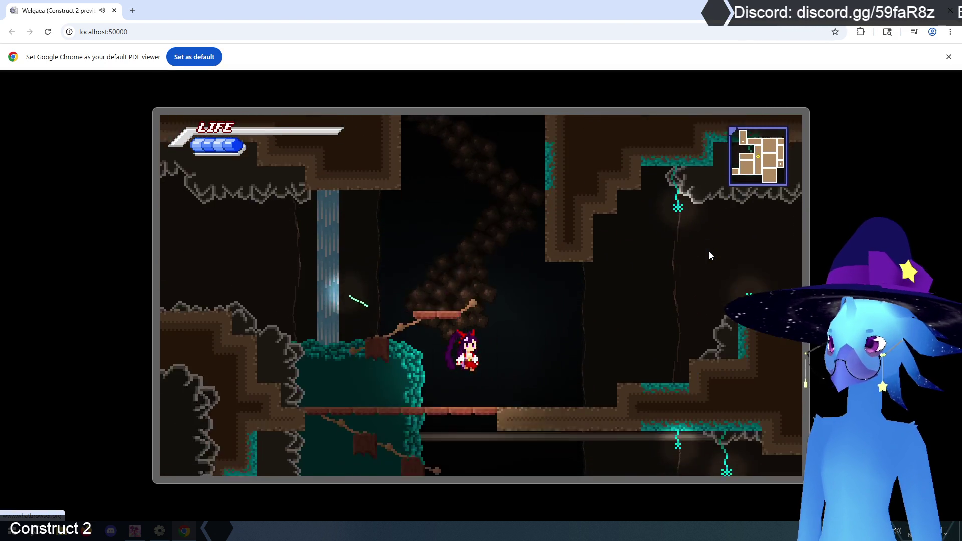
key(Left)
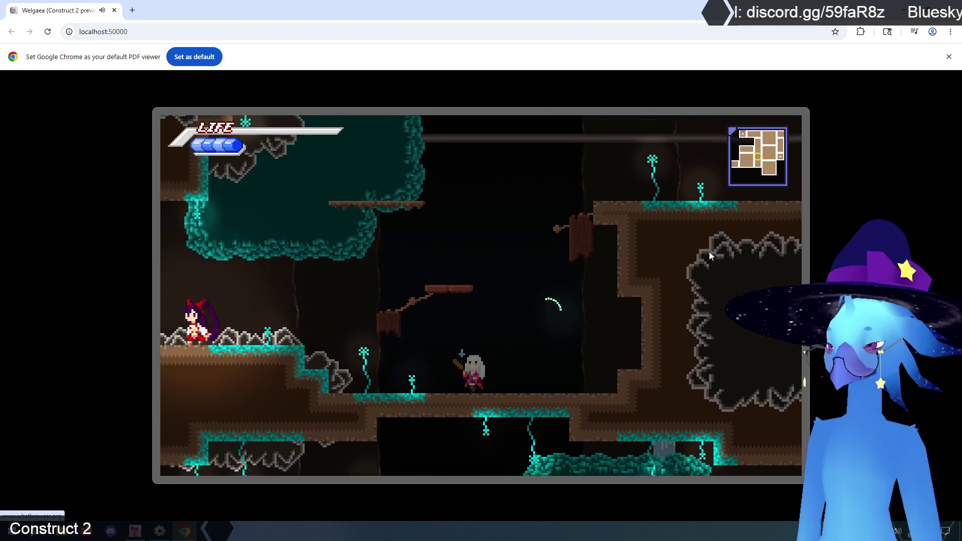
key(Left)
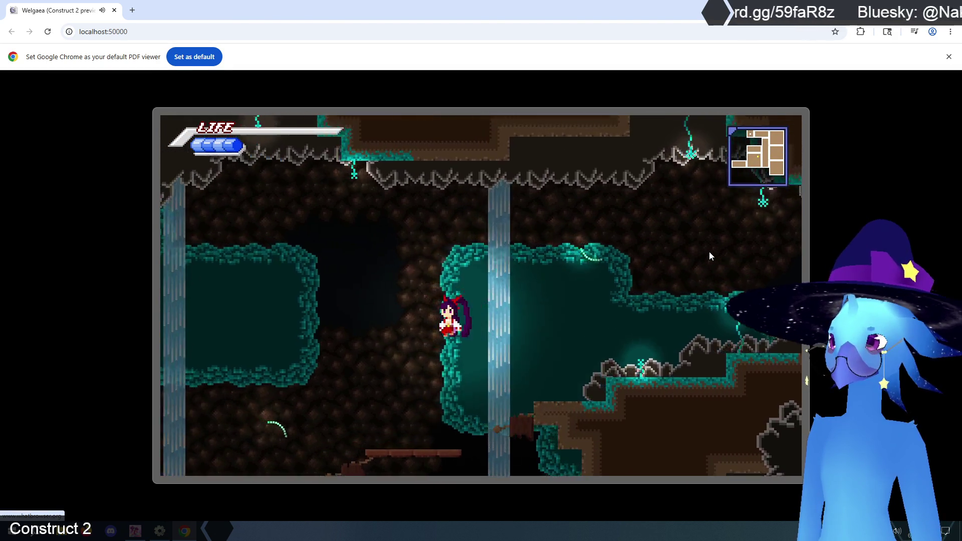
key(Left)
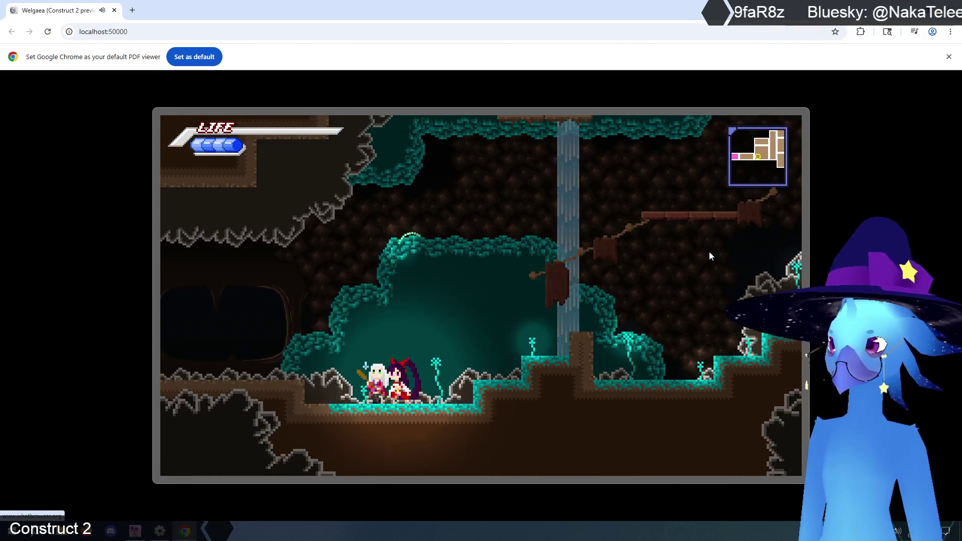
key(Left)
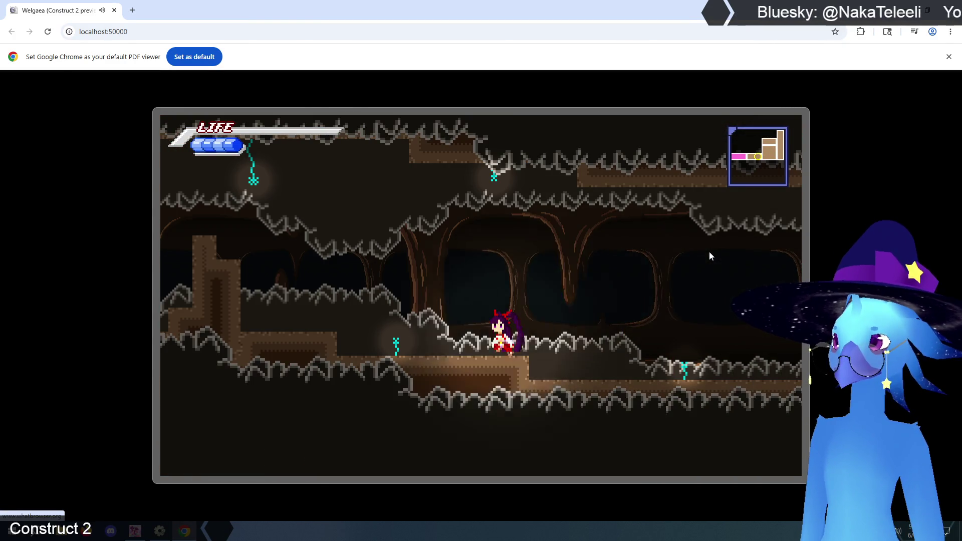
key(Up)
key(Left)
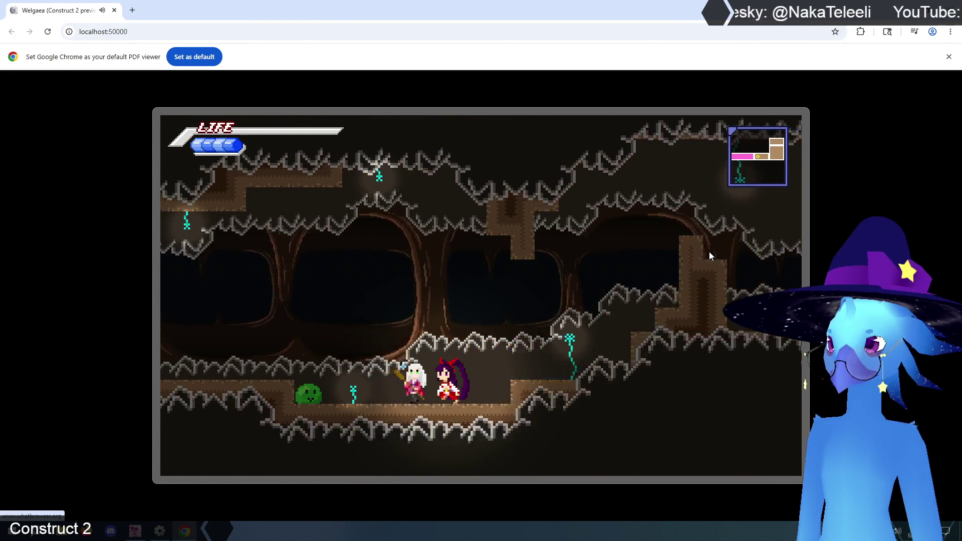
key(Left)
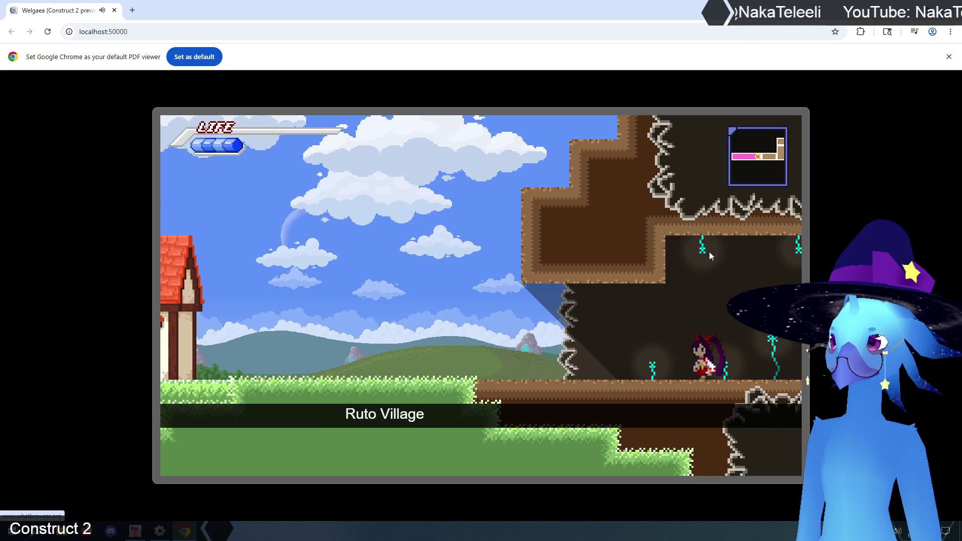
Step: Walk and jump left through Ruto Village, past the fence and through the water
key(Left)
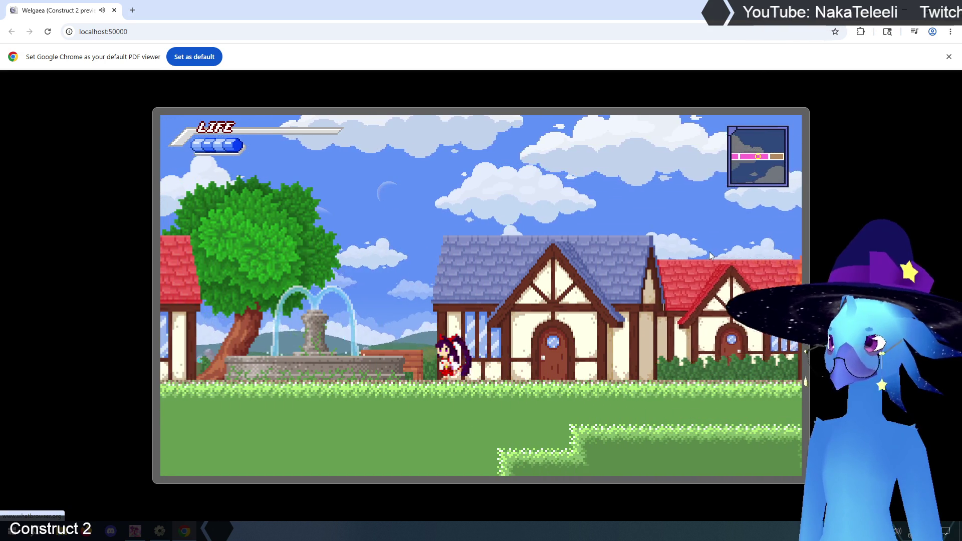
key(Up)
key(Left)
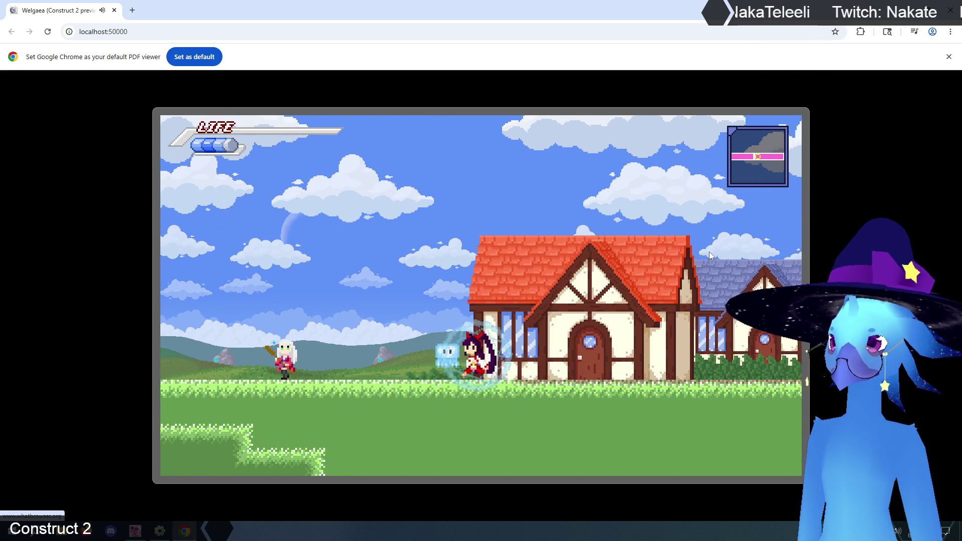
key(Left)
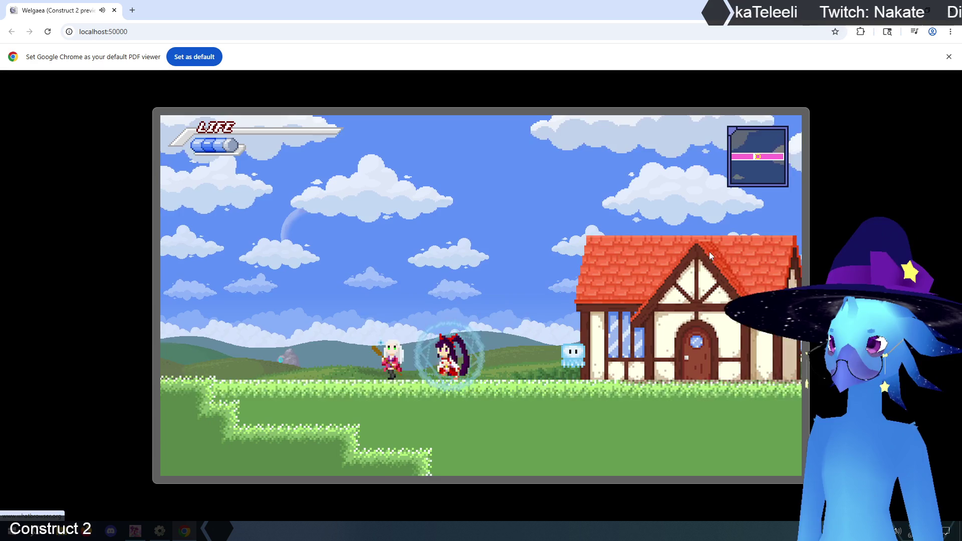
key(Up)
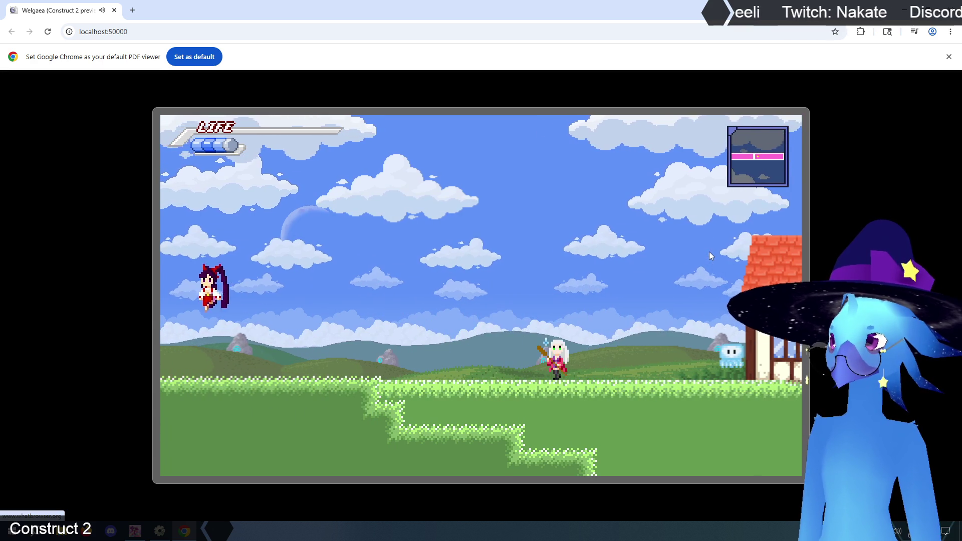
key(Left)
key(Up)
key(Left)
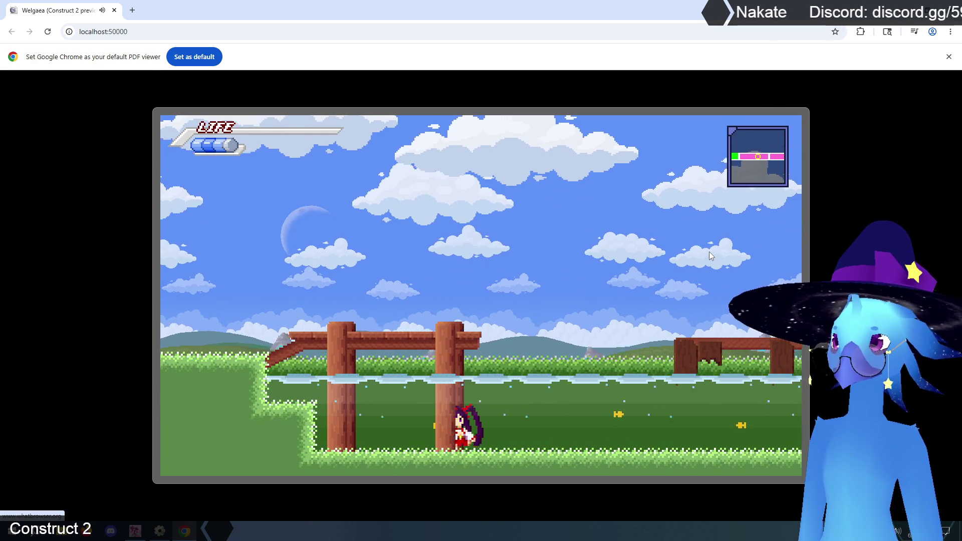
key(Left)
key(Up)
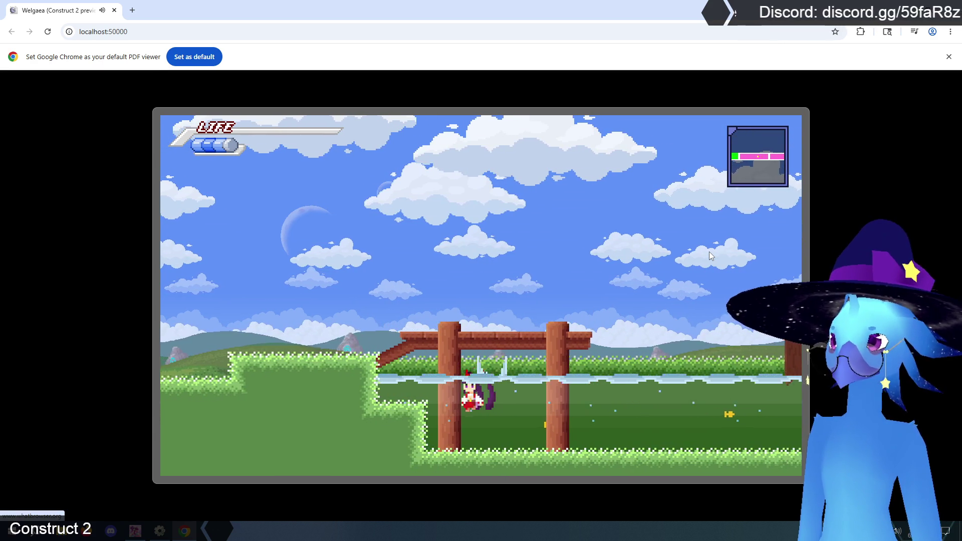
key(Left)
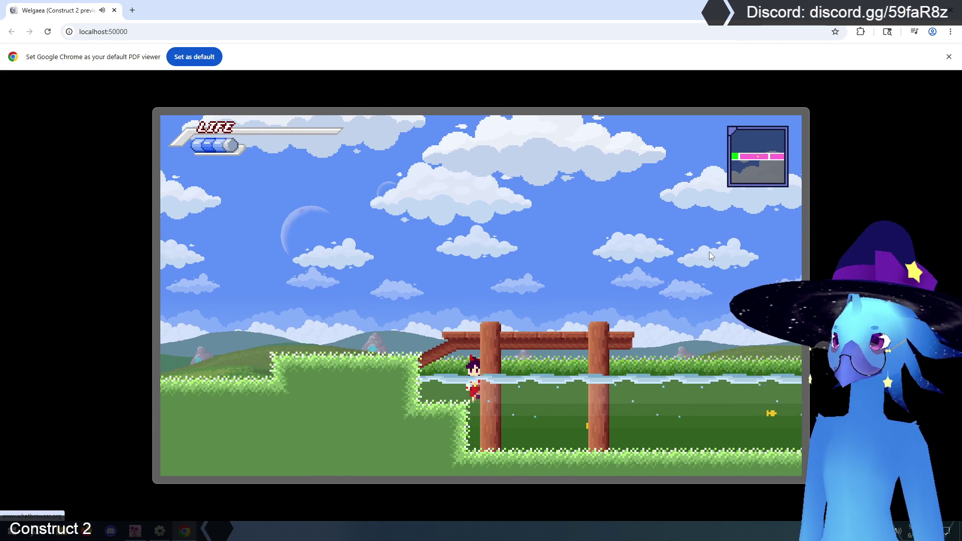
key(Up)
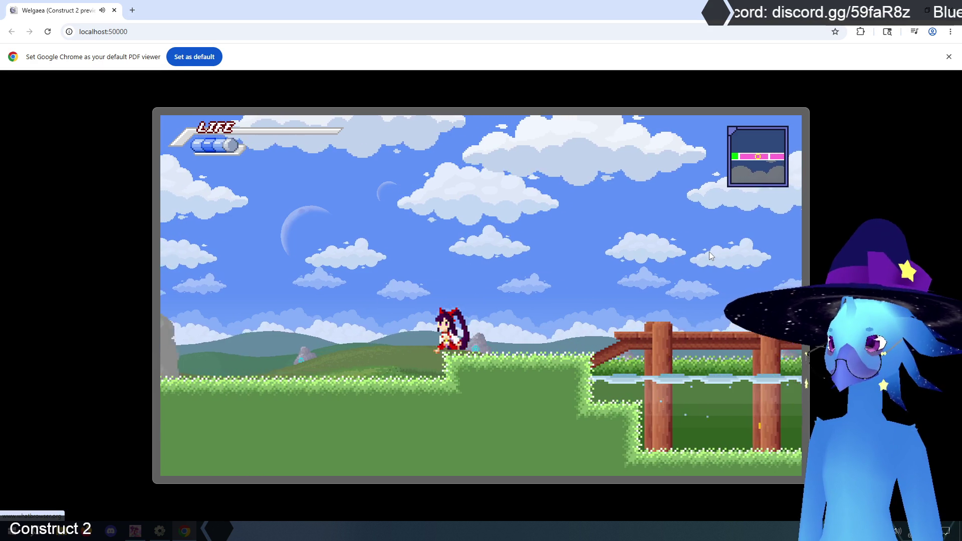
key(Left)
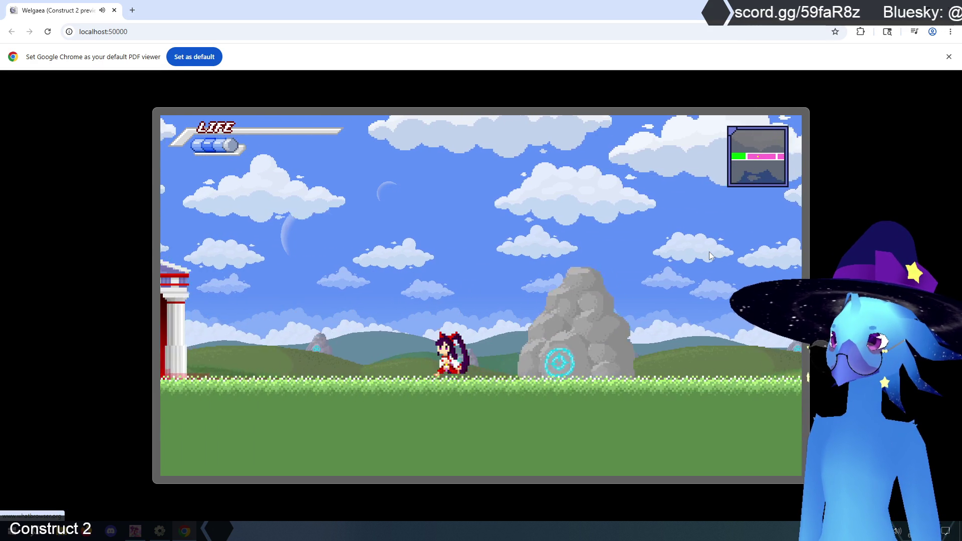
Step: Accept the save prompt at the temple and continue left into the Lost Woods
key(Left)
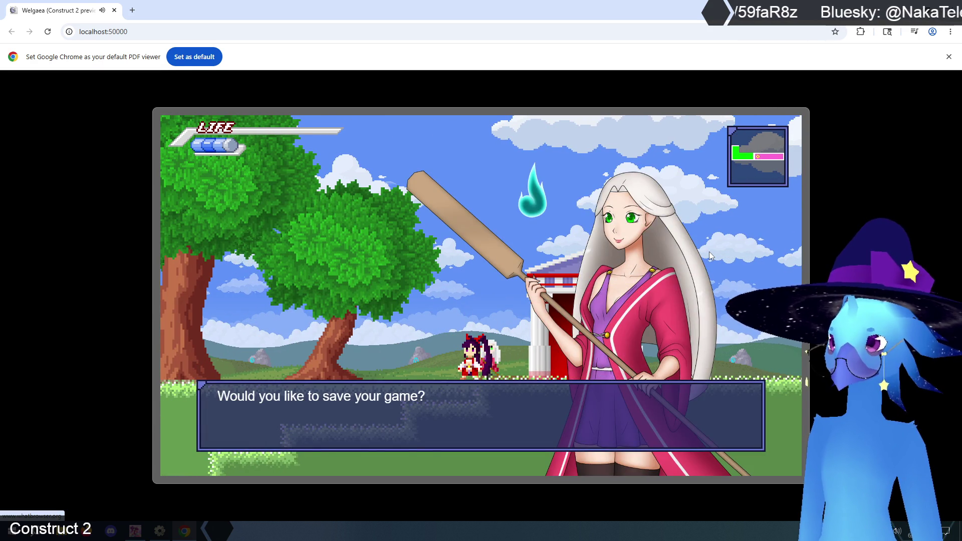
key(z)
key(z)
key(Left)
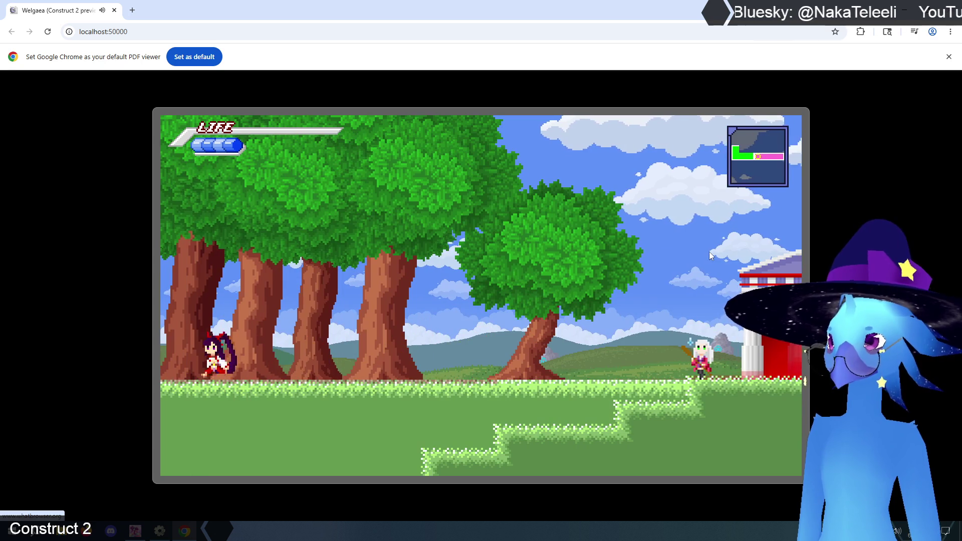
key(Left)
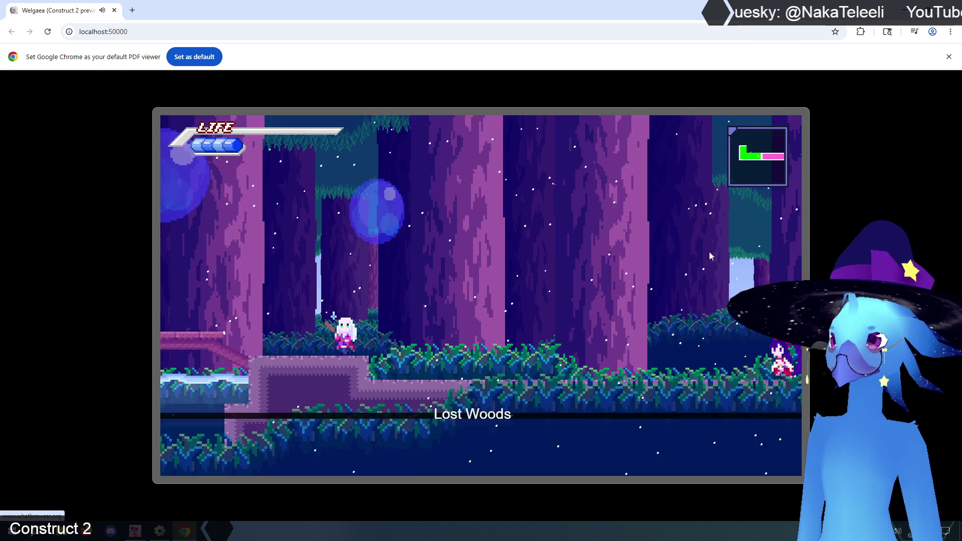
Step: Run, jump and slash left through the Lost Woods rooms, then close the preview with Ctrl+W
key(Left)
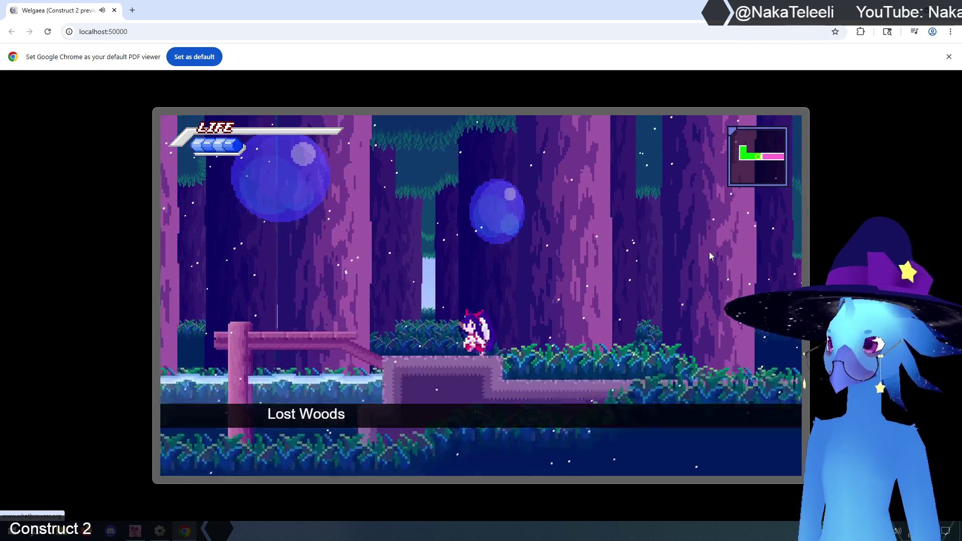
key(z)
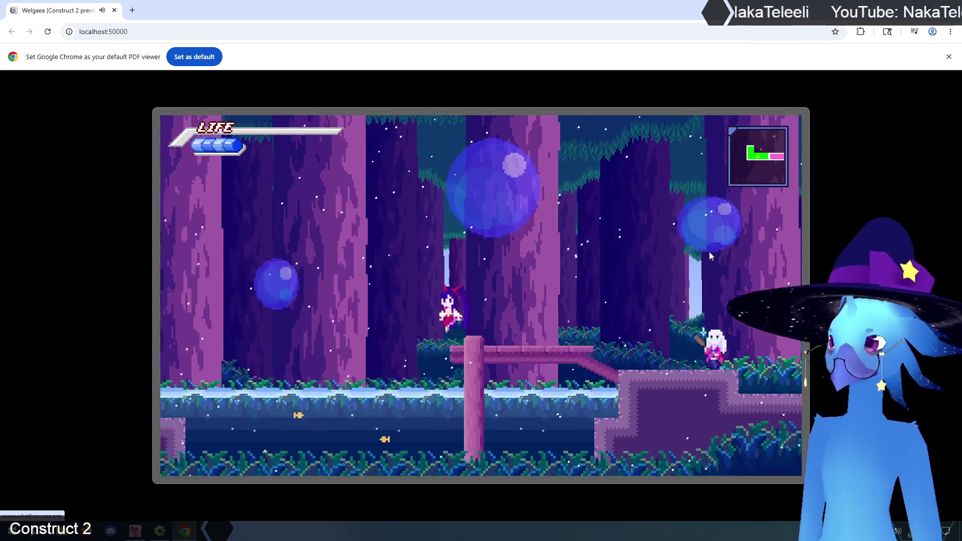
key(Left)
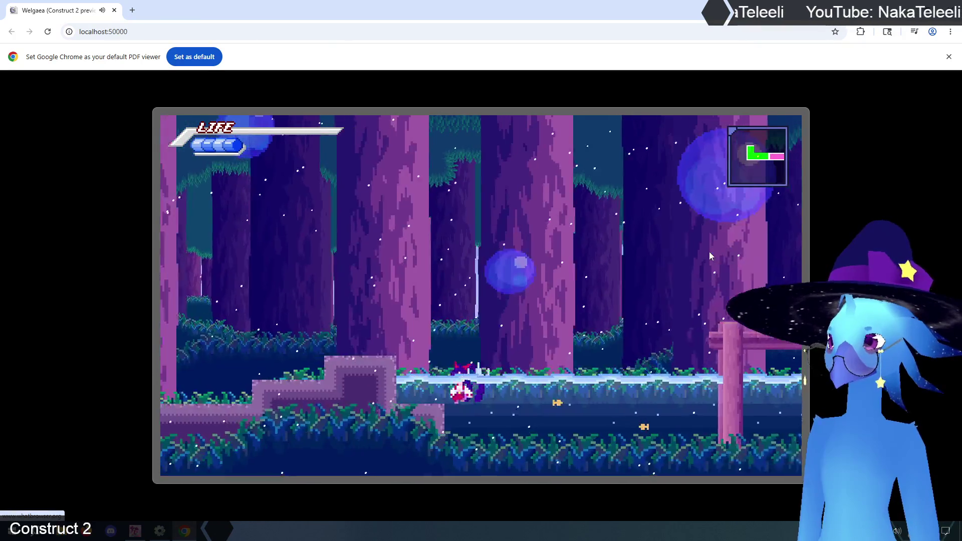
key(Left)
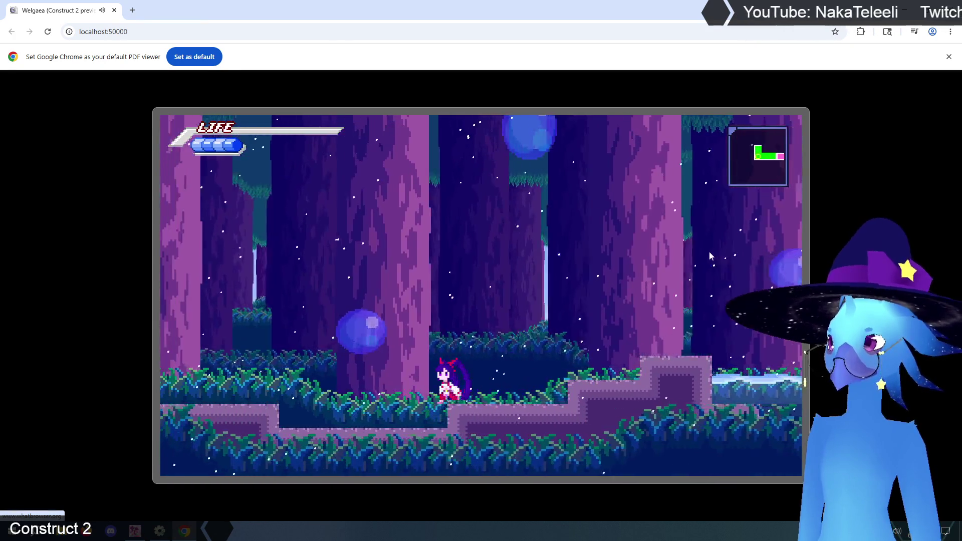
key(z)
key(Left)
key(x)
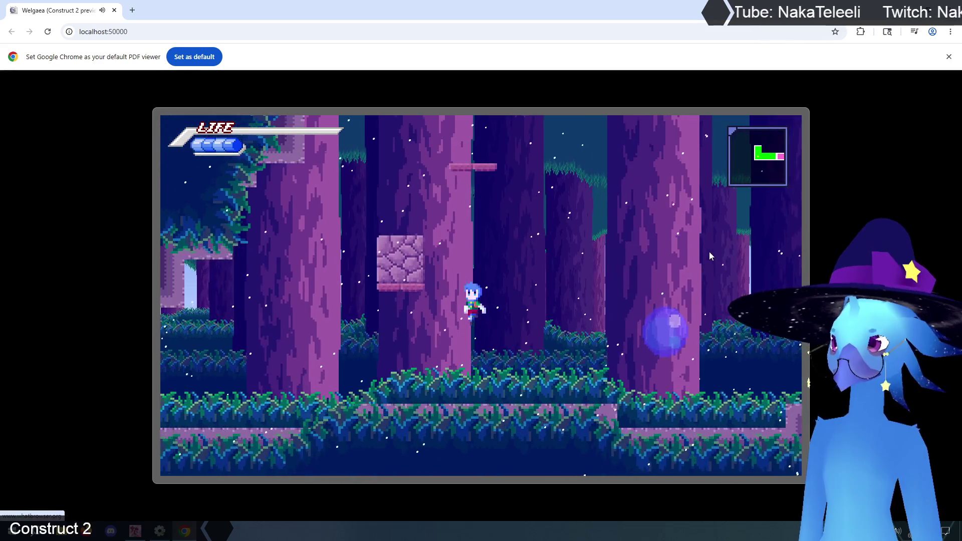
key(z)
key(x)
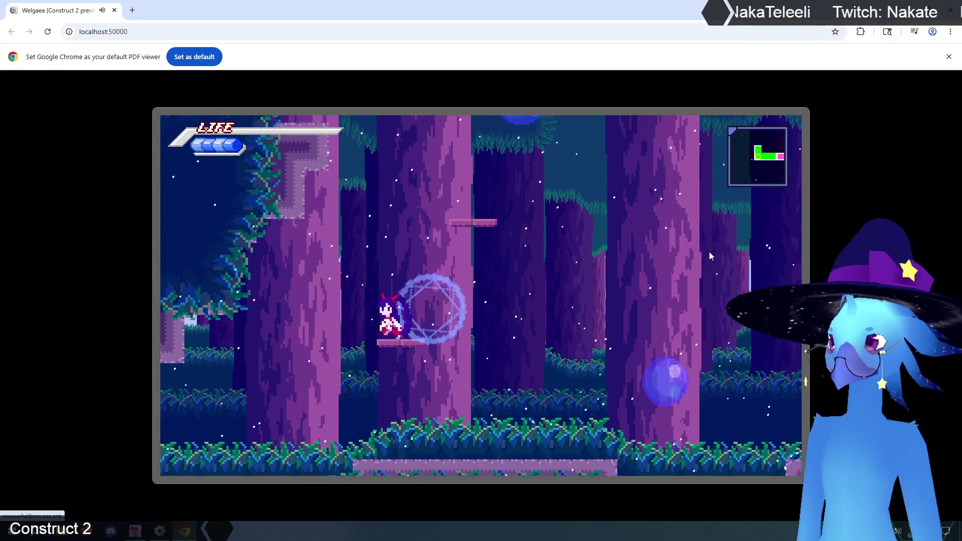
key(z)
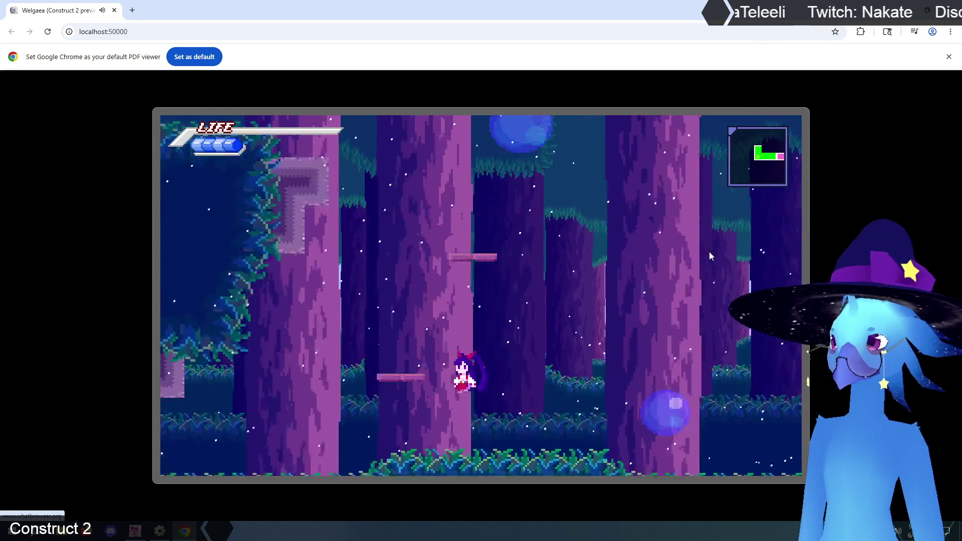
key(z)
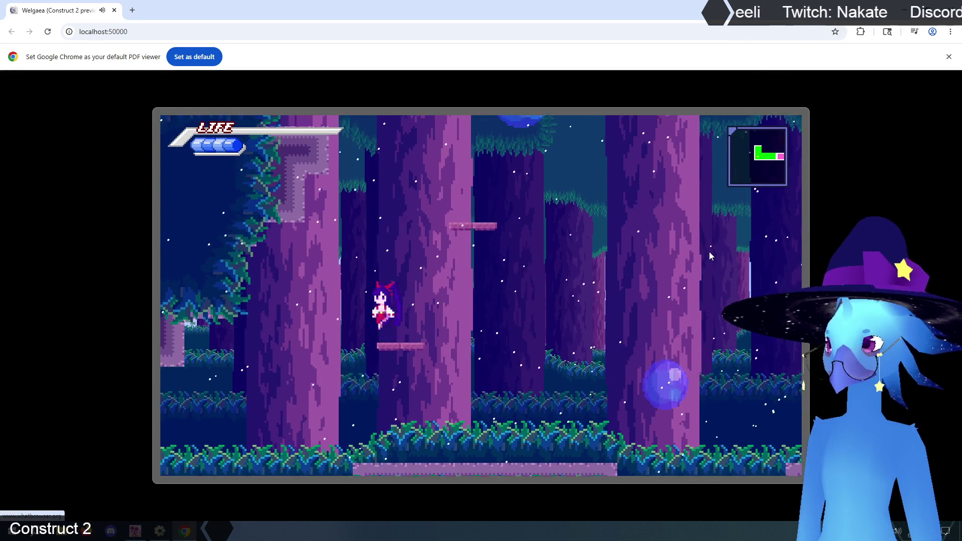
key(z)
key(Left)
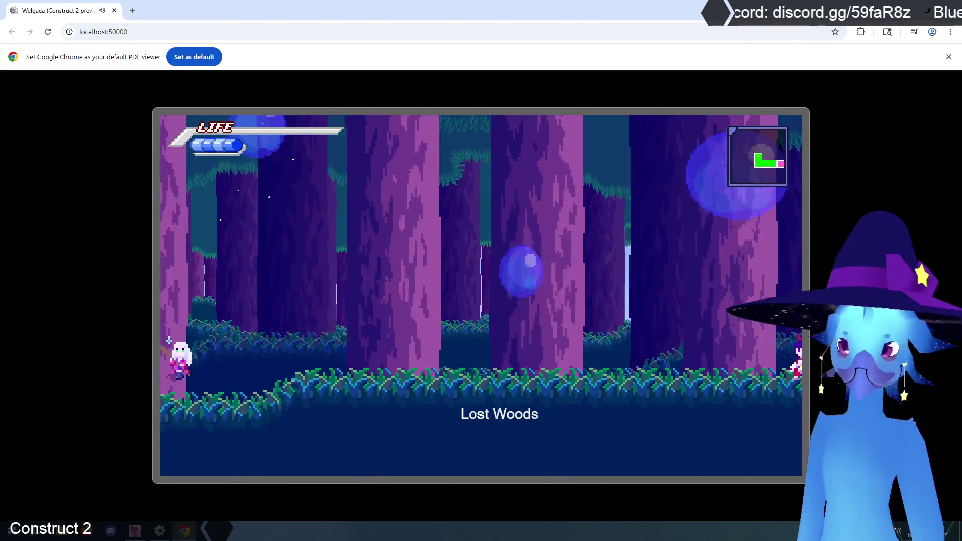
key(ctrl+w)
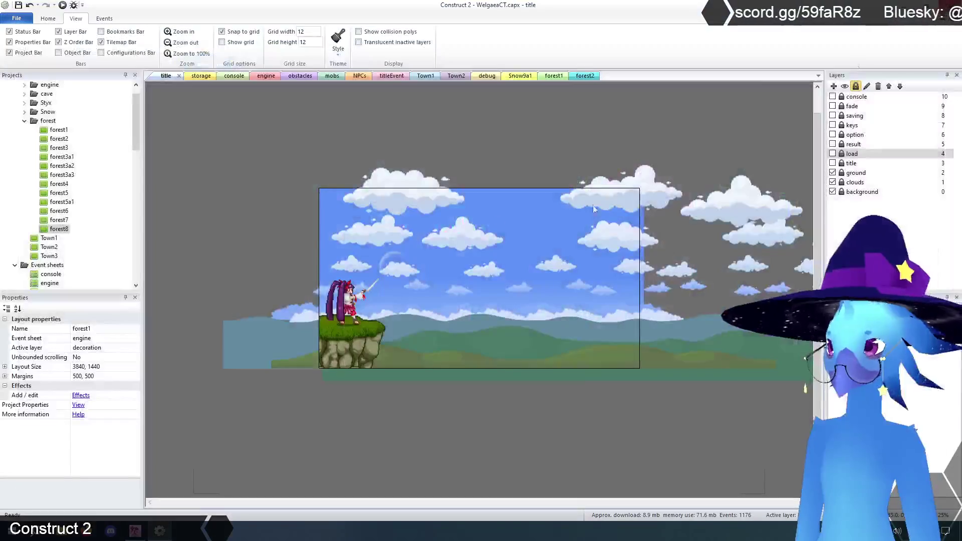
Step: Zoom and scroll forest2 and forest1 to locate their edge transition sprites
click(577, 76)
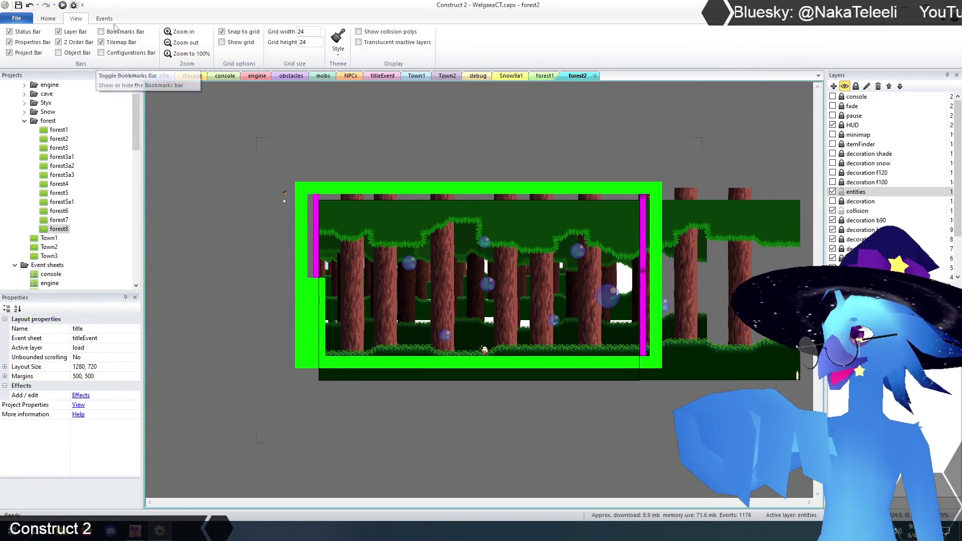
click(179, 32)
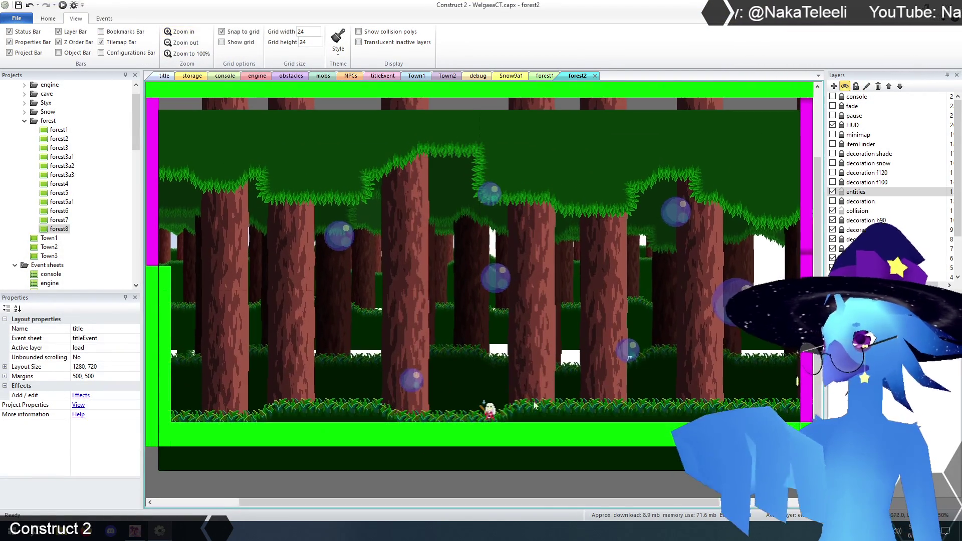
mouse_move(551, 500)
mouse_down()
mouse_move(538, 503)
mouse_move(621, 500)
mouse_move(514, 490)
mouse_up()
click(546, 76)
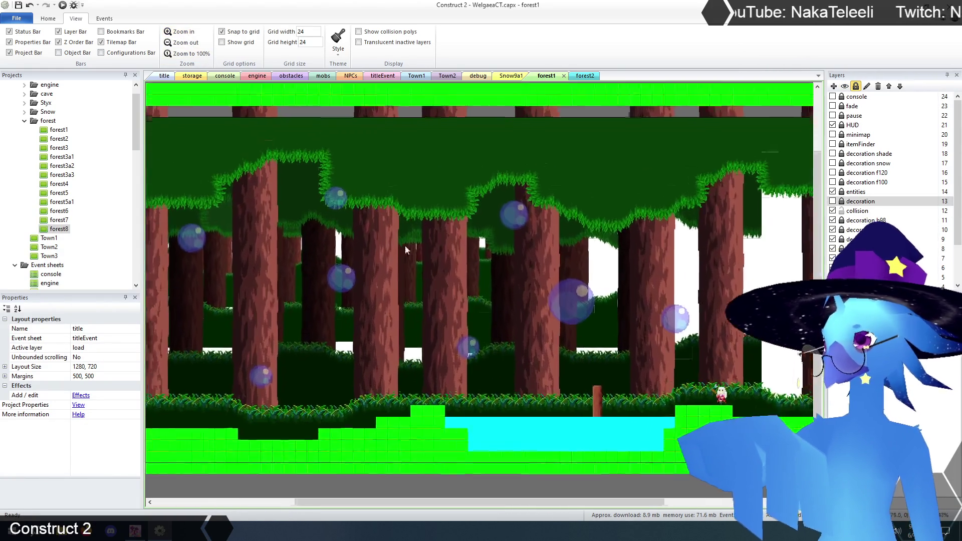
scroll(405, 245, up, 1)
drag(603, 507, 455, 507)
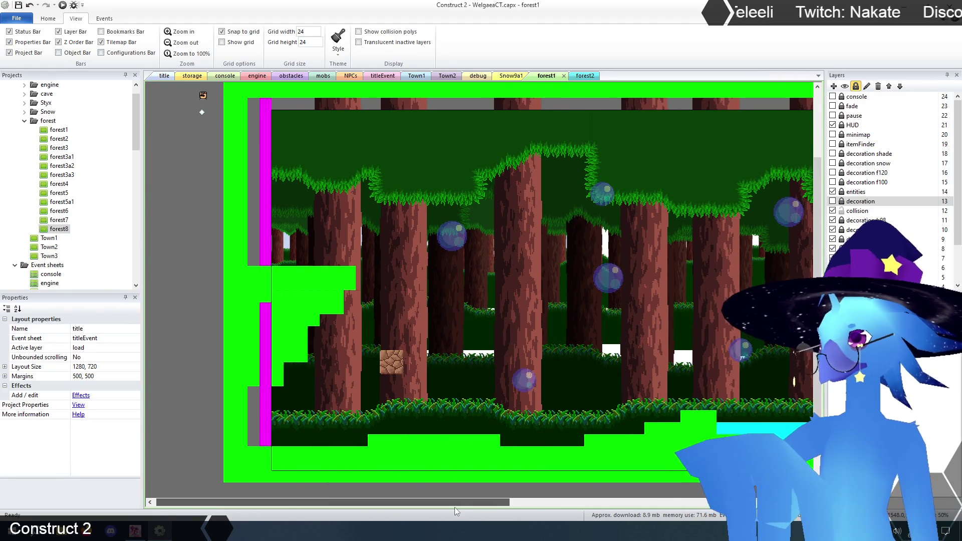
click(268, 146)
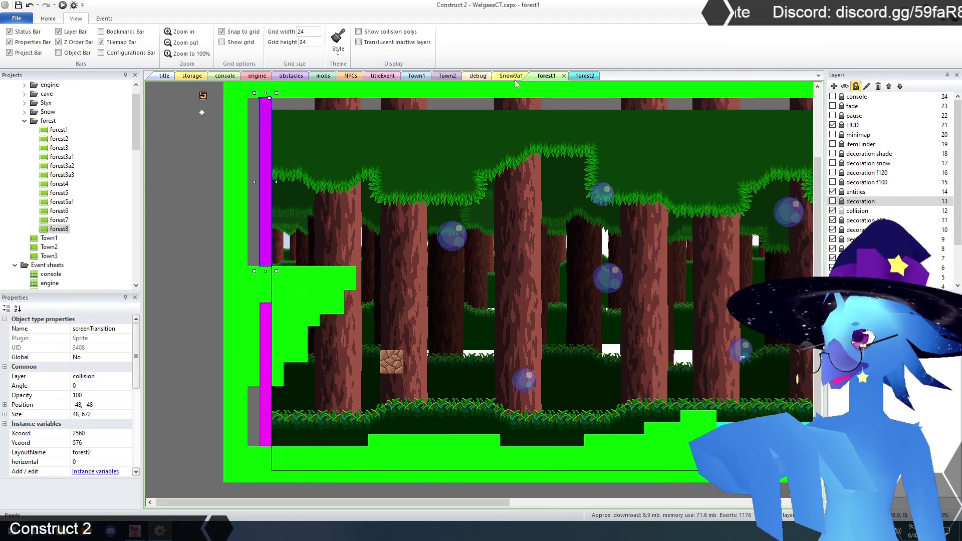
click(581, 76)
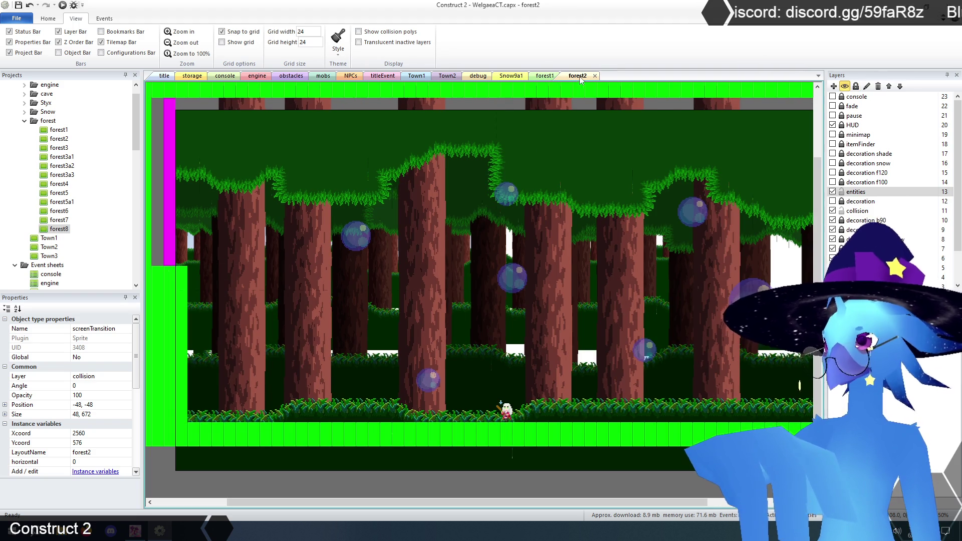
drag(431, 504, 600, 508)
Step: Set the upper screenTransitionStatic sprite's Xcoord to 24, then clear the selection
click(687, 348)
click(84, 434)
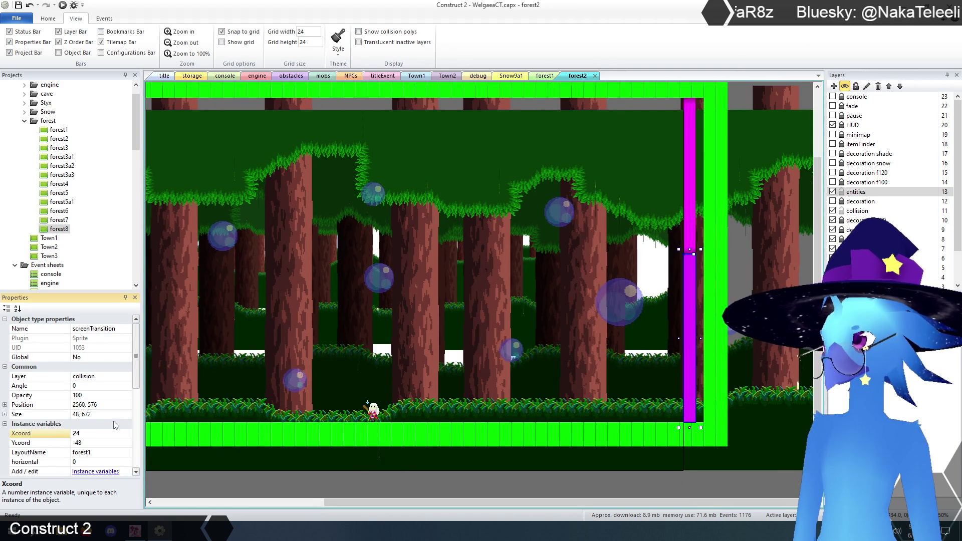
click(689, 208)
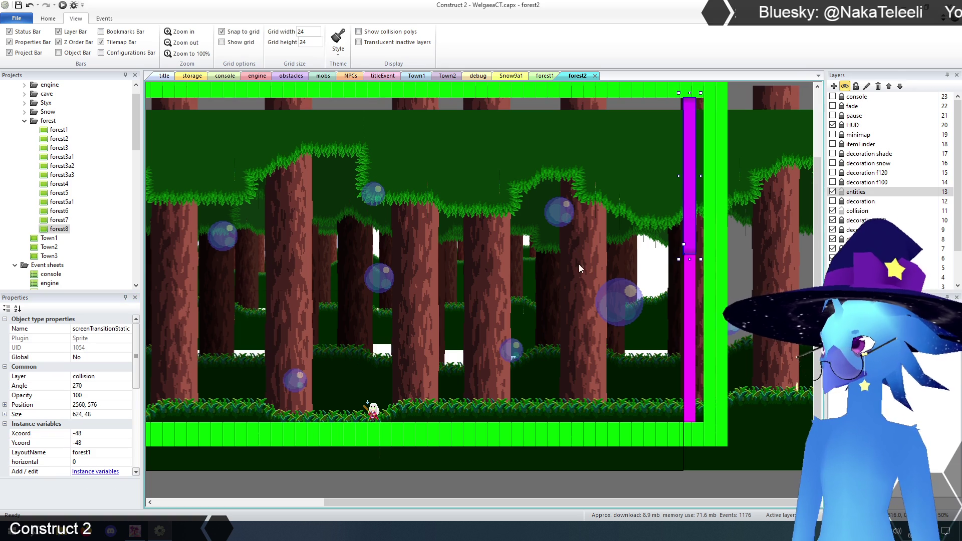
click(89, 434)
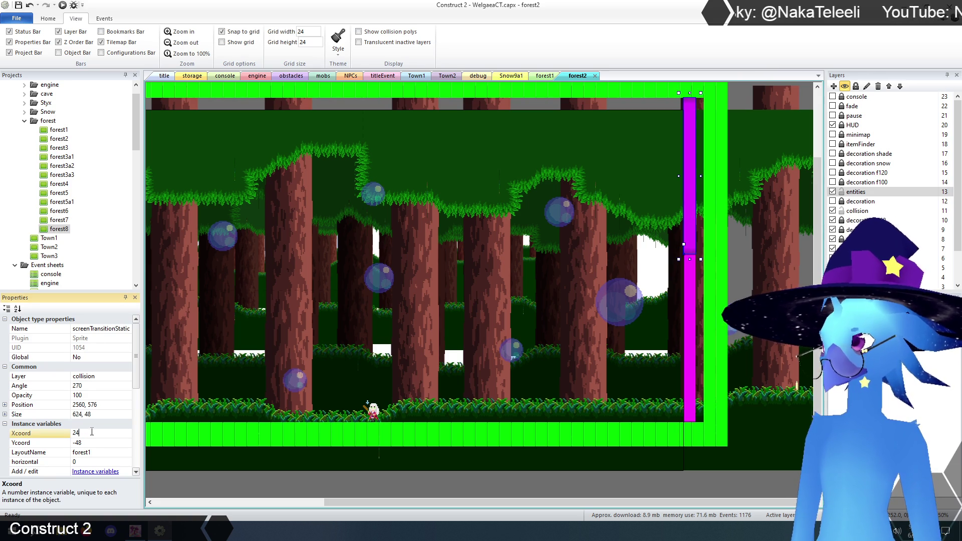
click(286, 488)
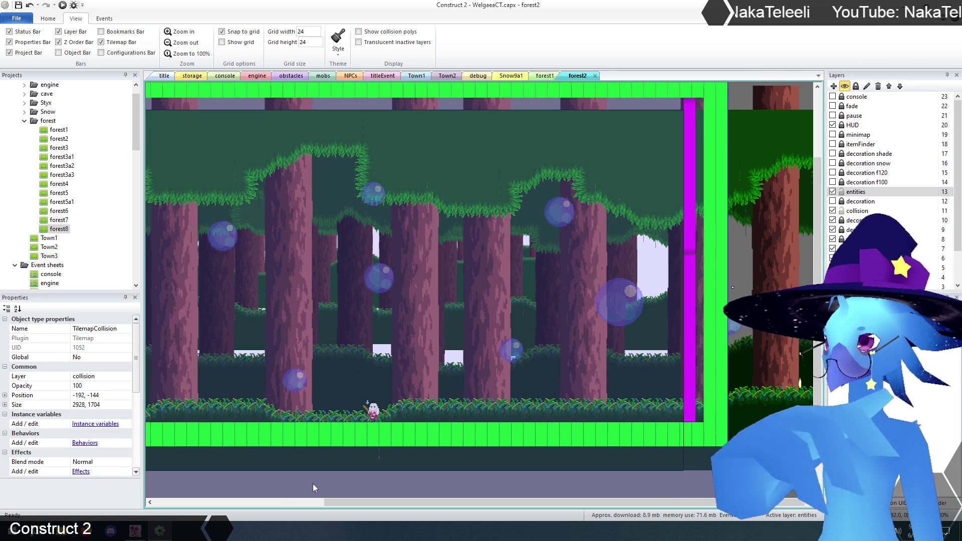
click(691, 240)
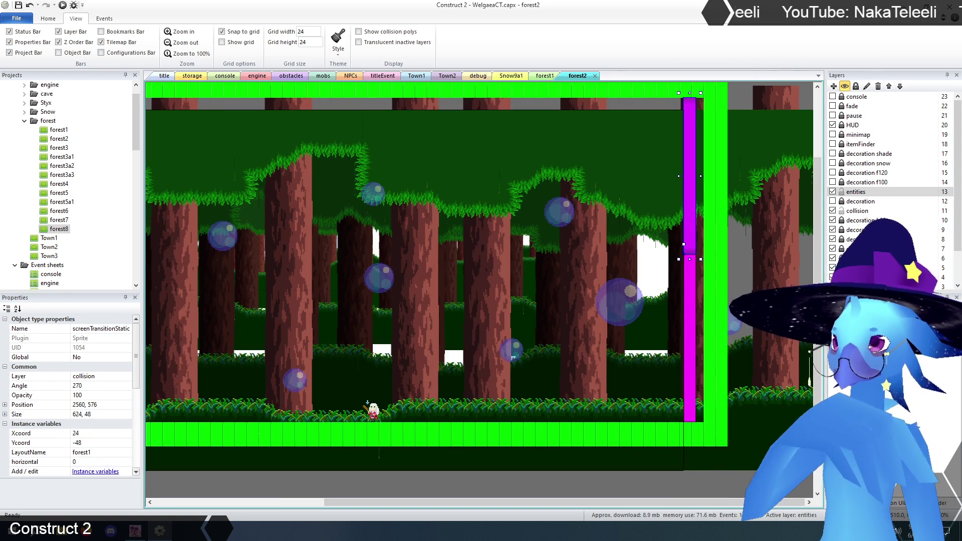
key(Escape)
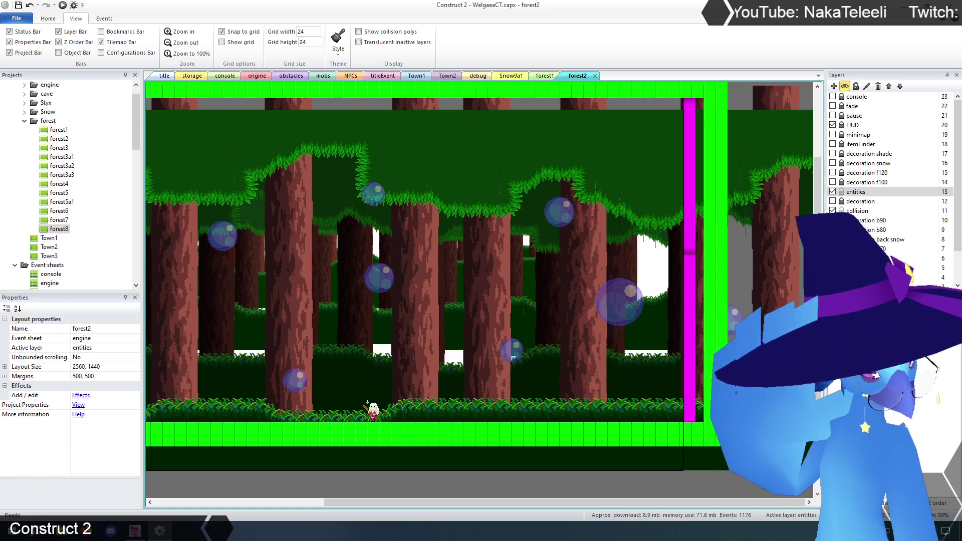
click(689, 371)
click(372, 412)
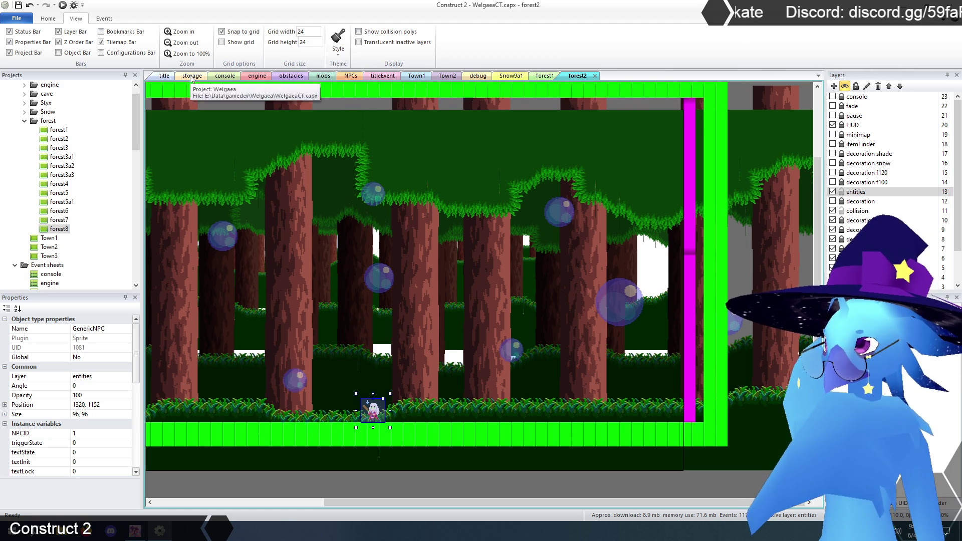
click(544, 76)
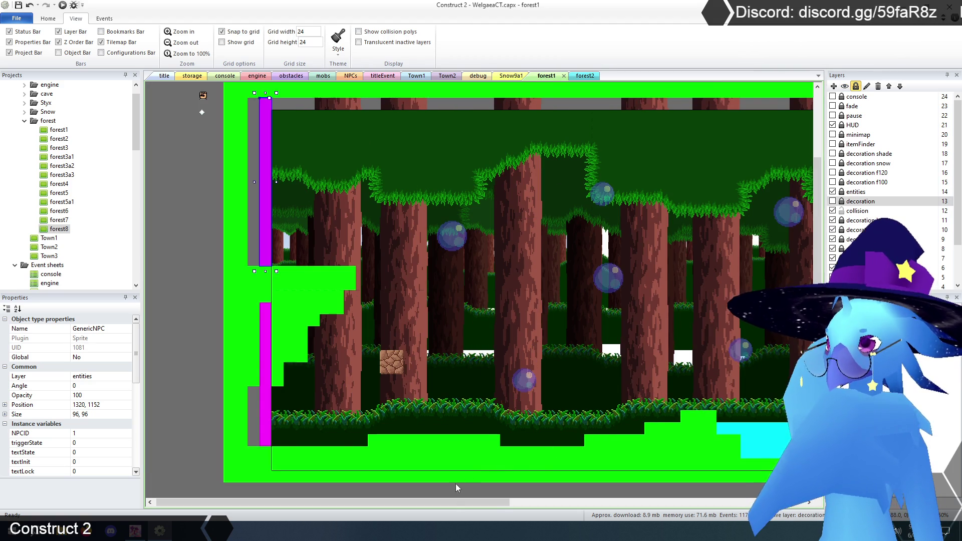
drag(450, 502, 745, 502)
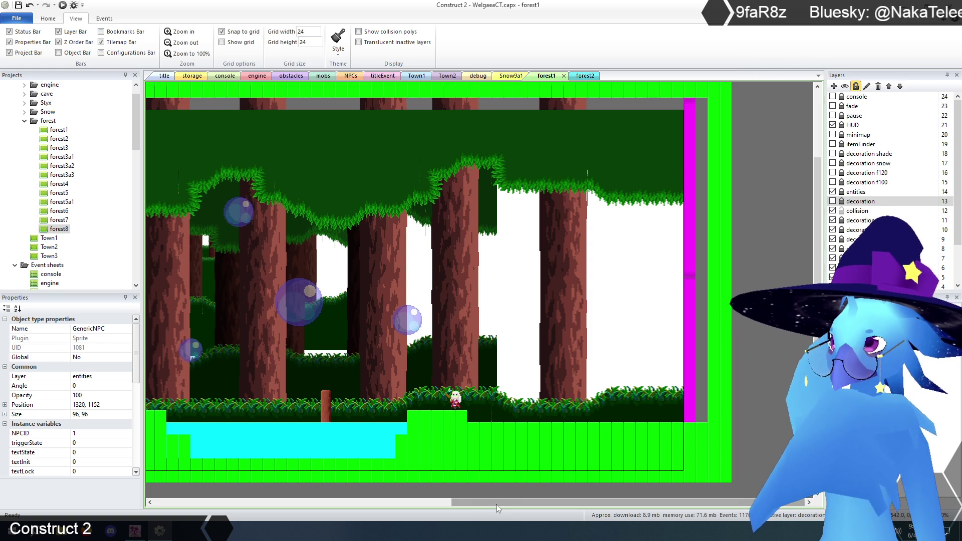
click(509, 76)
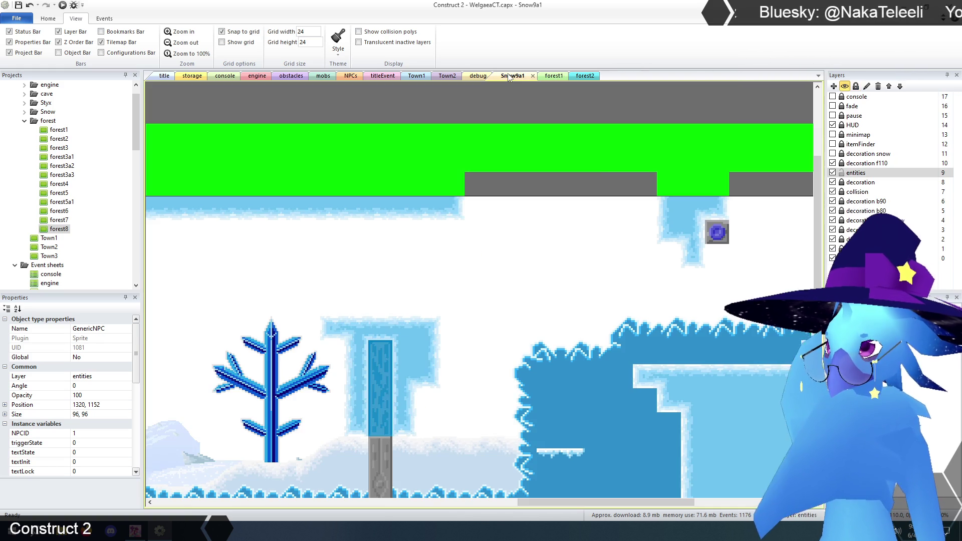
scroll(531, 351, down, 3)
drag(565, 502, 232, 507)
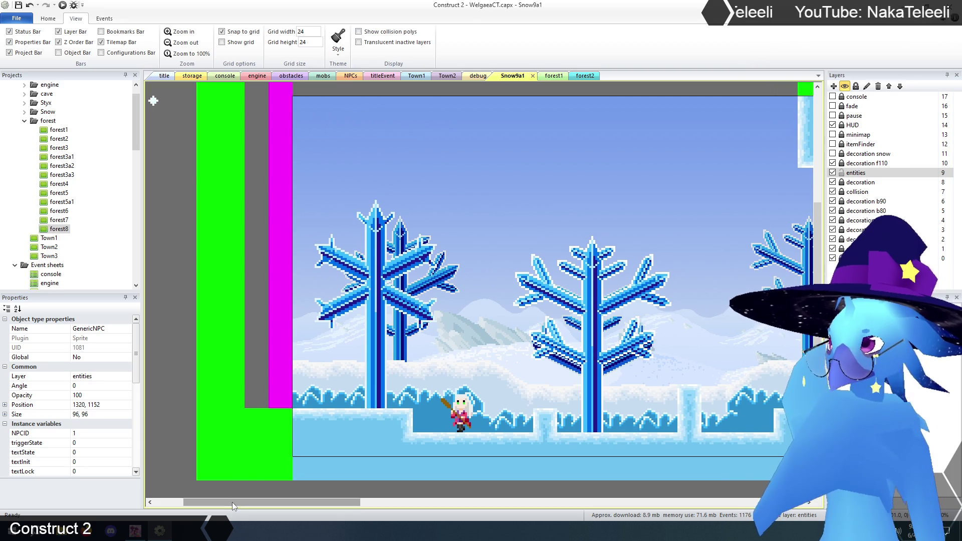
click(448, 76)
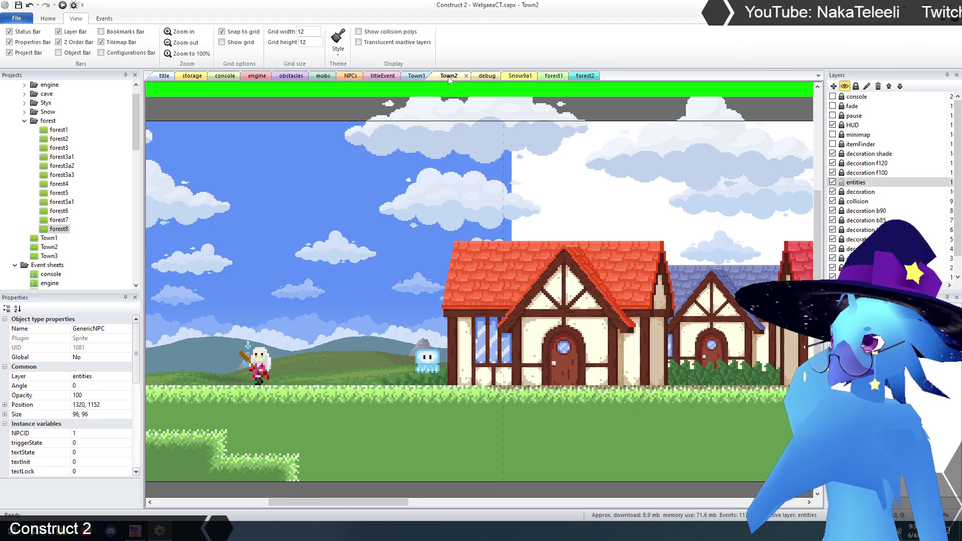
mouse_move(386, 504)
mouse_down()
mouse_move(265, 509)
mouse_move(329, 509)
mouse_up()
click(307, 380)
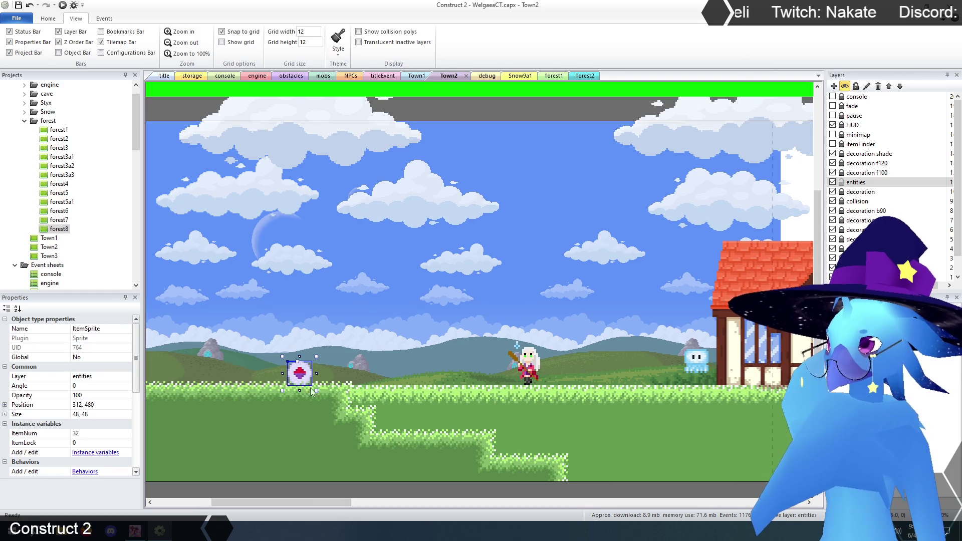
drag(329, 503, 251, 511)
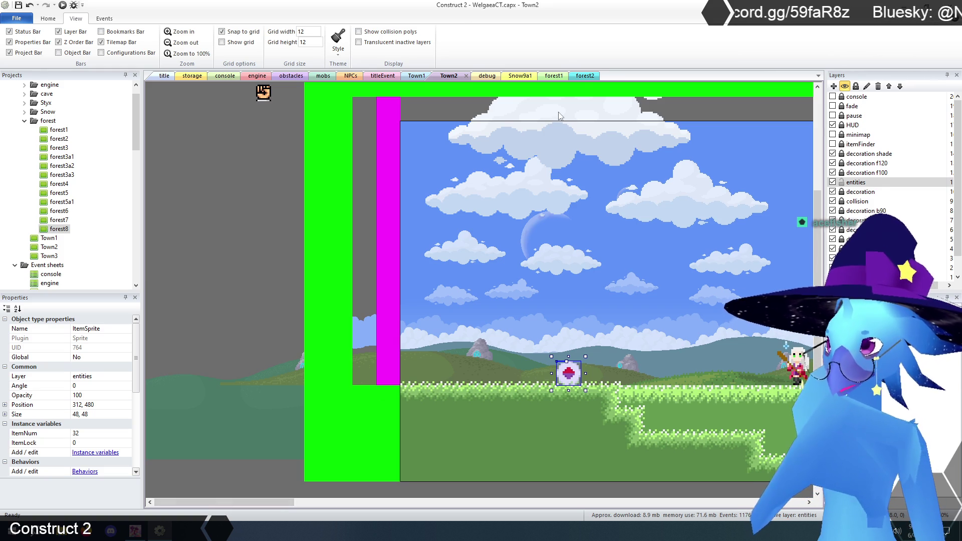
click(580, 76)
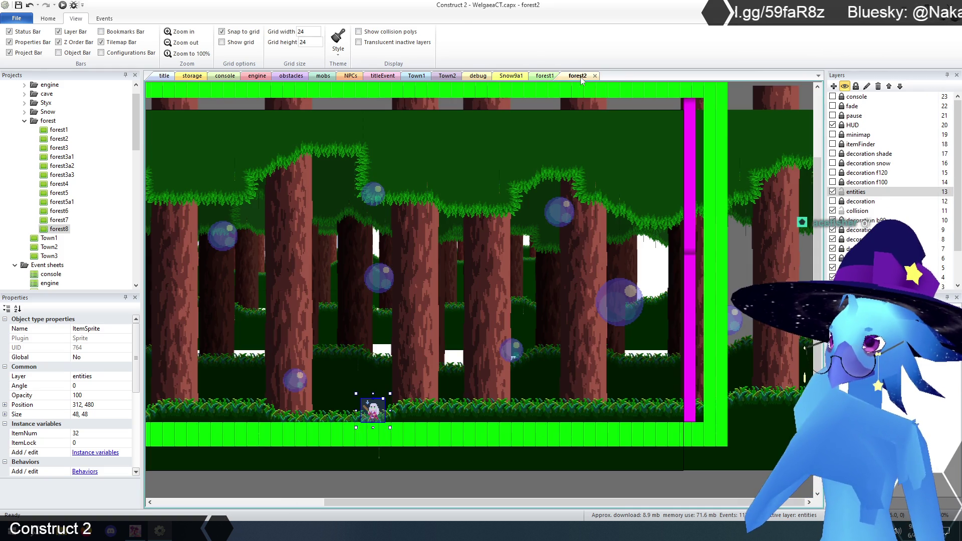
click(690, 307)
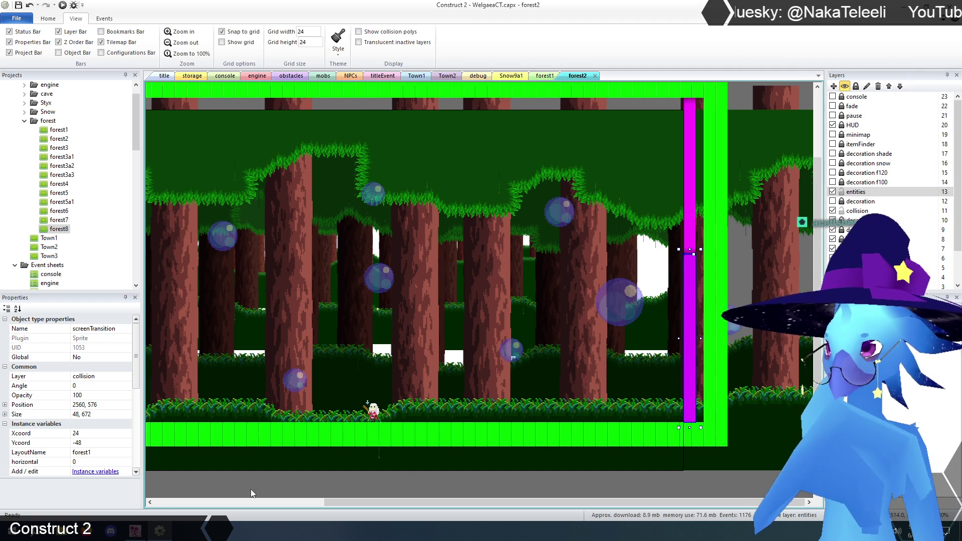
key(super)
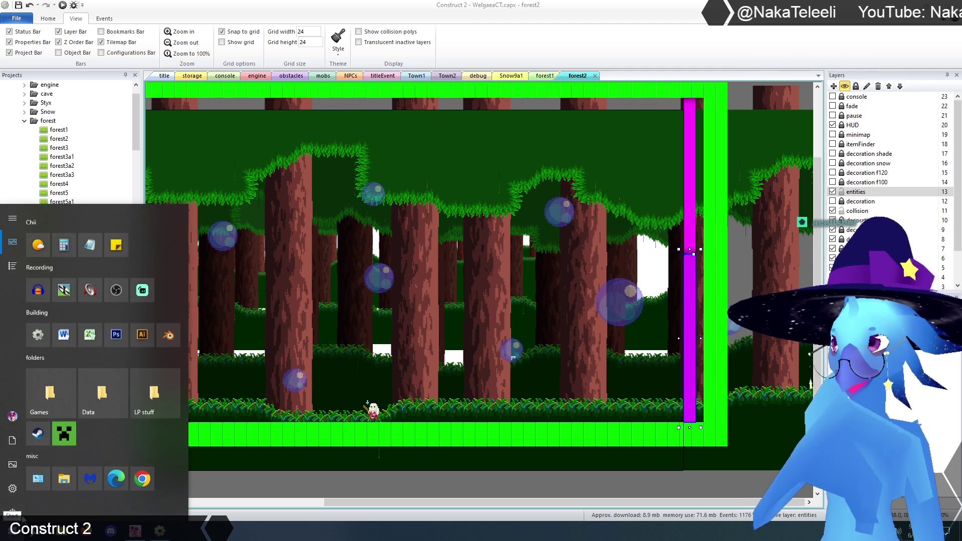
Step: Compute 2560 − 48 = 2512, then 2512 − 24 = 2,488 in Calculator, and close it
click(65, 237)
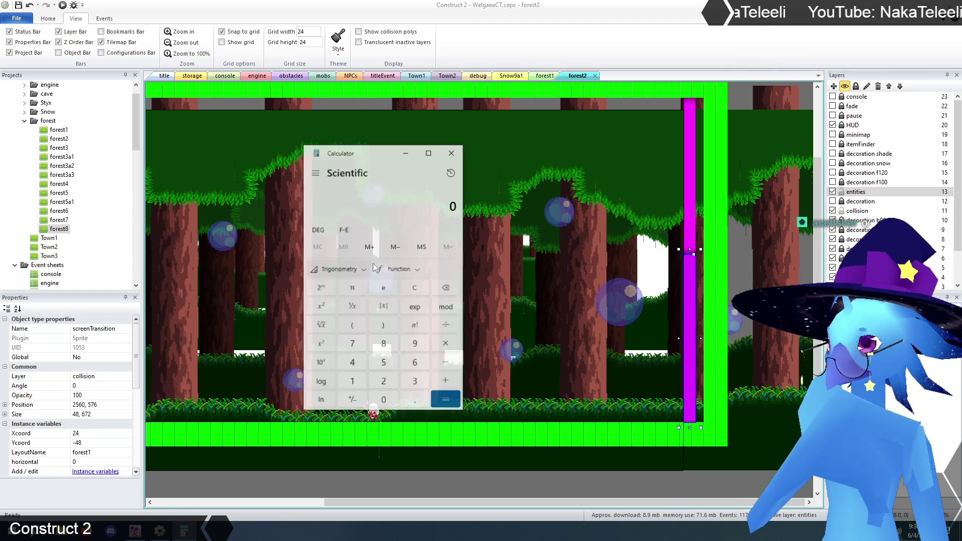
drag(365, 158, 394, 148)
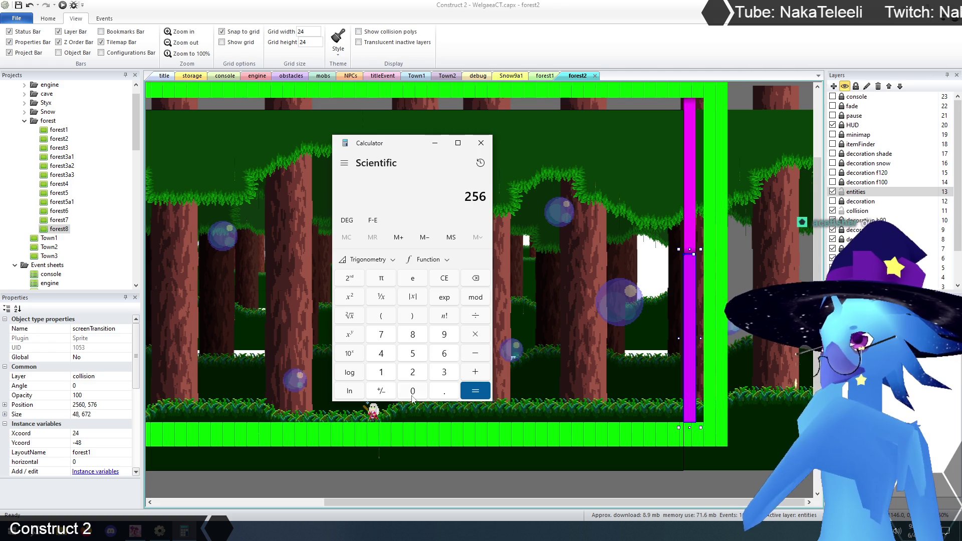
click(475, 392)
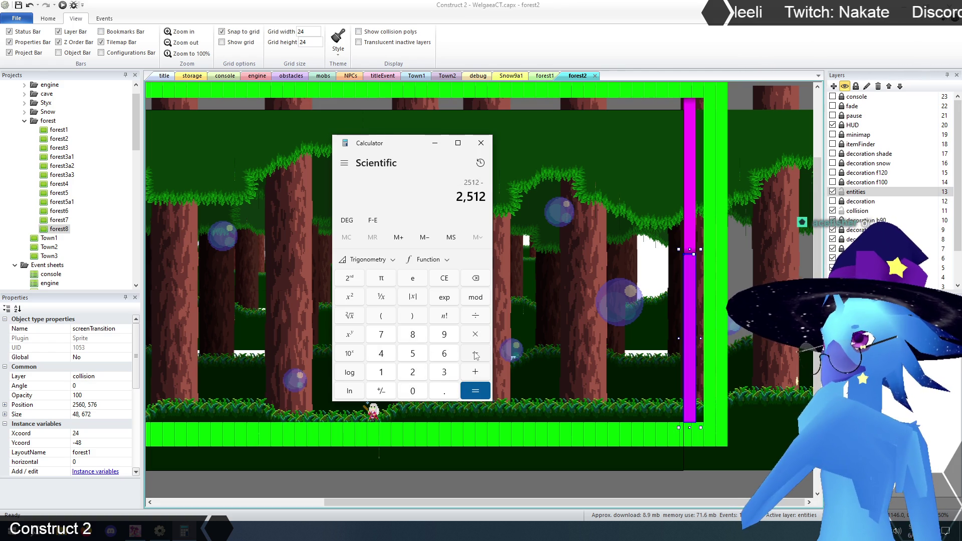
click(382, 354)
click(475, 392)
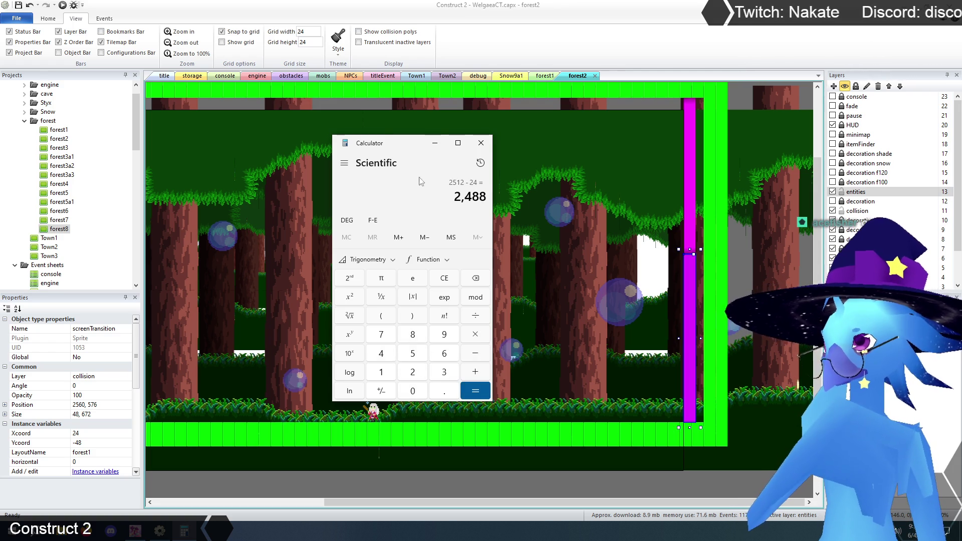
click(481, 144)
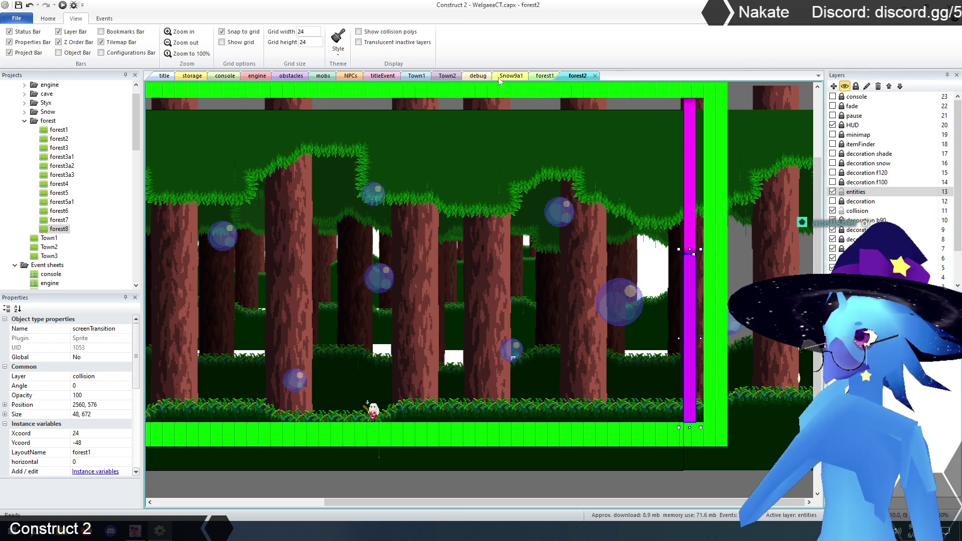
click(548, 76)
Step: Set forest1's left-edge screenTransition sprite Xcoord to 2488, then preview the game from the title layout
drag(493, 502, 220, 508)
click(224, 203)
click(223, 201)
click(97, 433)
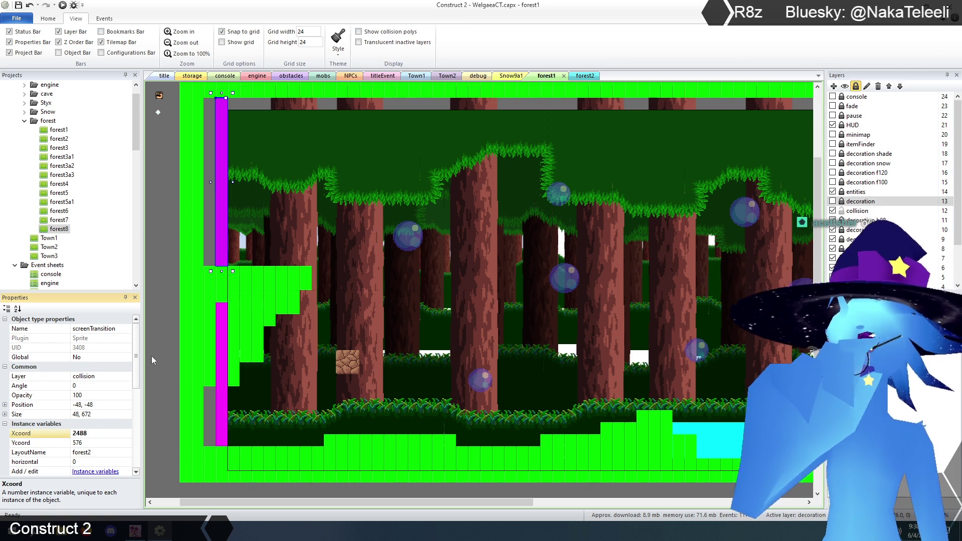
click(160, 318)
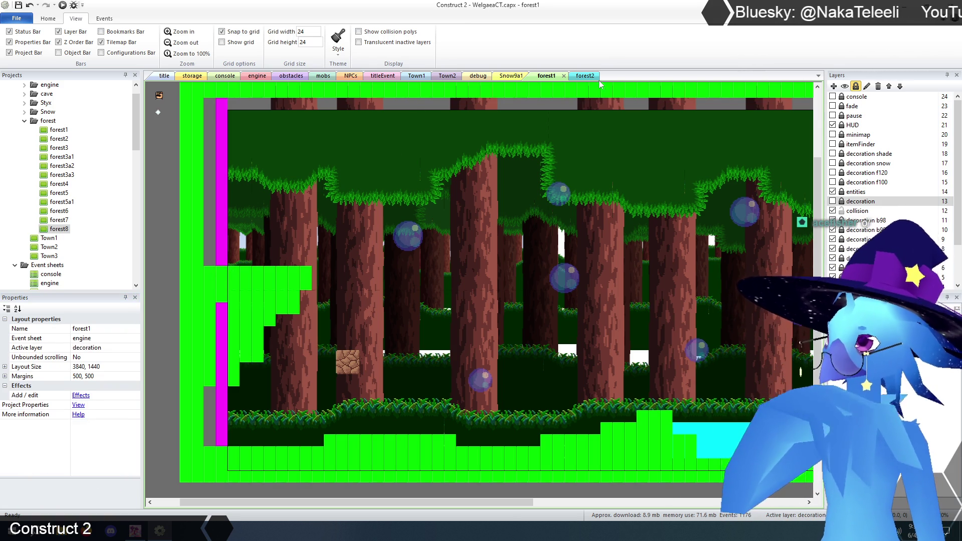
click(164, 76)
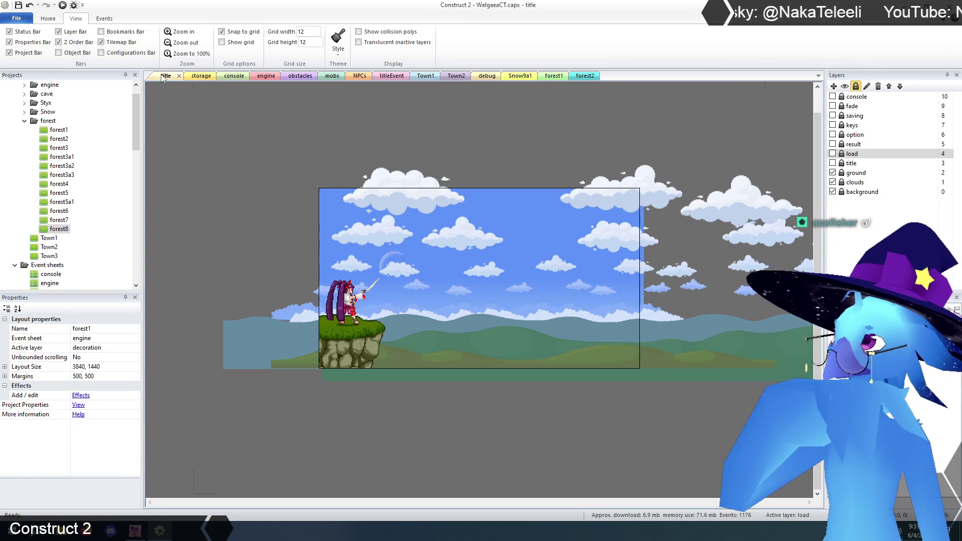
click(74, 7)
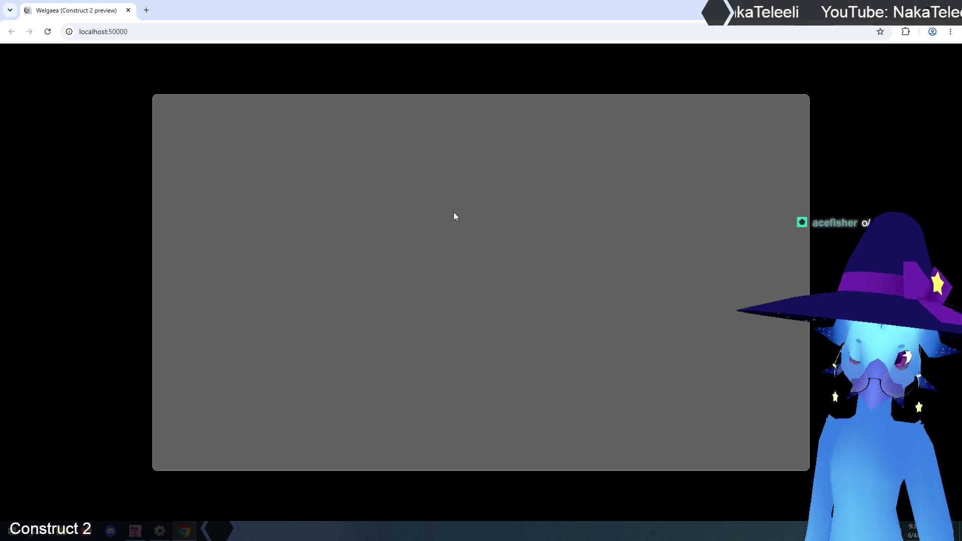
Step: Start the game from a save slot and run and jump left through the Lost Woods
key(Return)
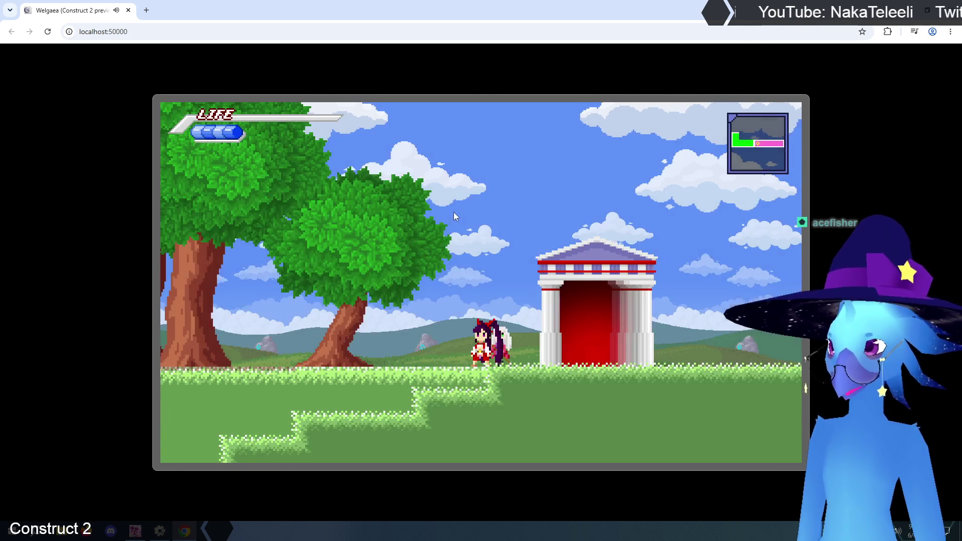
key(Left)
key(Left)
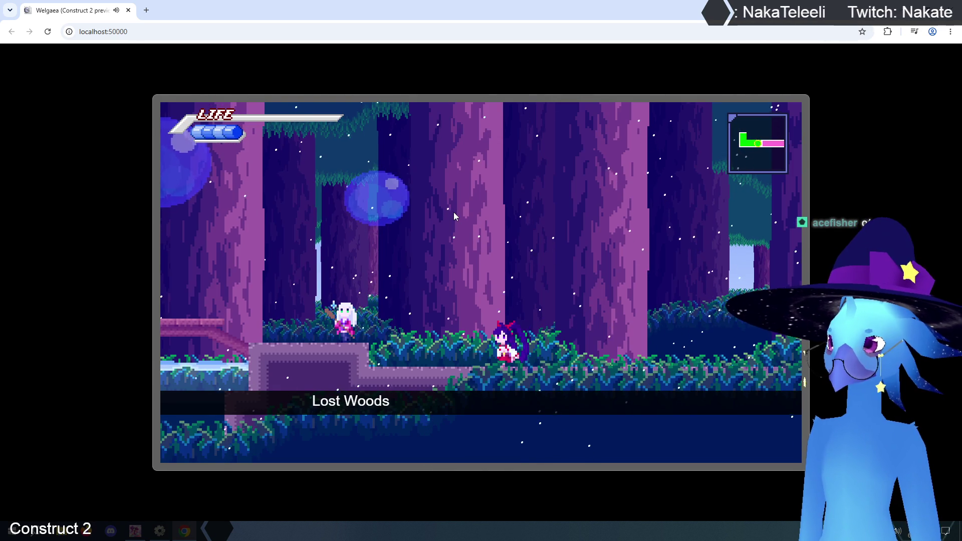
key(Up)
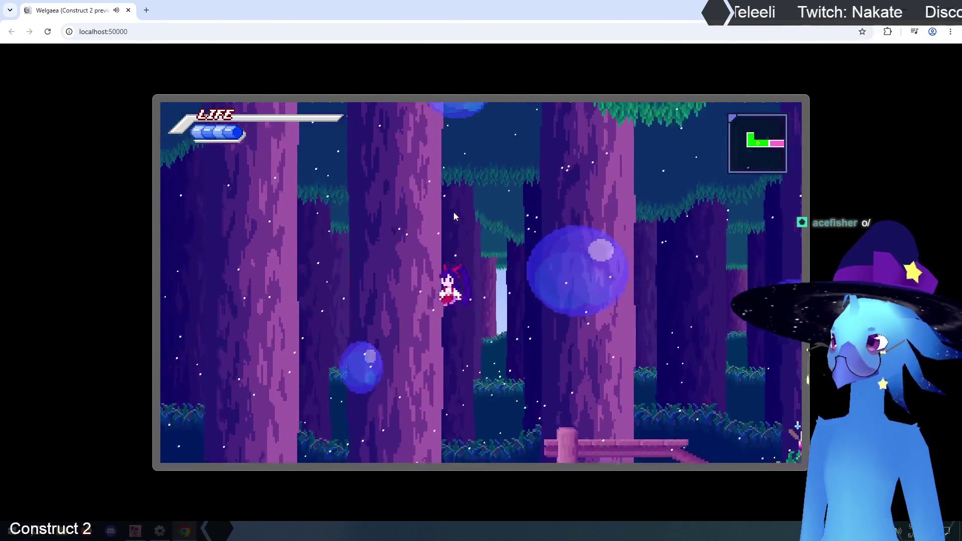
key(Left)
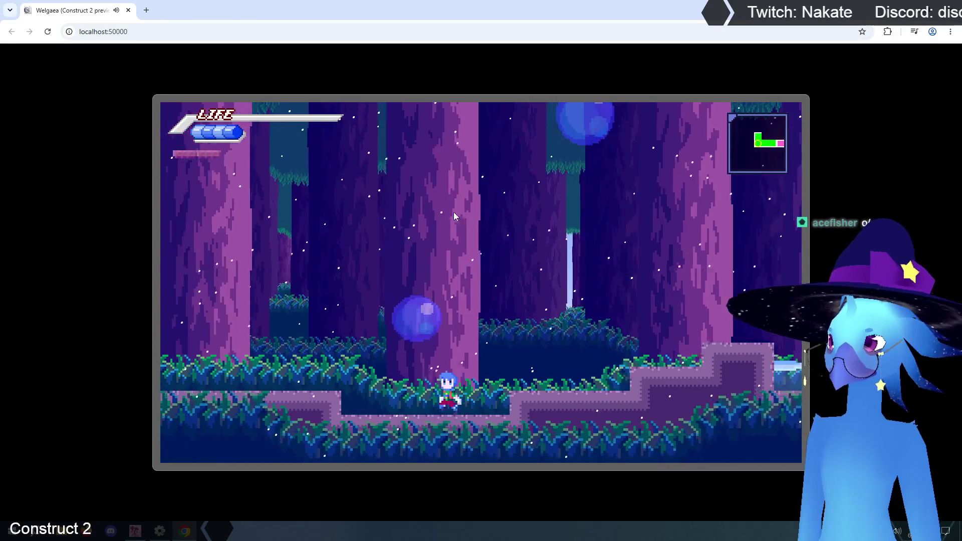
key(Left)
key(Up)
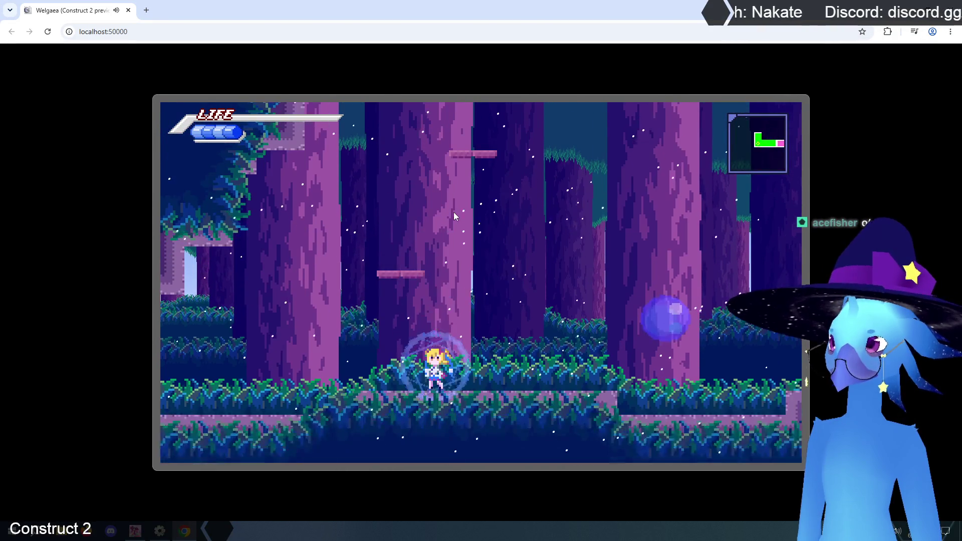
key(Up)
key(Left)
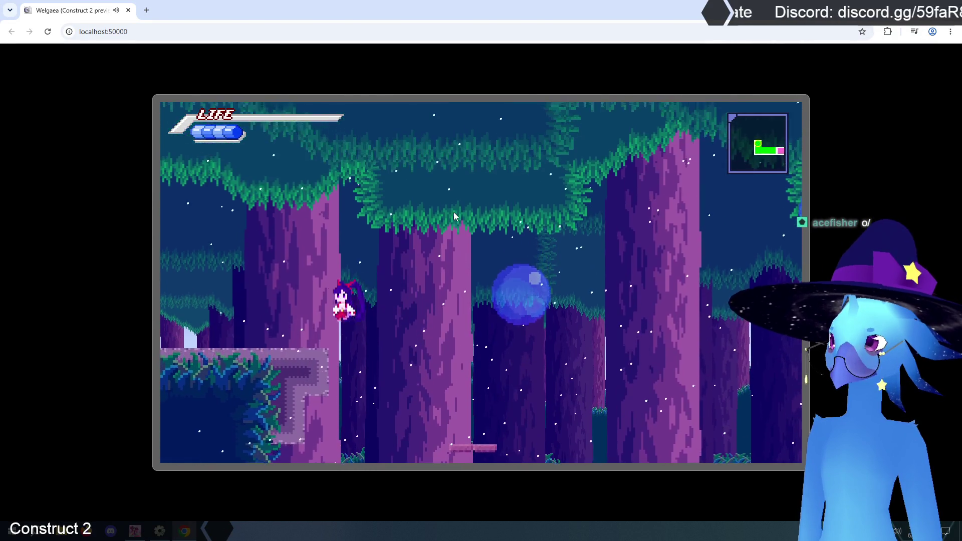
key(Left)
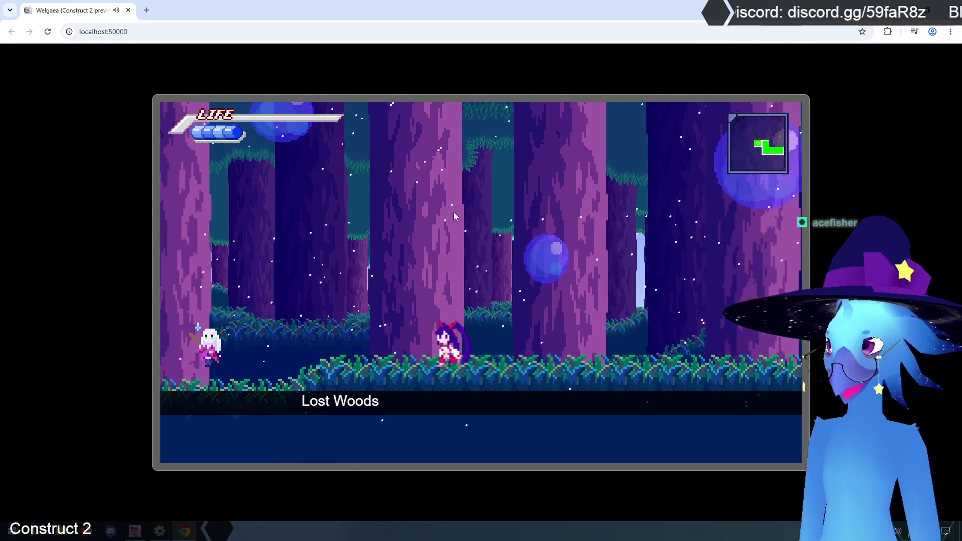
Step: Keep running left, then turn right onto higher ground and into the next room
key(Left)
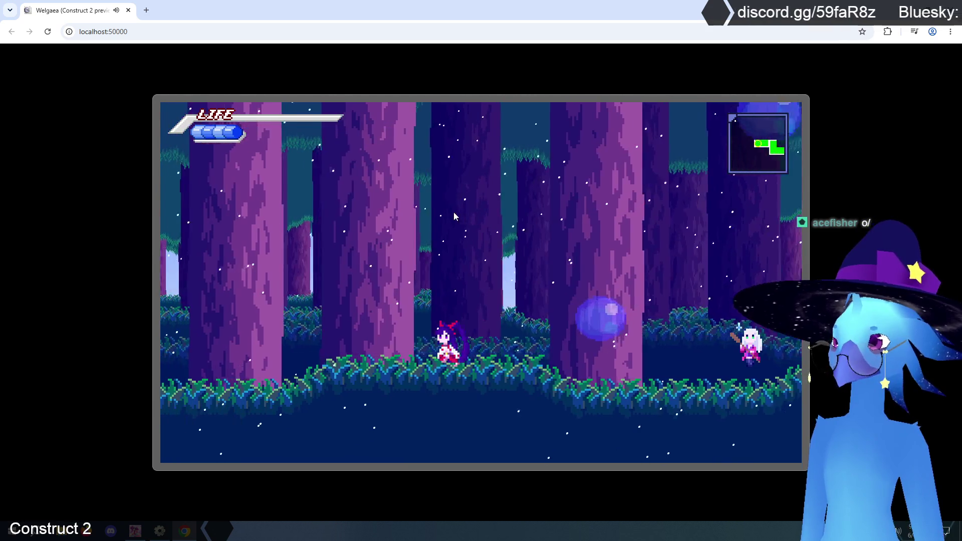
key(Left)
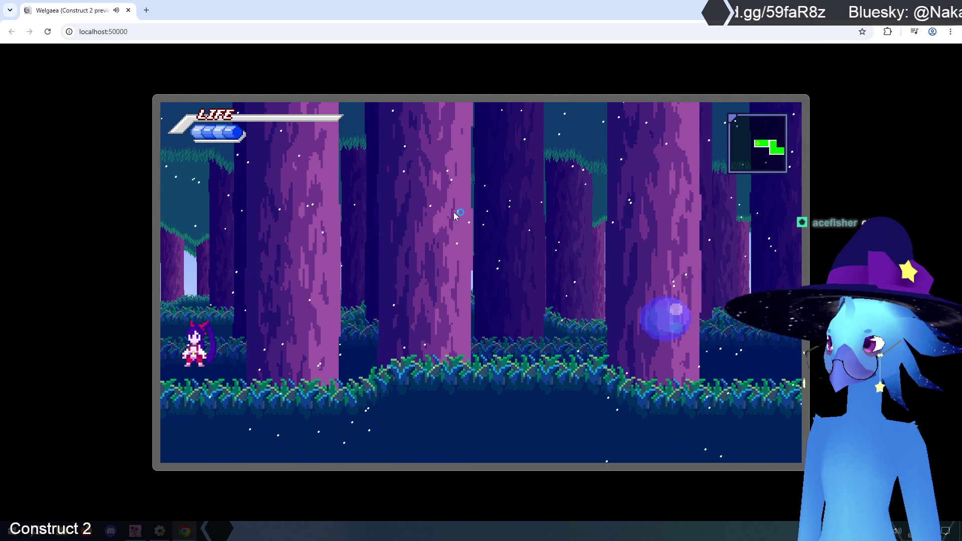
key(Right)
key(Up)
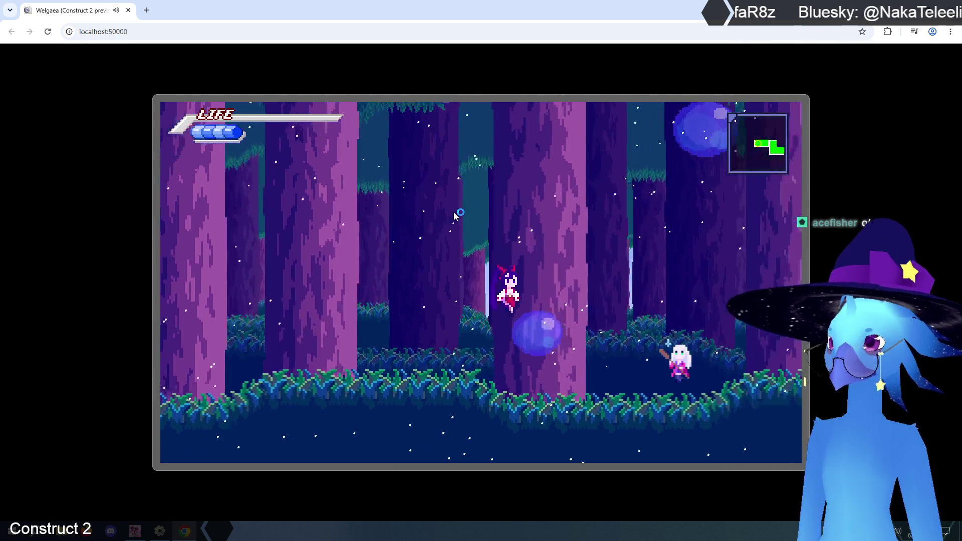
key(Right)
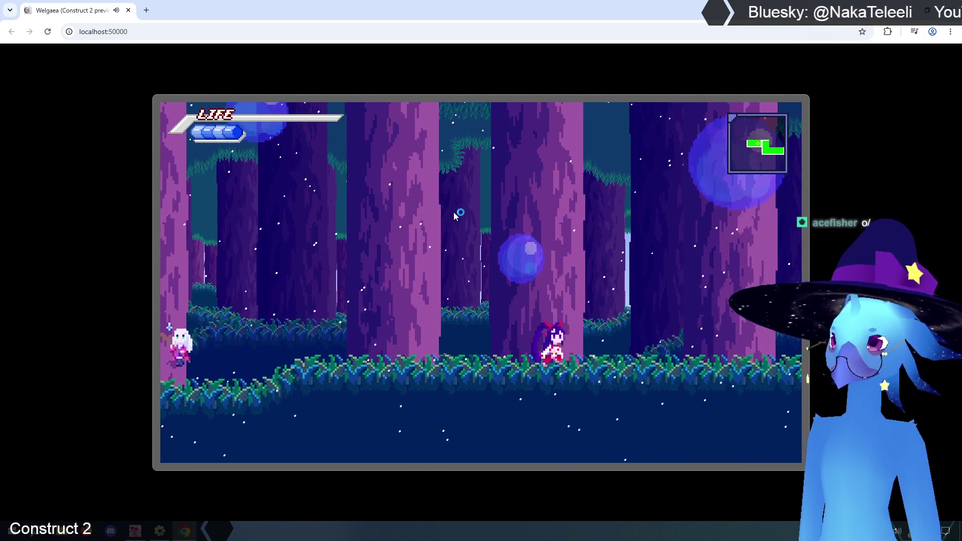
key(Right)
key(Up)
key(Left)
Step: Pause and choose End Game, then close the Chrome preview and return to the title layout
key(Escape)
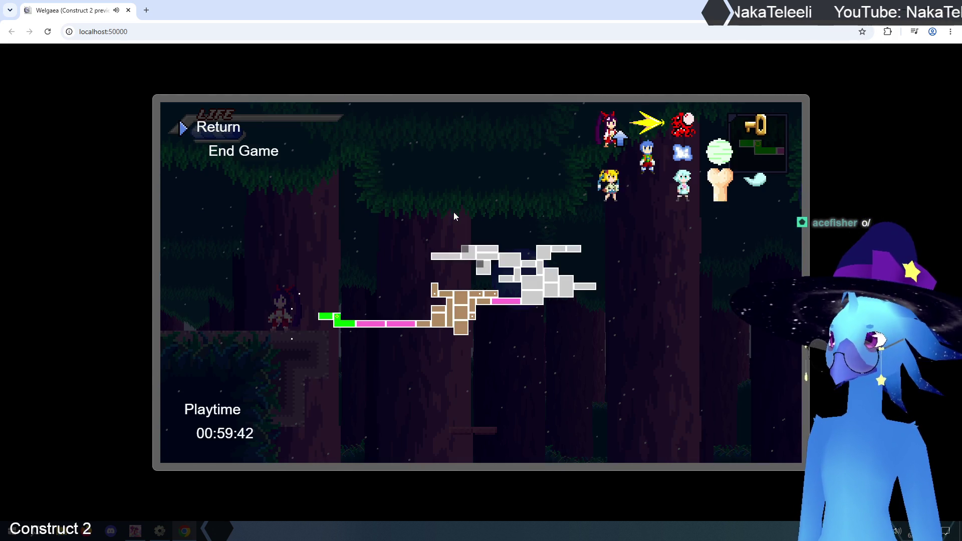
key(Down)
key(Return)
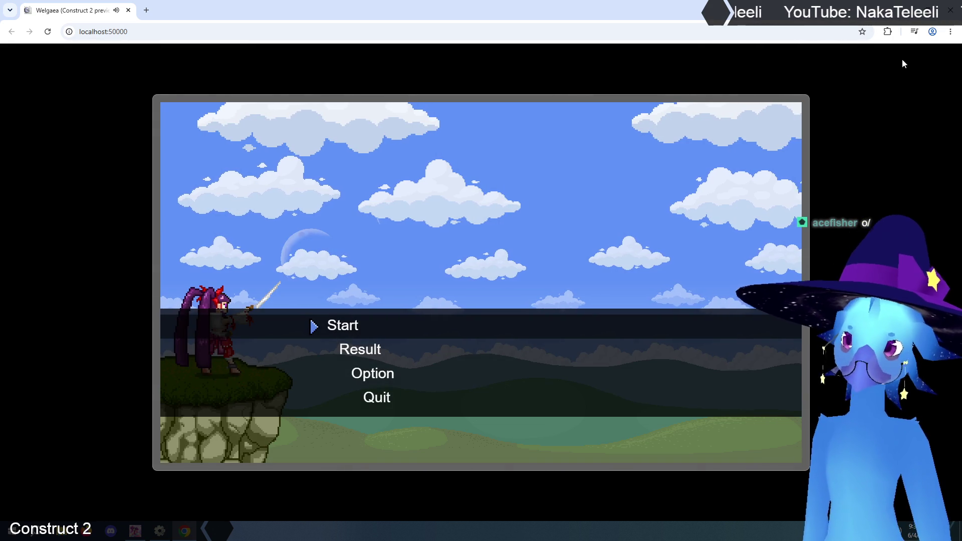
key(ctrl+w)
click(182, 147)
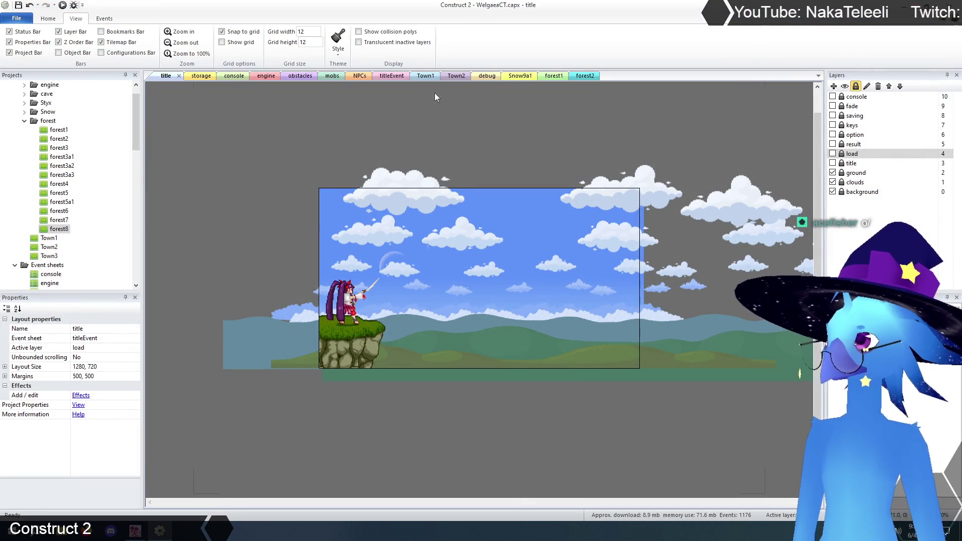
Step: Switch to forest2, and make the decoration layer visible and active
click(585, 76)
drag(558, 501, 482, 507)
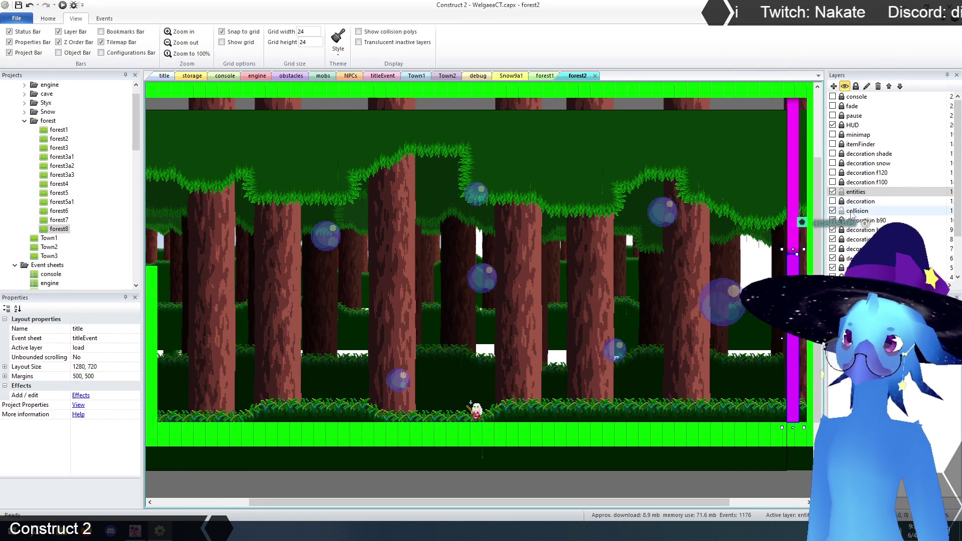
click(833, 201)
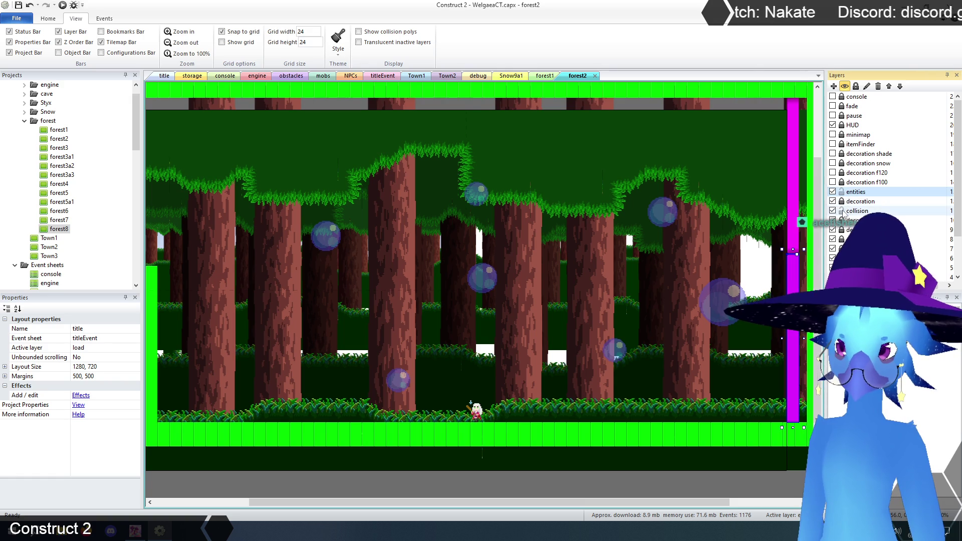
click(847, 202)
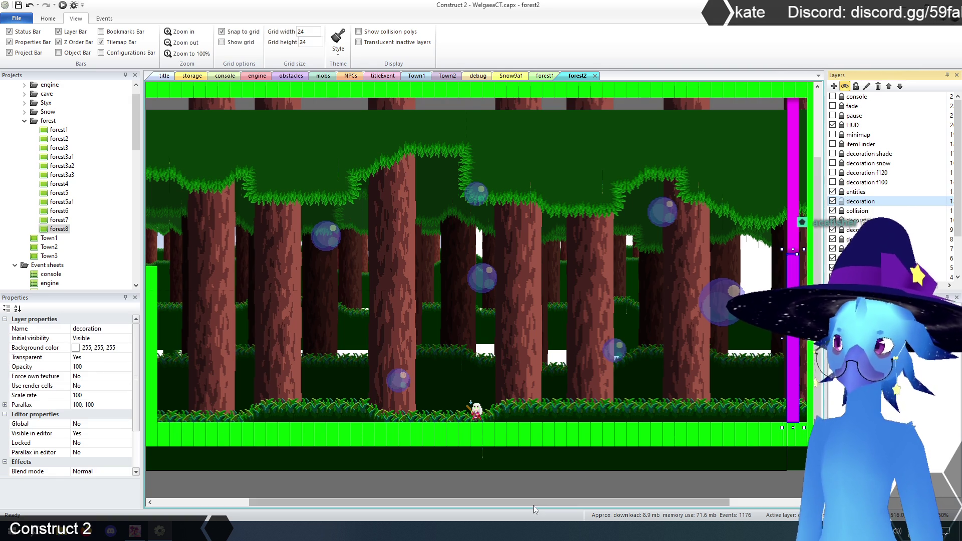
Step: Select the TilemapCave tilemap and paint a first dirt tile at the bottom-left ground
click(552, 485)
drag(557, 503, 583, 503)
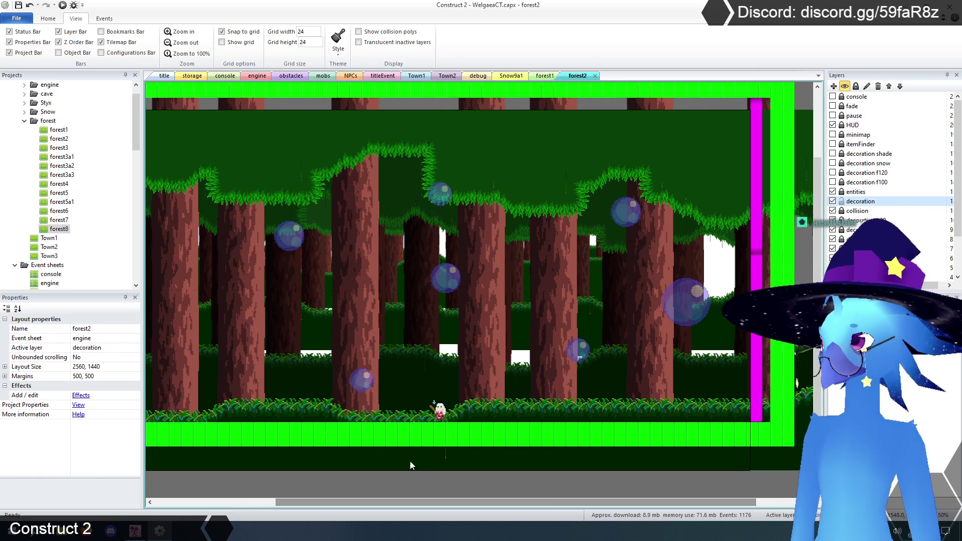
click(522, 319)
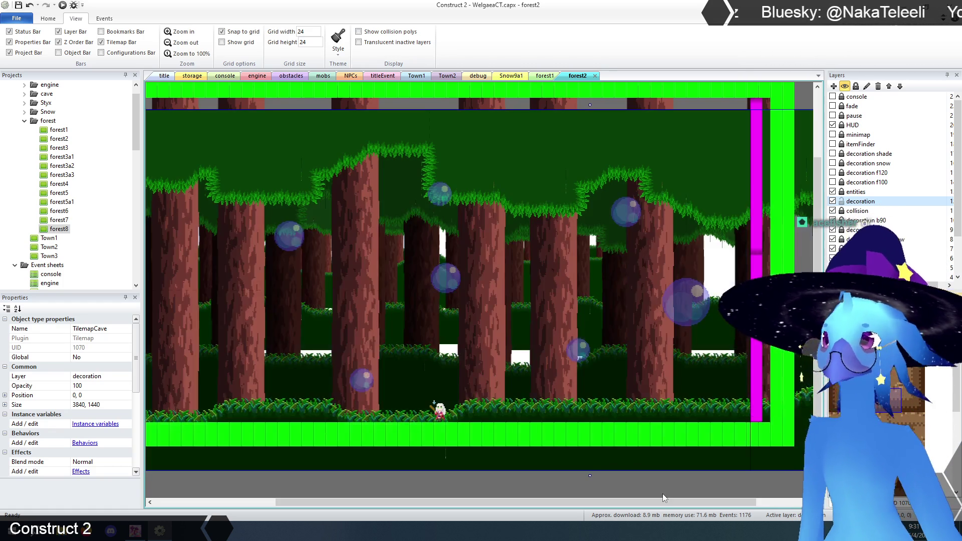
drag(657, 504, 541, 504)
click(289, 430)
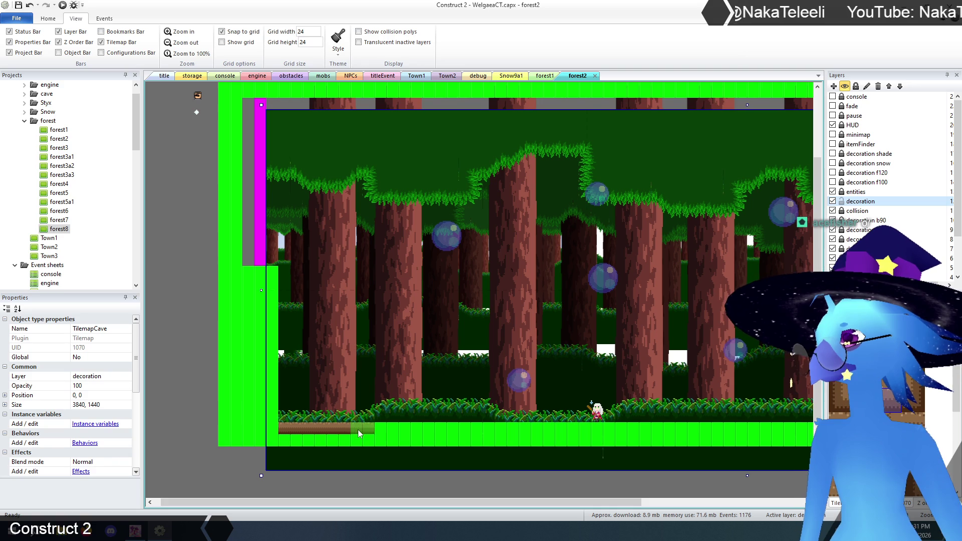
Step: Extend the brown TilemapCave dirt strip rightward along forest2's bottom ground row
click(402, 429)
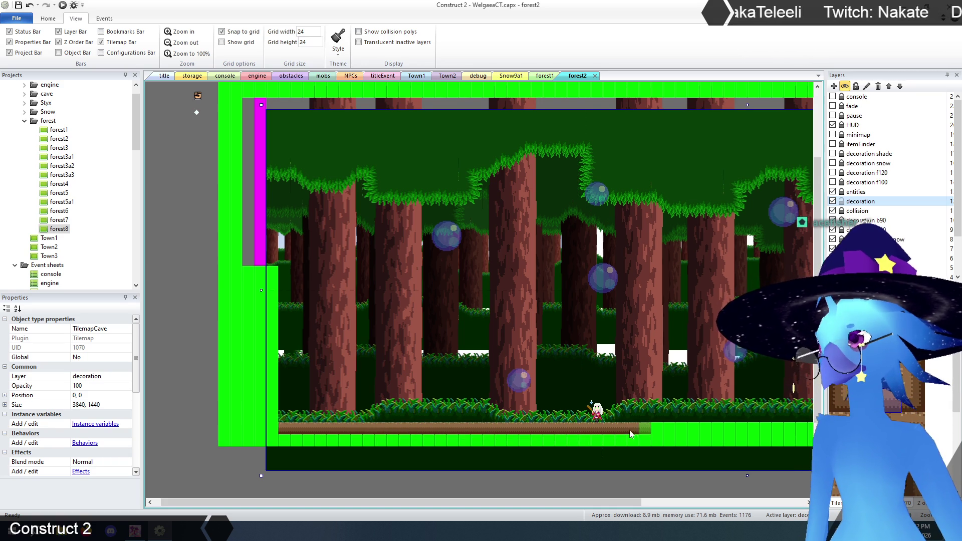
drag(587, 502, 707, 503)
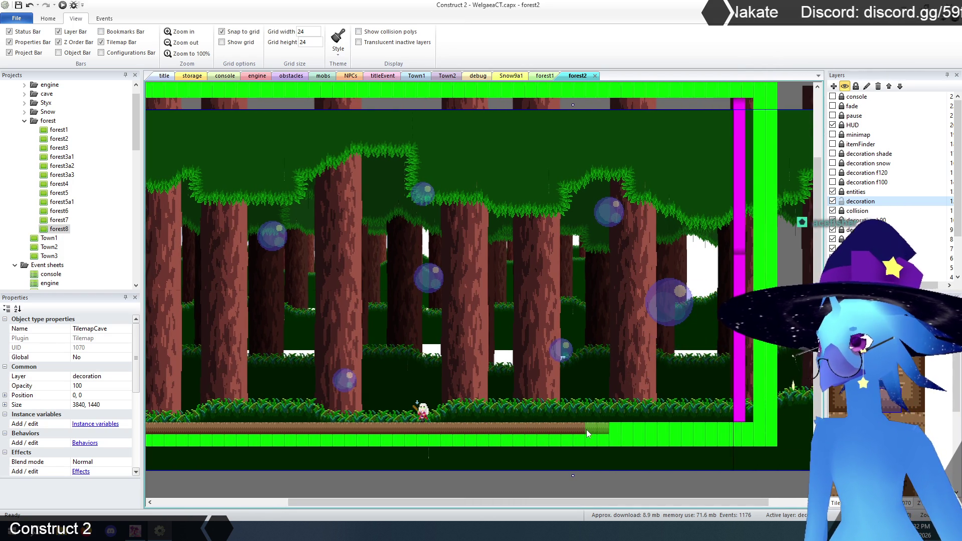
drag(611, 430, 749, 431)
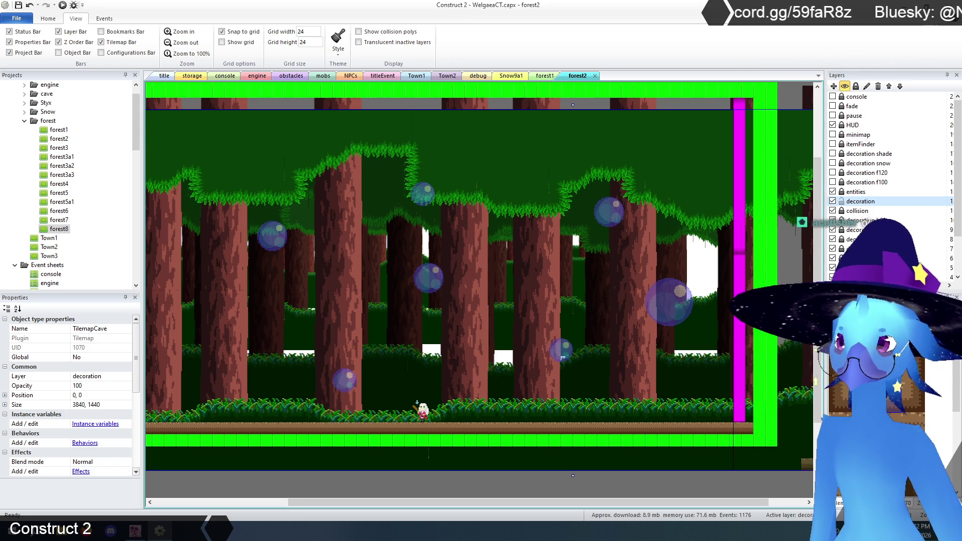
drag(703, 498, 595, 506)
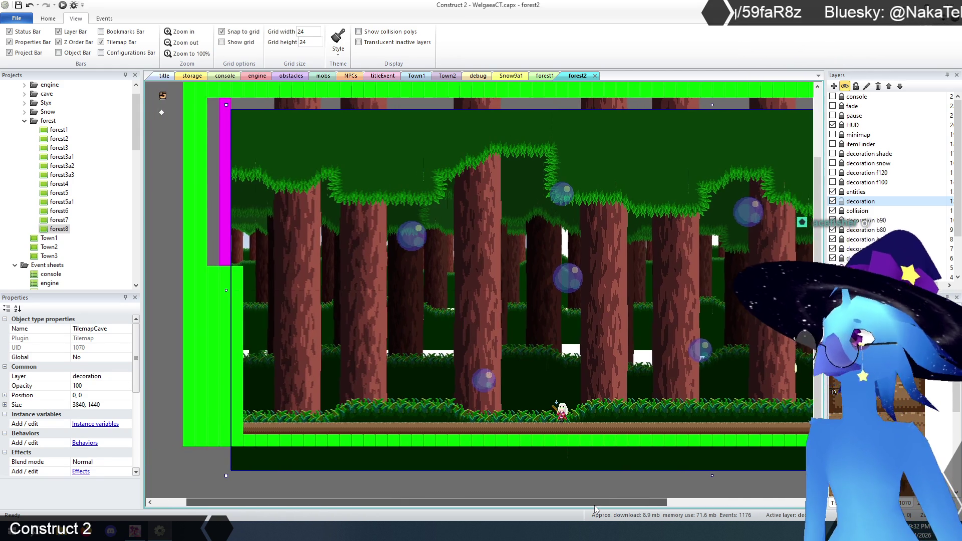
scroll(323, 293, up, 1)
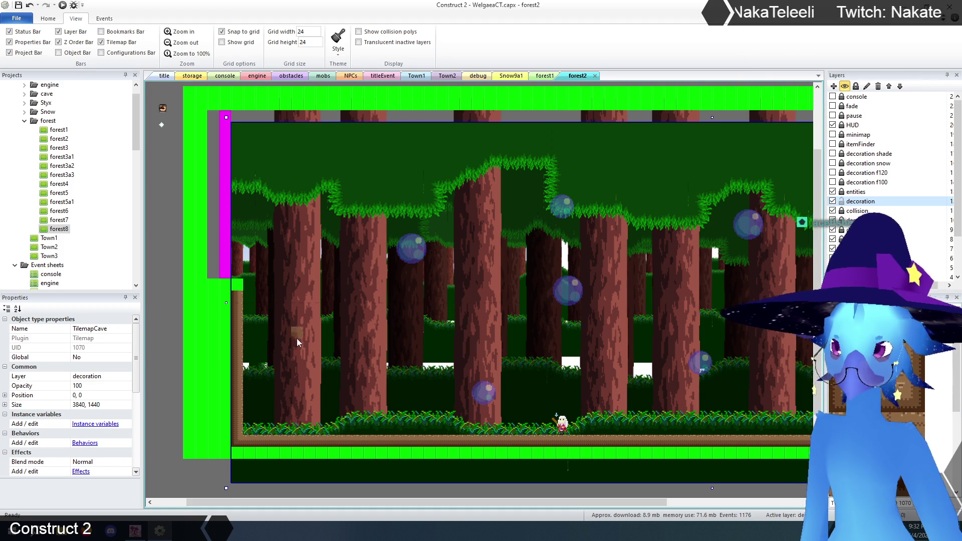
Step: Paint over the green bottom tile rows with brown dirt, from the left wall to the right edge
mouse_move(363, 506)
mouse_down()
mouse_move(500, 507)
mouse_move(308, 507)
mouse_move(476, 507)
mouse_move(452, 507)
mouse_up()
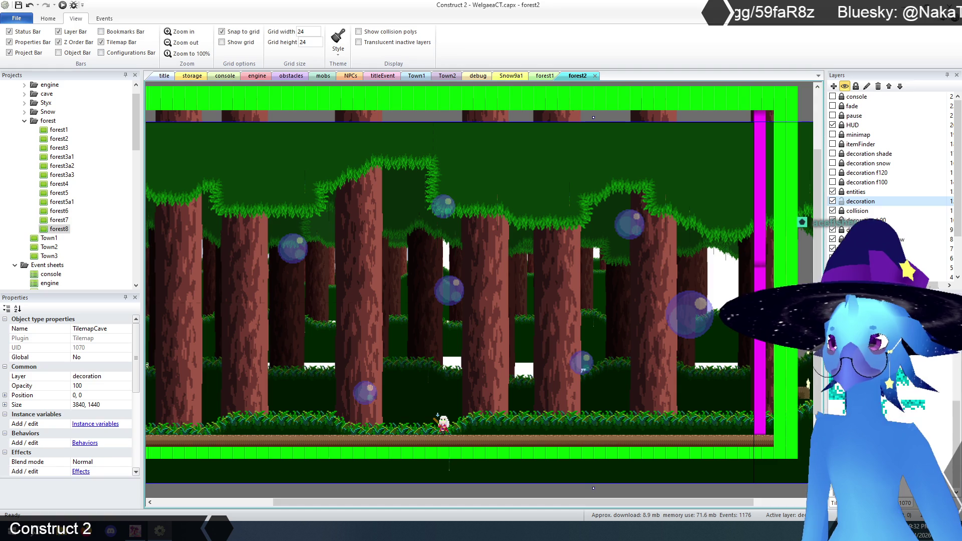
drag(341, 504, 248, 506)
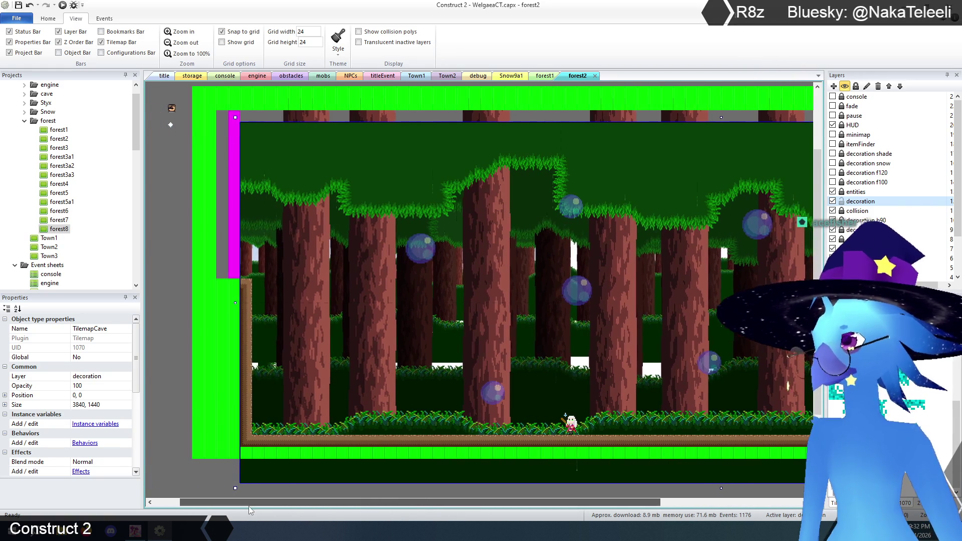
mouse_move(249, 453)
mouse_down()
mouse_move(507, 461)
mouse_move(356, 470)
mouse_up()
drag(281, 479, 660, 479)
drag(536, 465, 729, 455)
drag(347, 506, 539, 501)
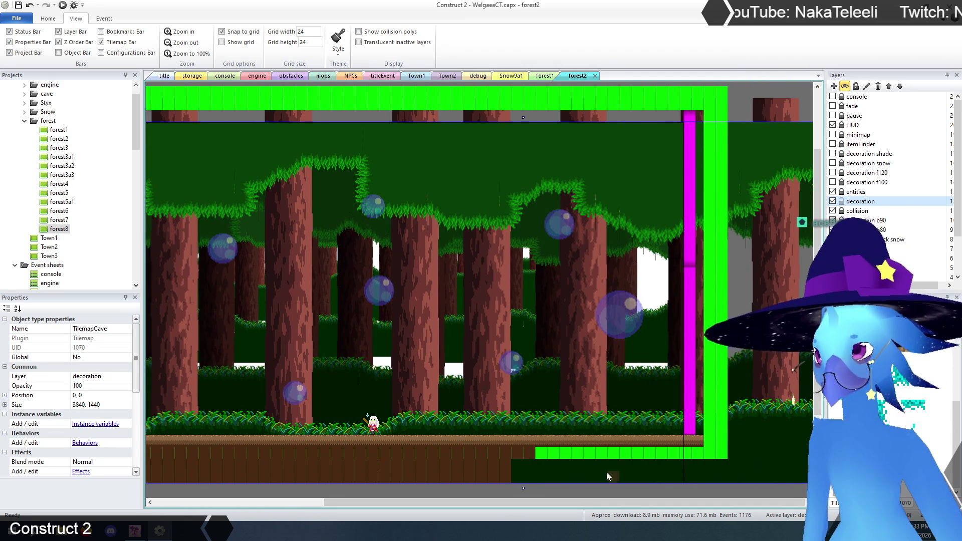
mouse_move(542, 456)
mouse_down()
mouse_move(677, 454)
mouse_move(576, 472)
mouse_up()
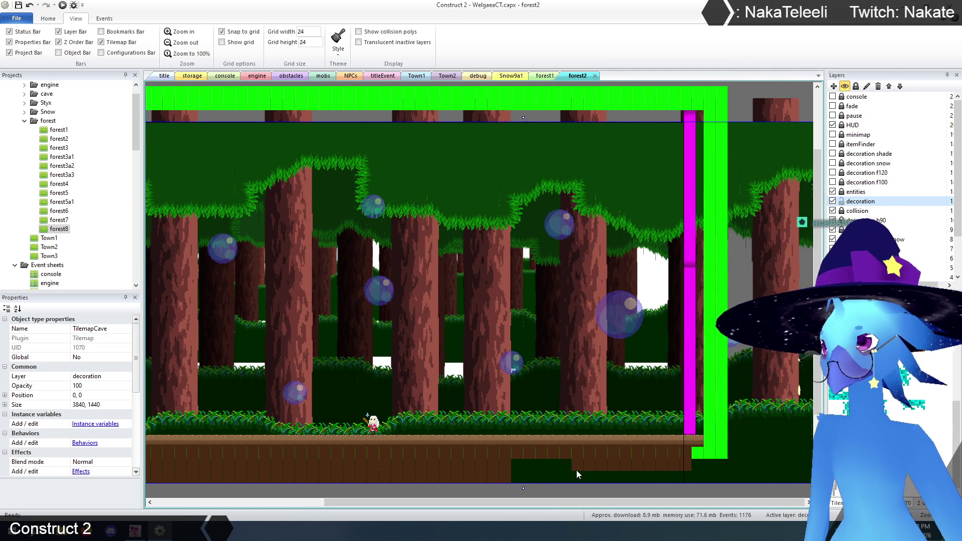
drag(505, 477, 687, 482)
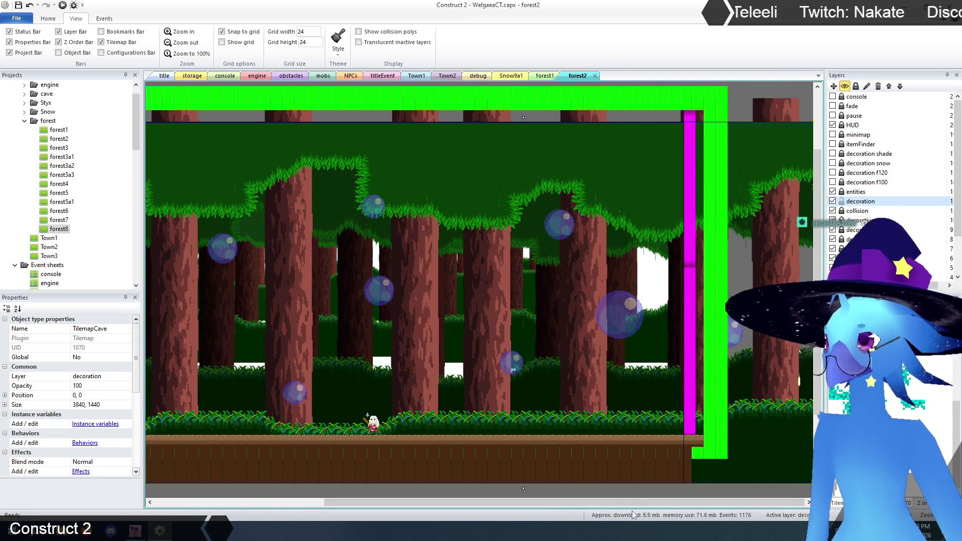
drag(575, 506, 401, 506)
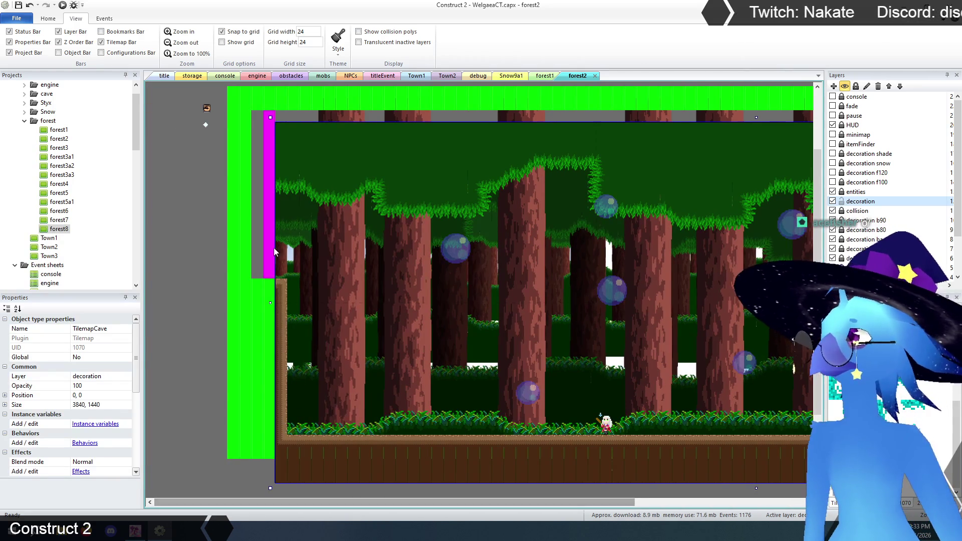
Step: From the title layout, launch a game preview and load the save
click(163, 77)
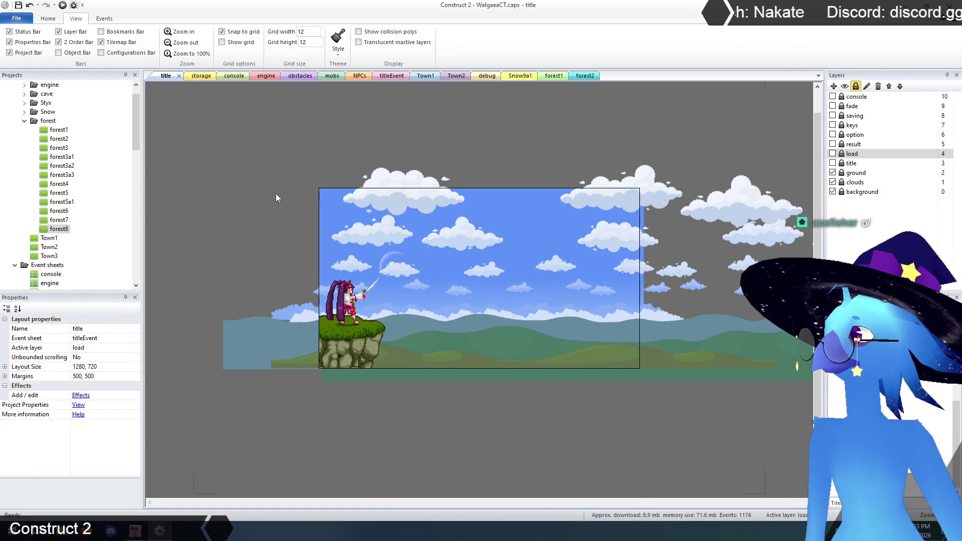
click(62, 5)
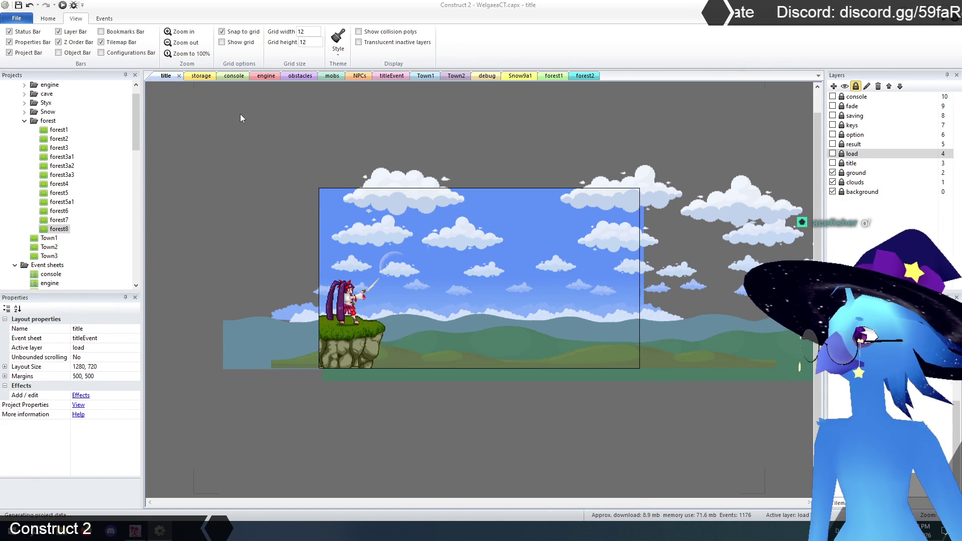
key(Return)
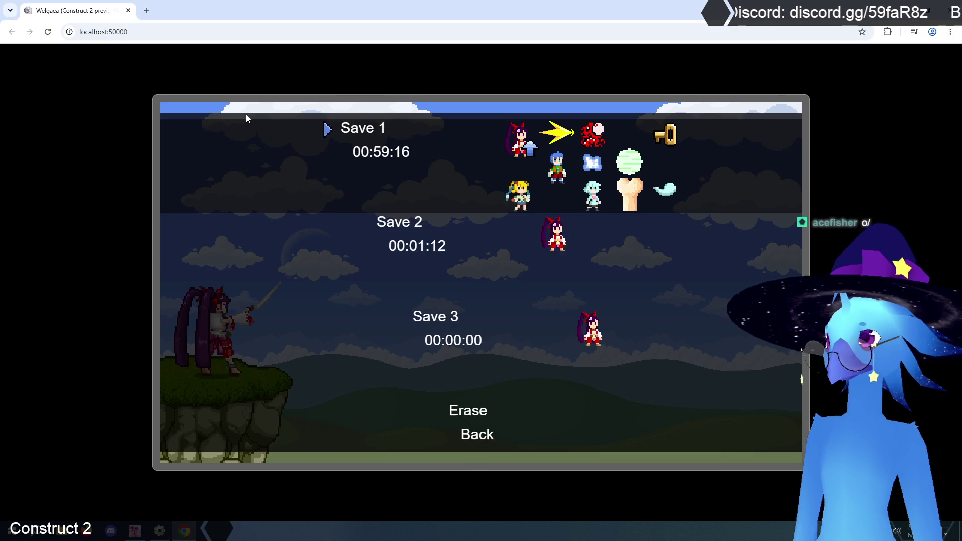
key(Return)
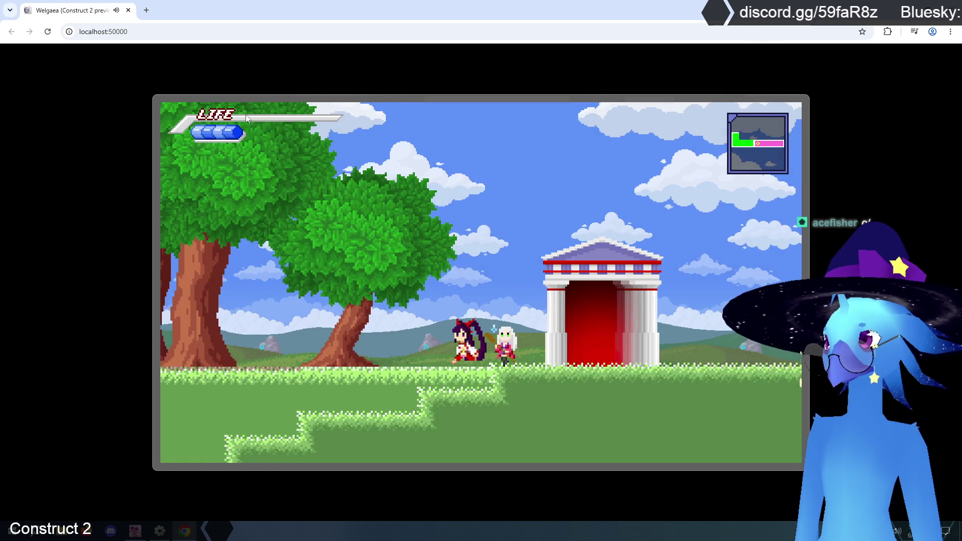
Step: Head left into the Lost Woods, jumping and firing beam shots, into the next room
key(Left)
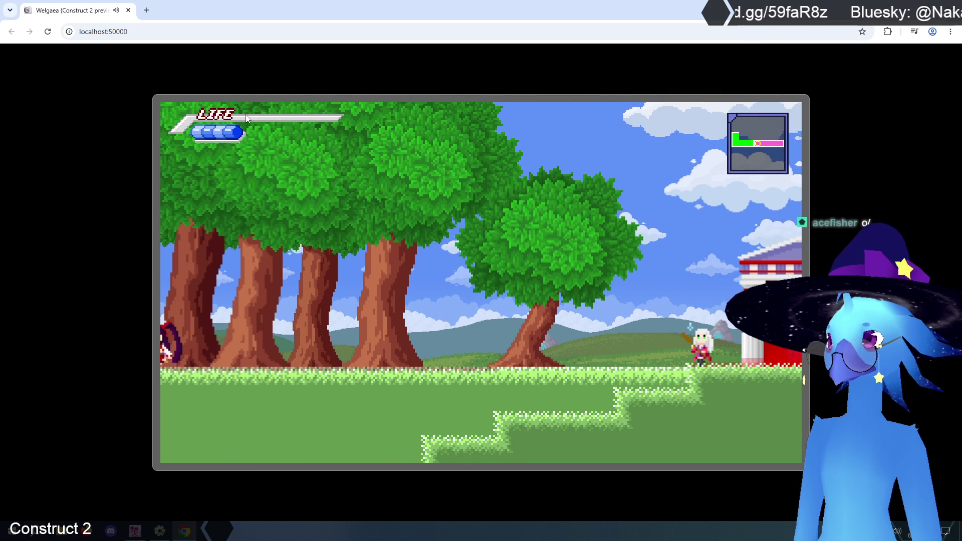
key(Left)
key(Up)
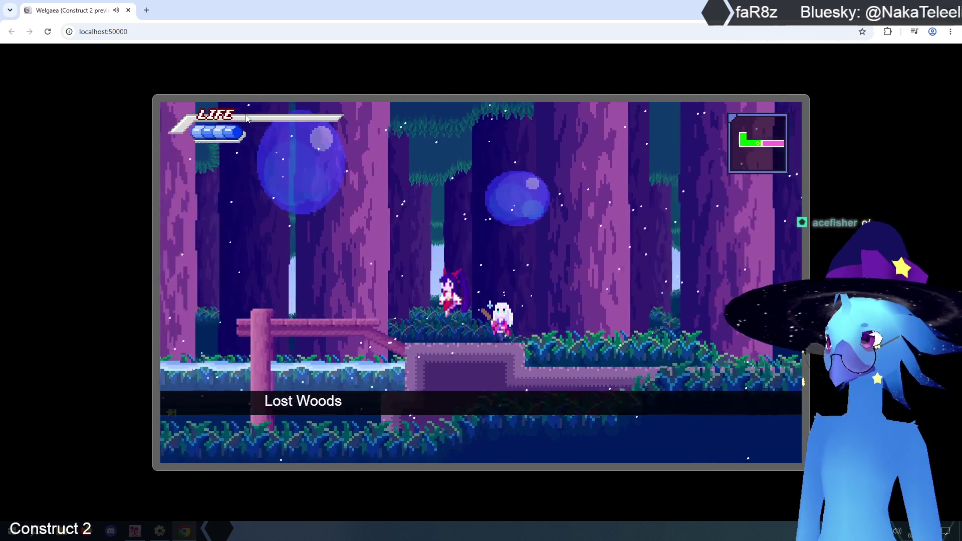
key(Up)
key(z)
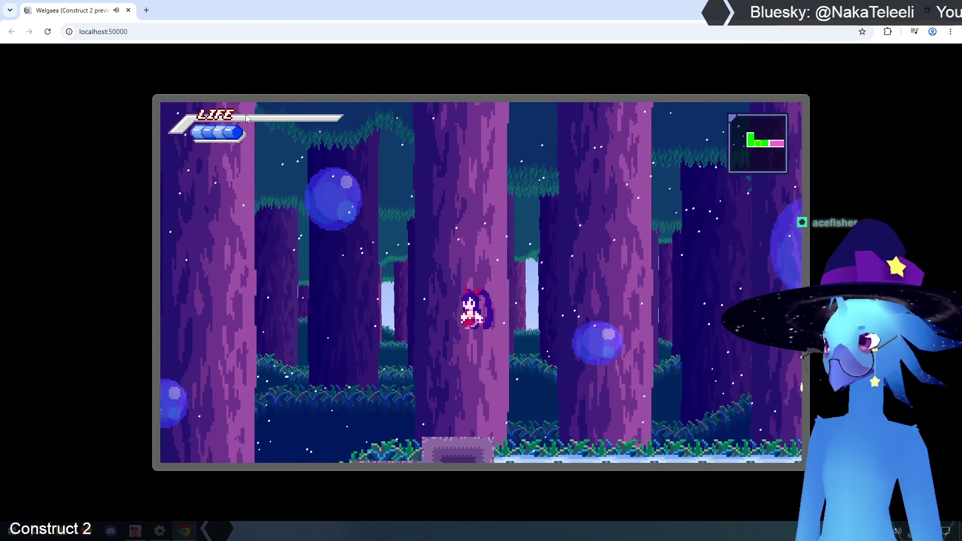
key(Left)
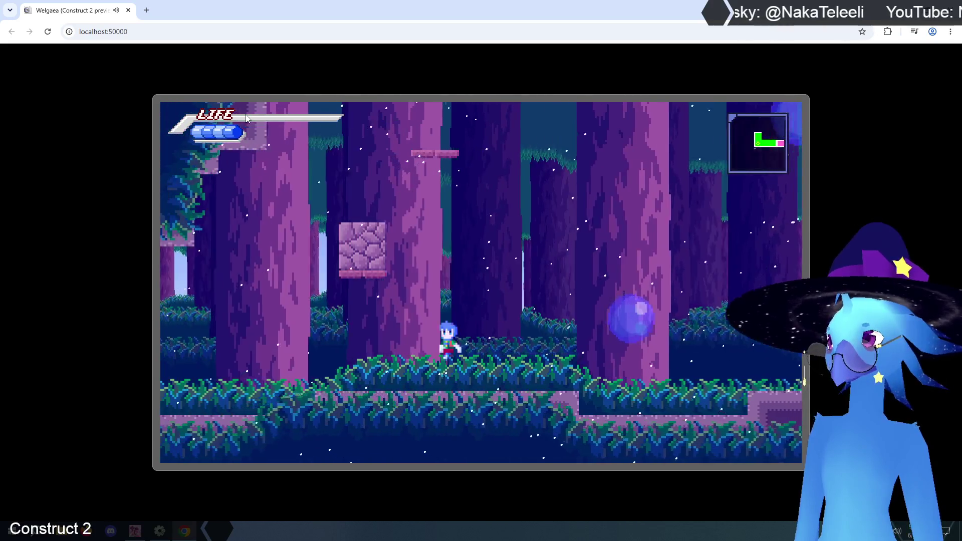
key(Up)
key(z)
key(Up)
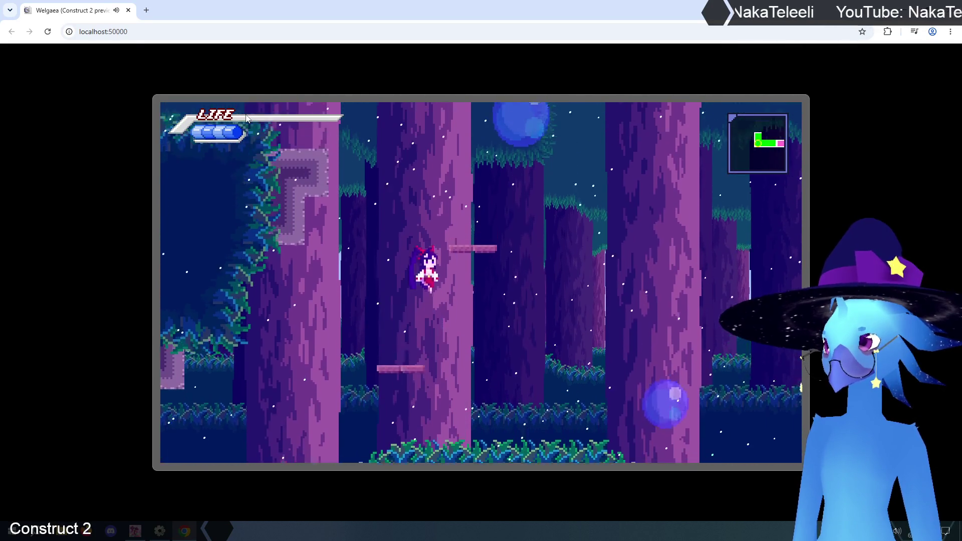
key(Left)
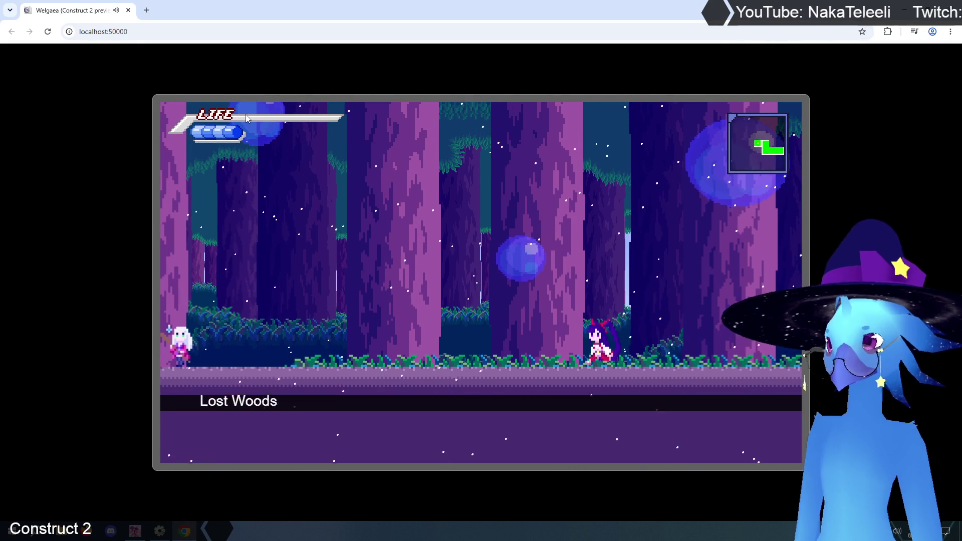
Step: Reach the level's left wall, climbing it and firing beam shots
key(Right)
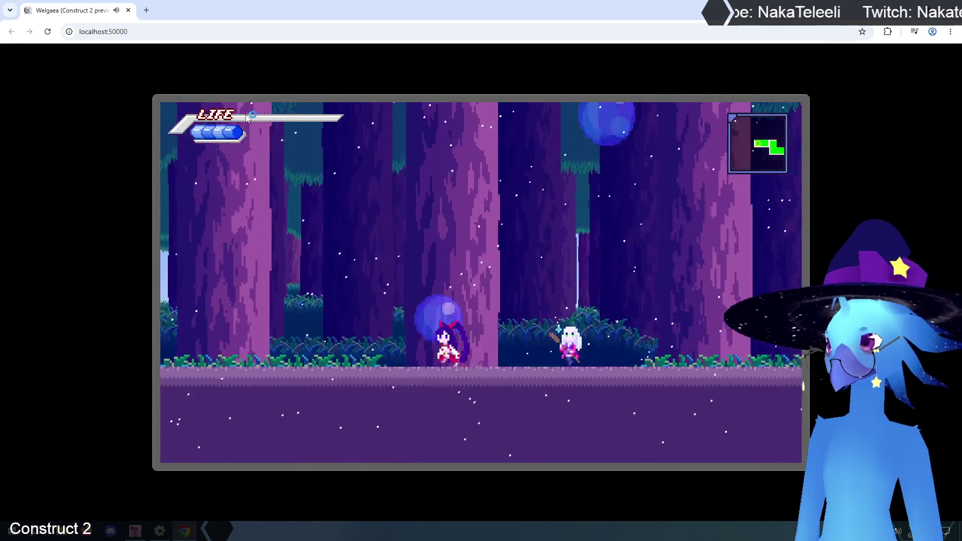
key(Left)
key(Up)
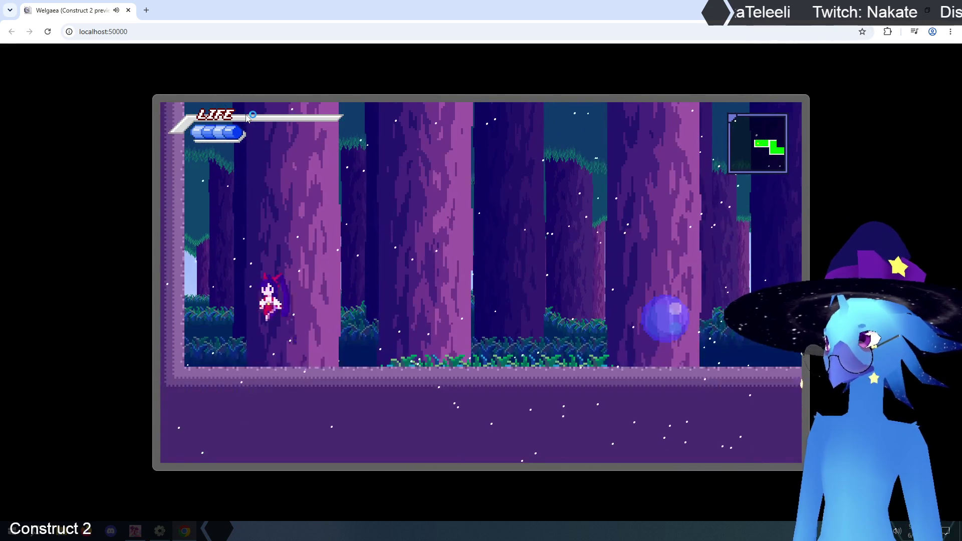
key(Up)
key(Left)
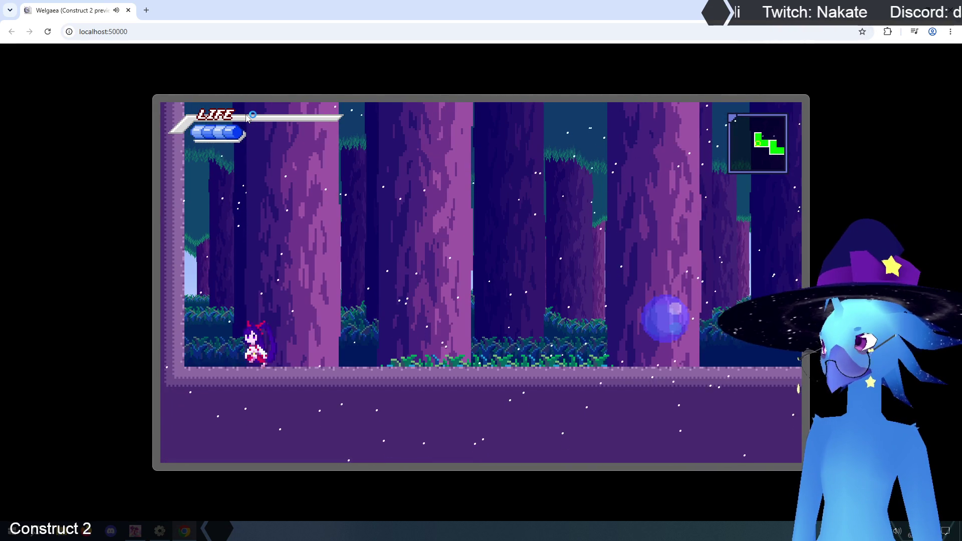
key(Up)
key(x)
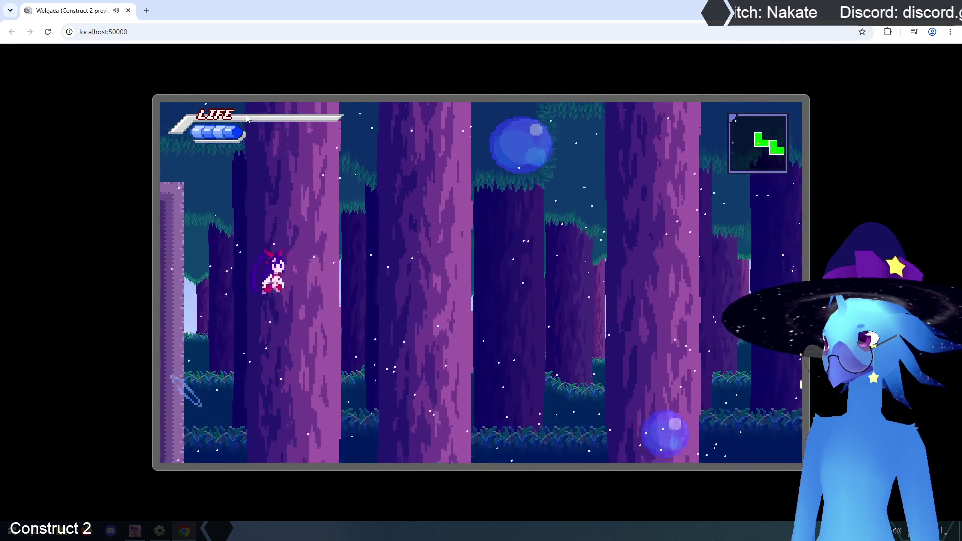
key(Left)
key(Up)
key(x)
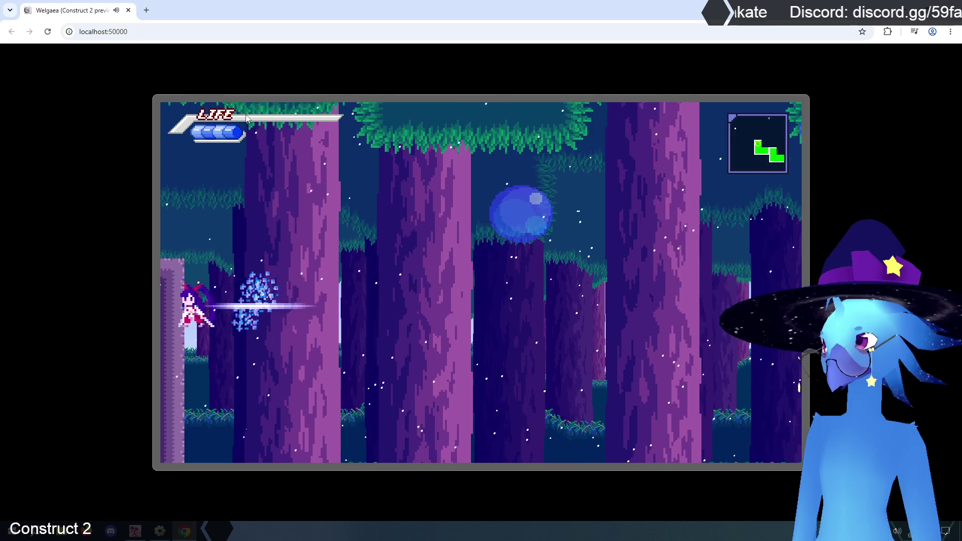
Step: Drop down, run right with a crescent slash, then jump up into the tree canopy
key(Right)
key(Up)
key(Right)
key(Up)
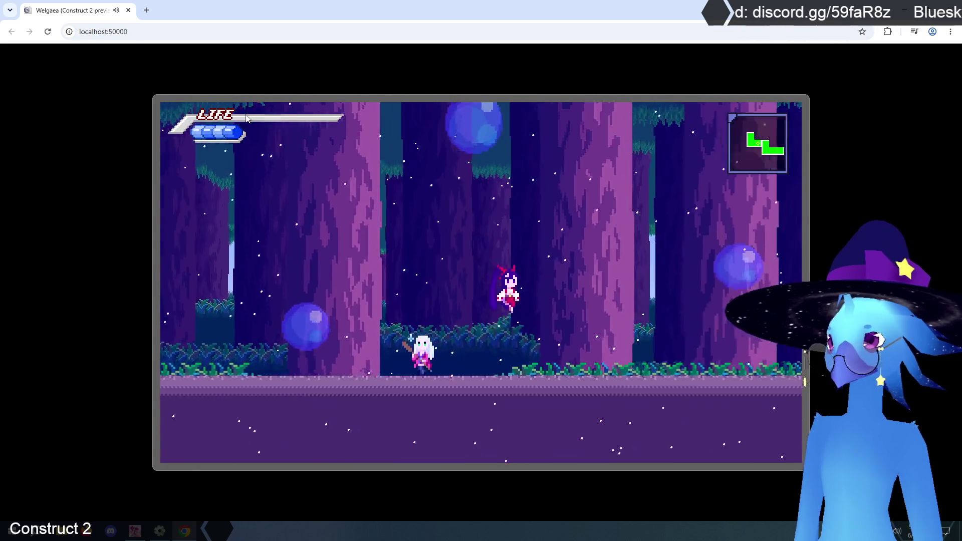
key(Right)
key(Up)
key(x)
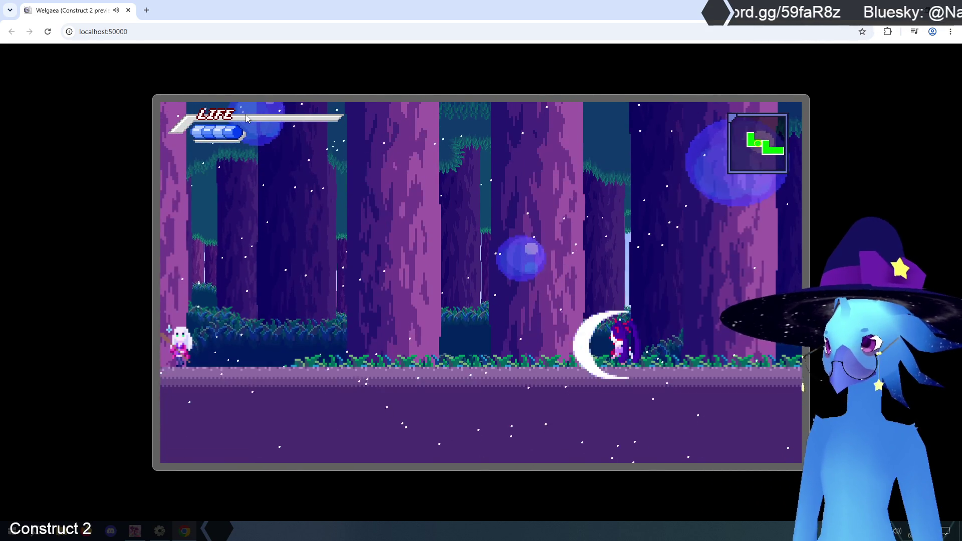
key(Left)
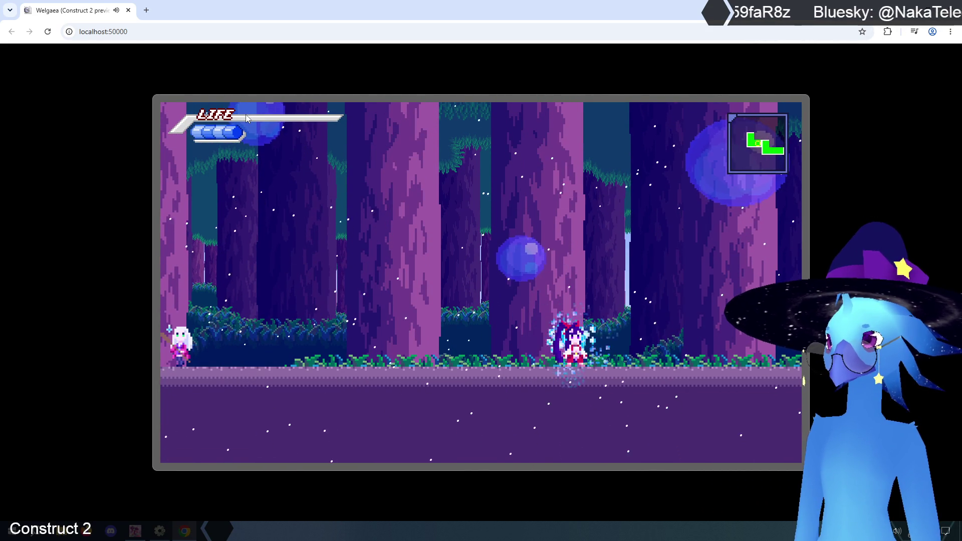
key(Up)
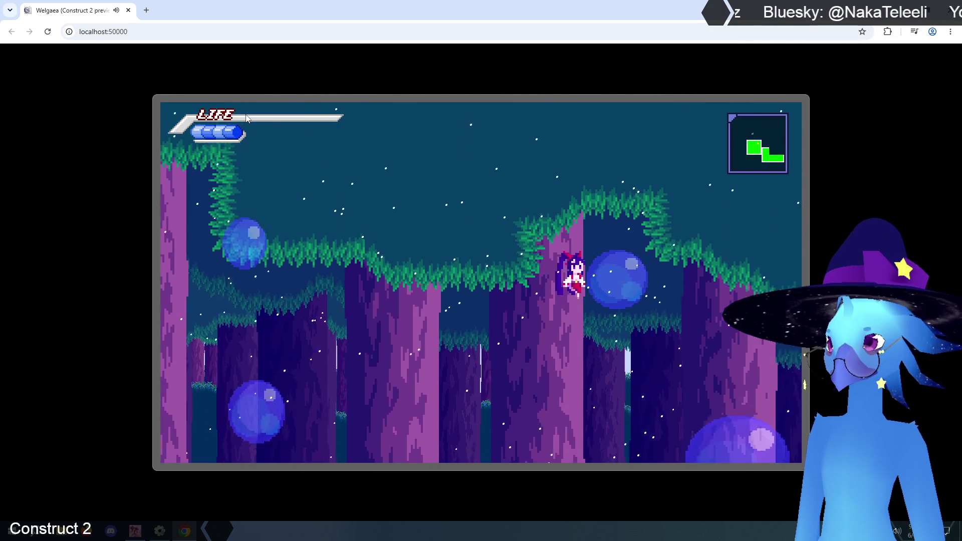
Step: Rise above the canopy and travel right through several Lost Woods rooms
key(Up)
key(Right)
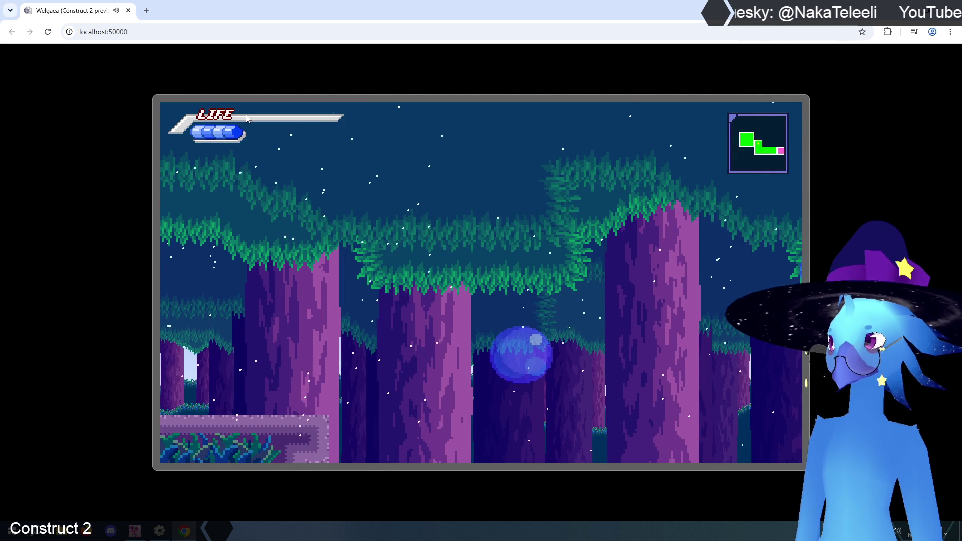
key(Right)
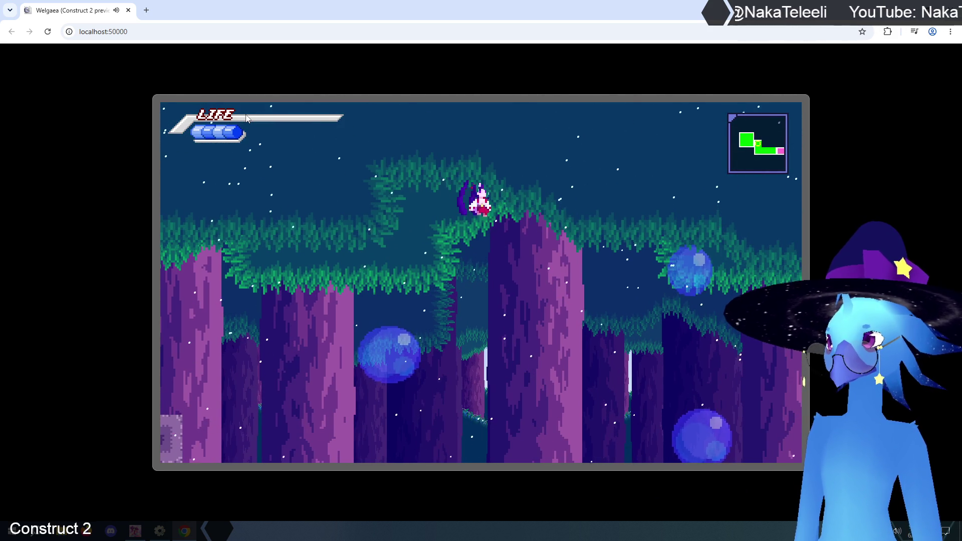
key(Right)
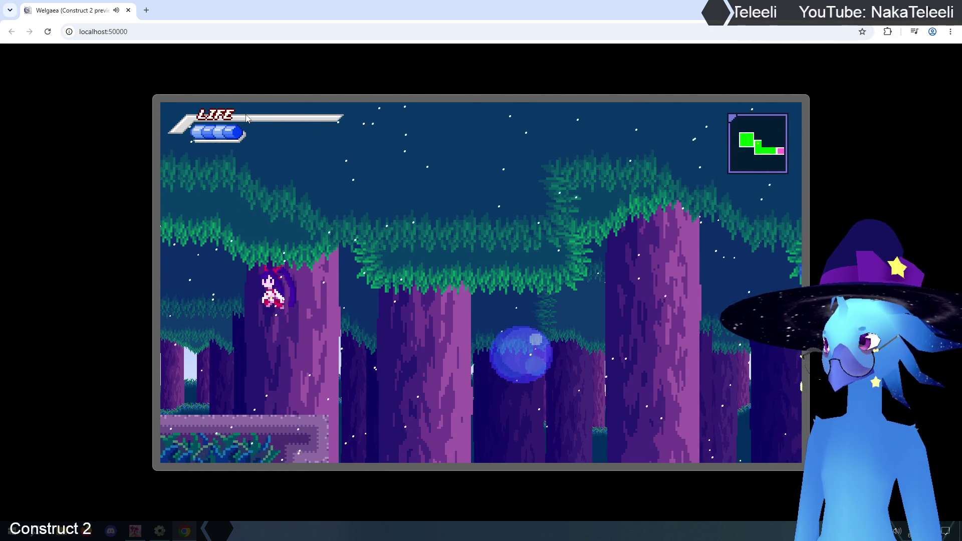
key(Right)
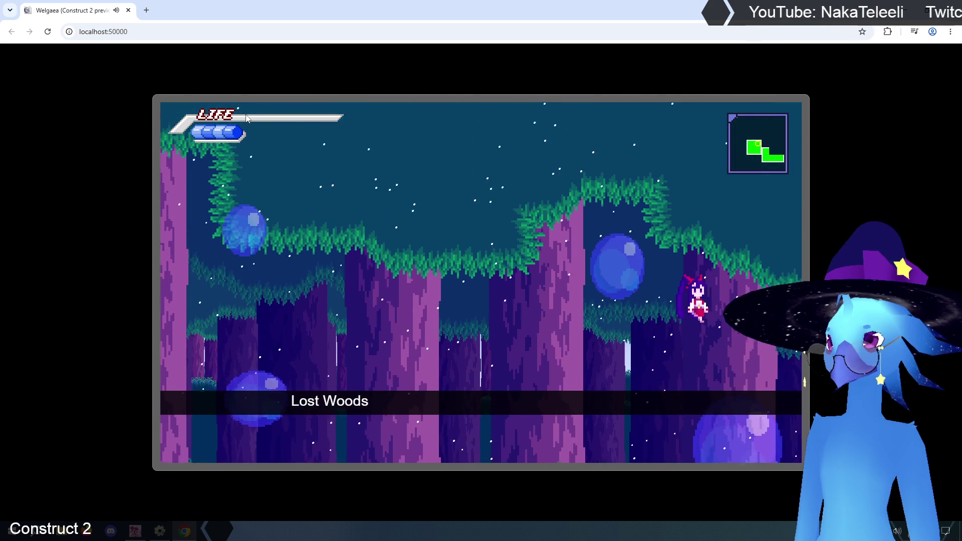
key(Up)
key(Right)
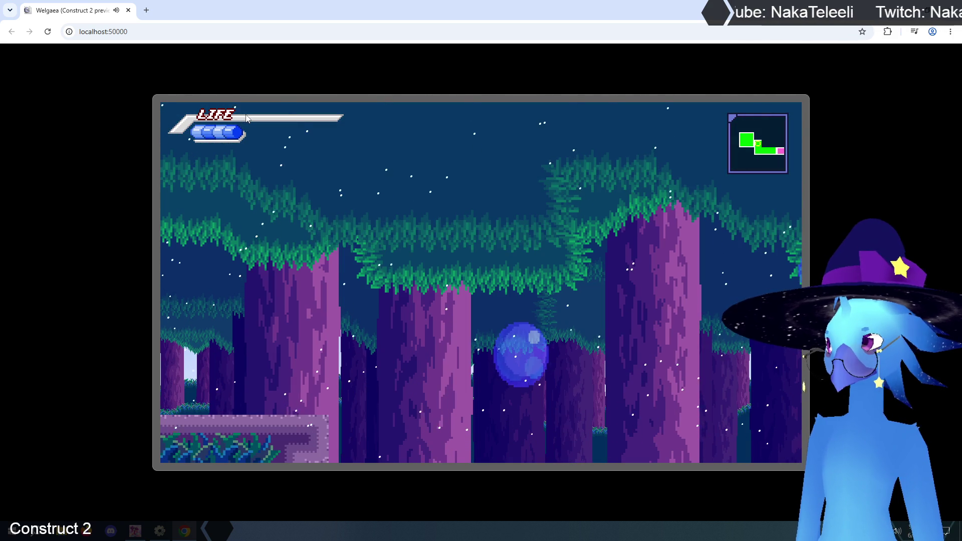
key(Left)
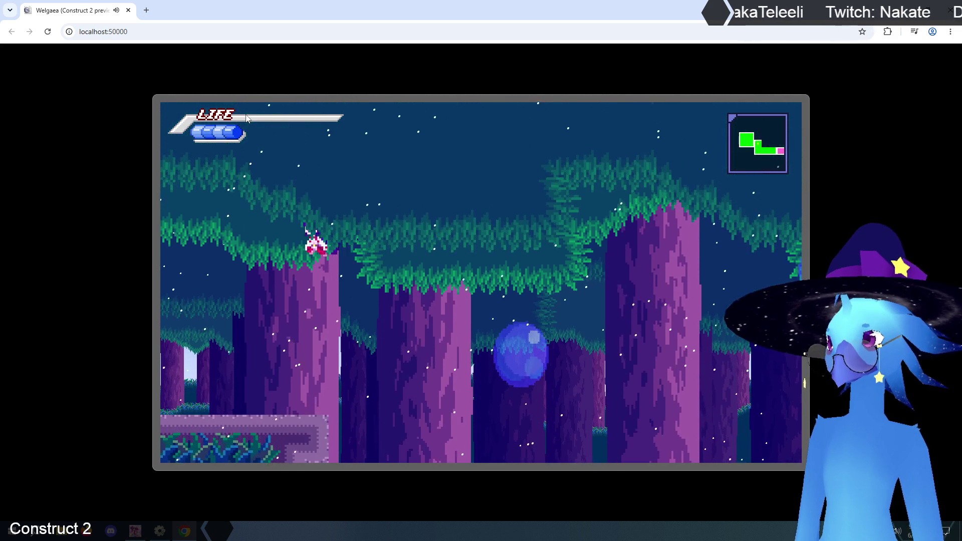
key(Right)
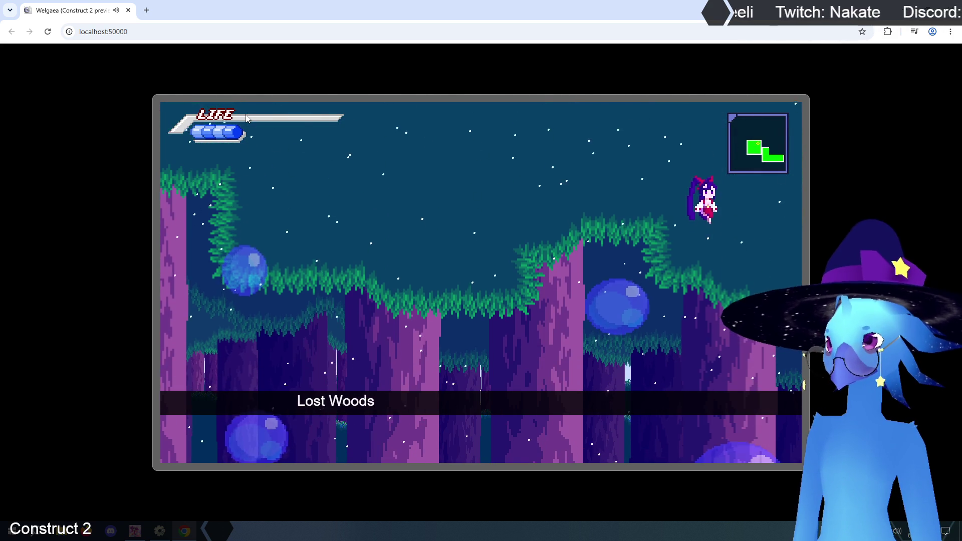
key(Right)
key(Up)
key(Up)
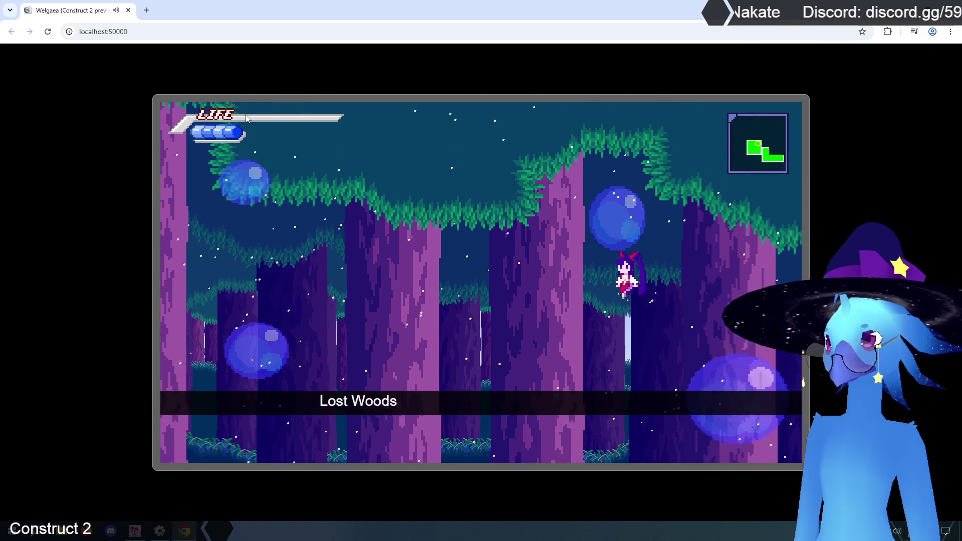
Step: Continue right through the forest, jump through the canopy, then head left into another room
key(Left)
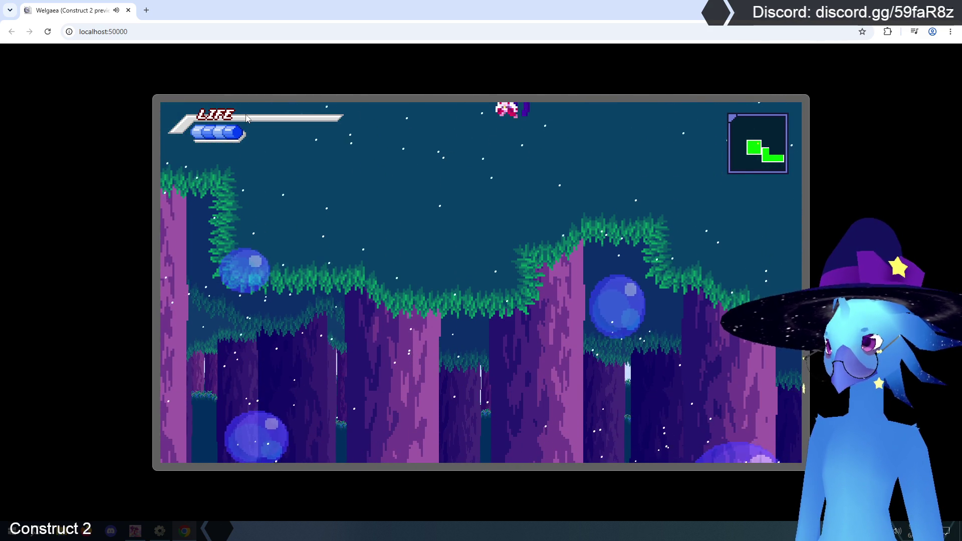
key(Right)
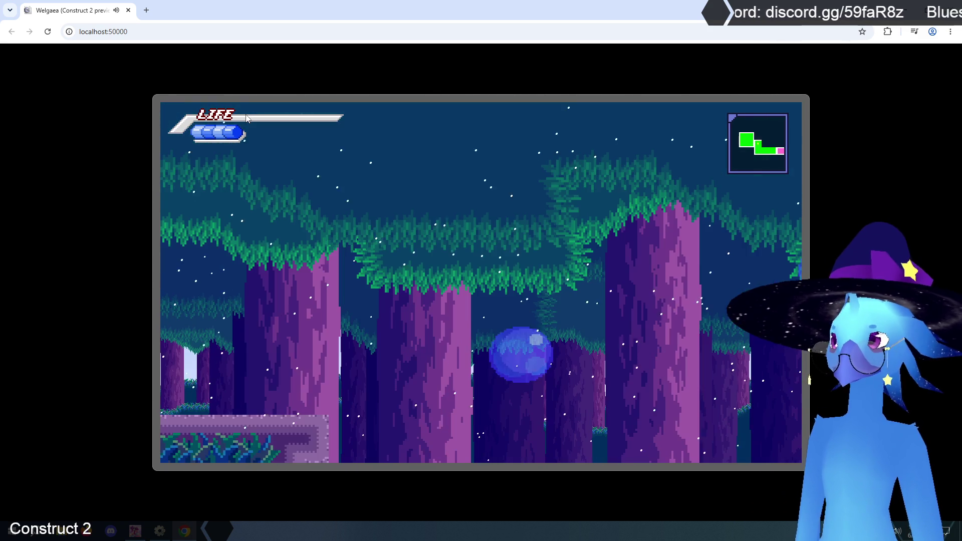
key(Right)
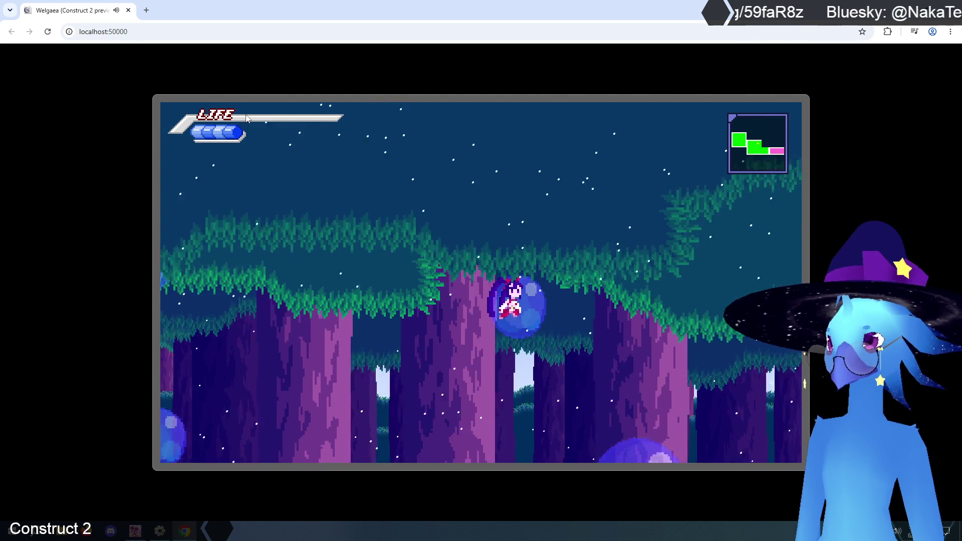
key(Right)
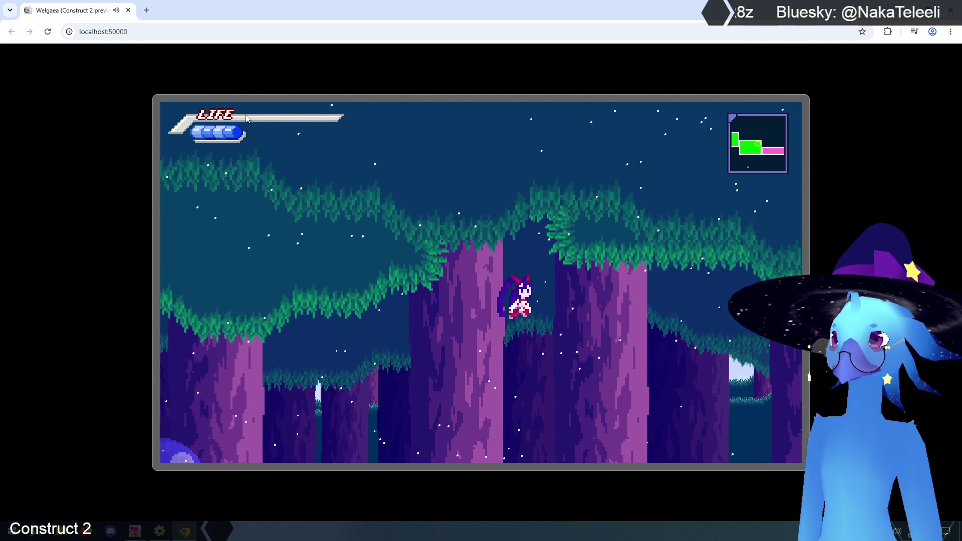
key(Up)
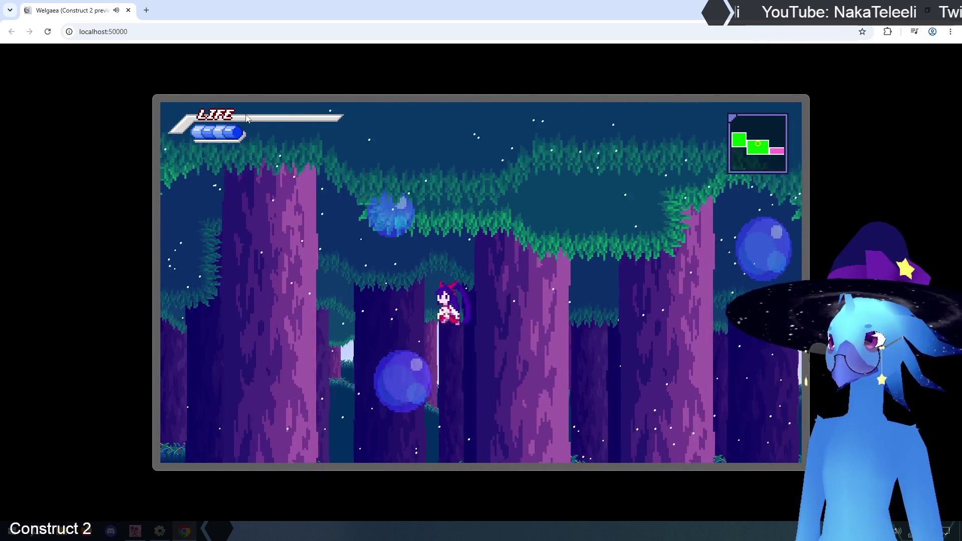
key(Left)
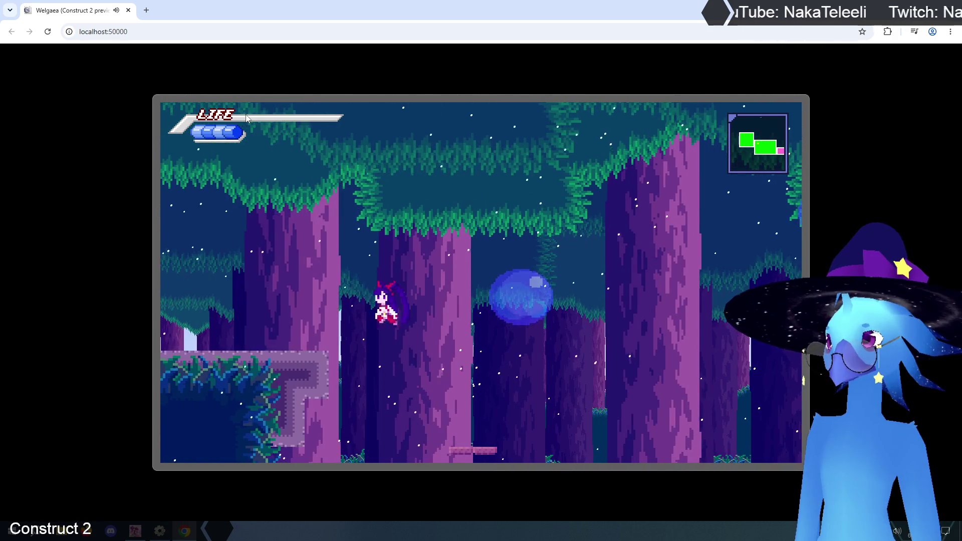
key(Left)
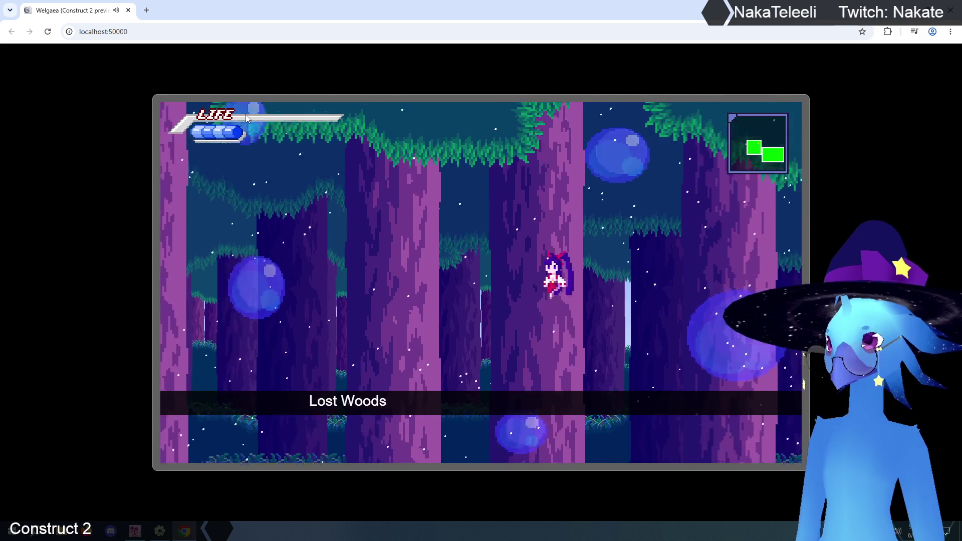
key(Up)
Step: Run along the treetops, drop to the forest floor, then pause to view the map
key(Right)
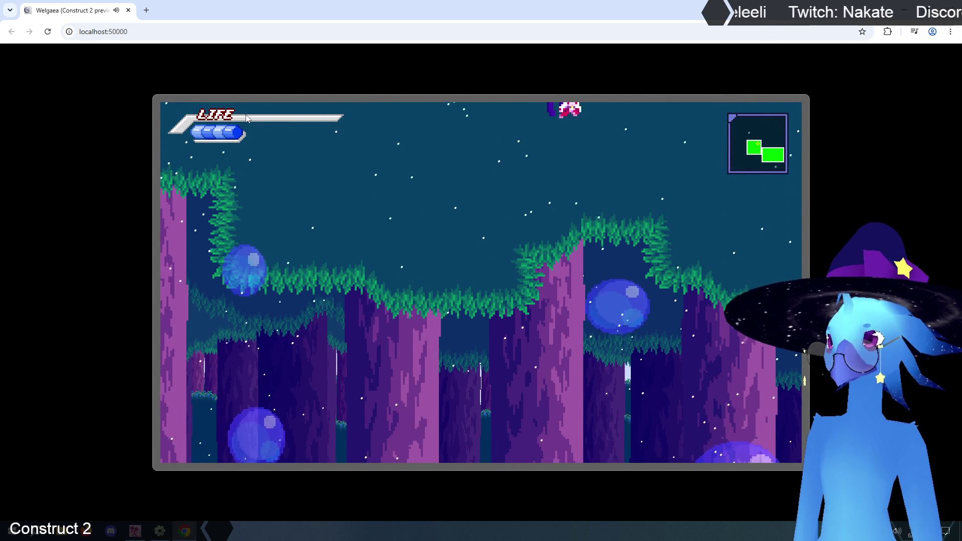
key(Left)
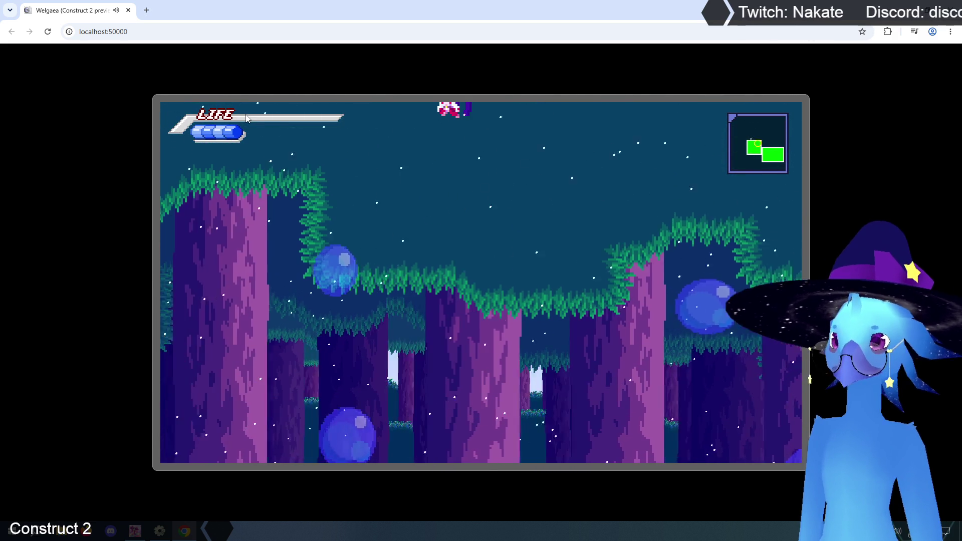
key(Left)
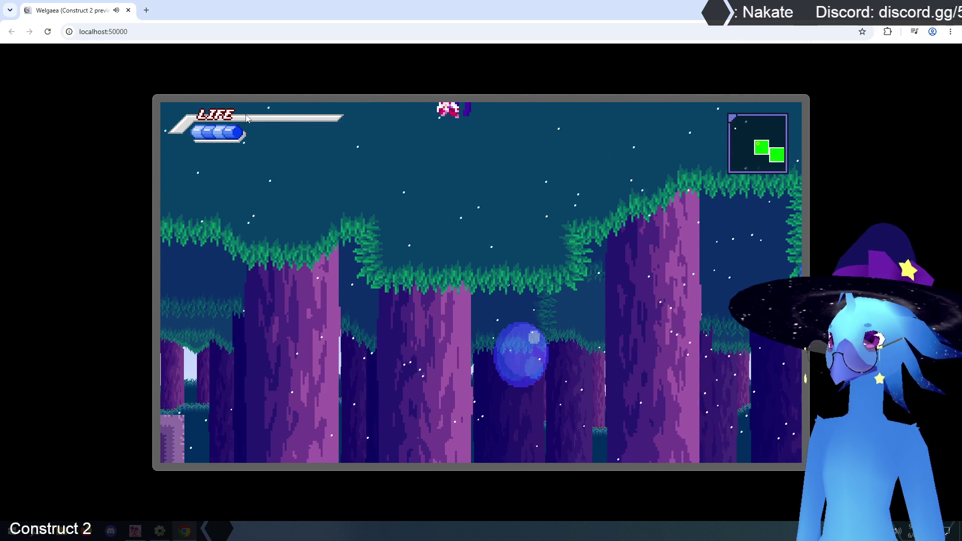
key(Left)
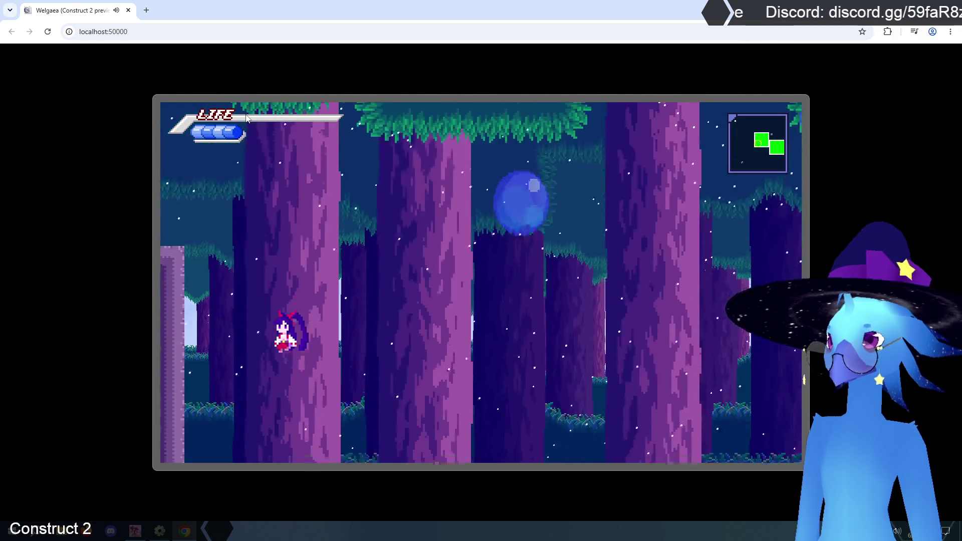
key(Right)
key(Up)
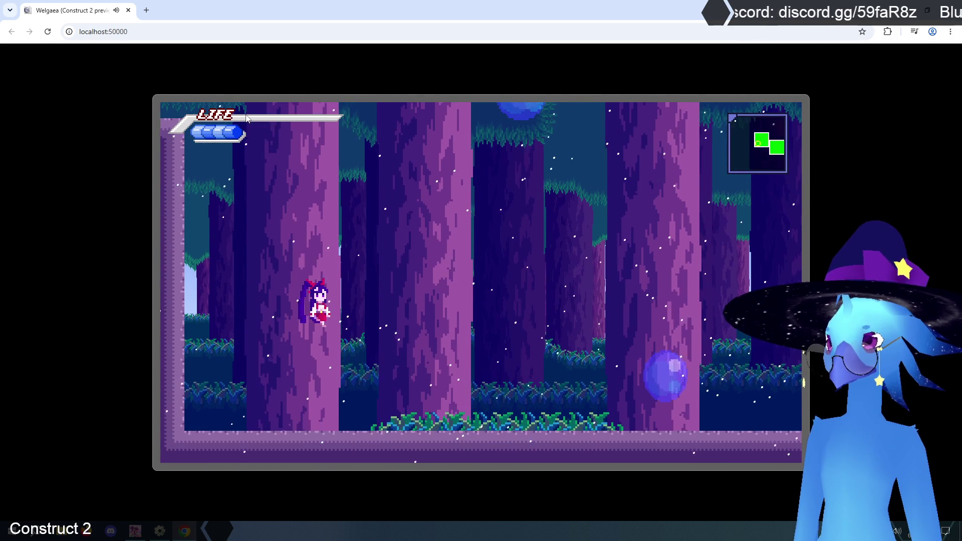
key(Escape)
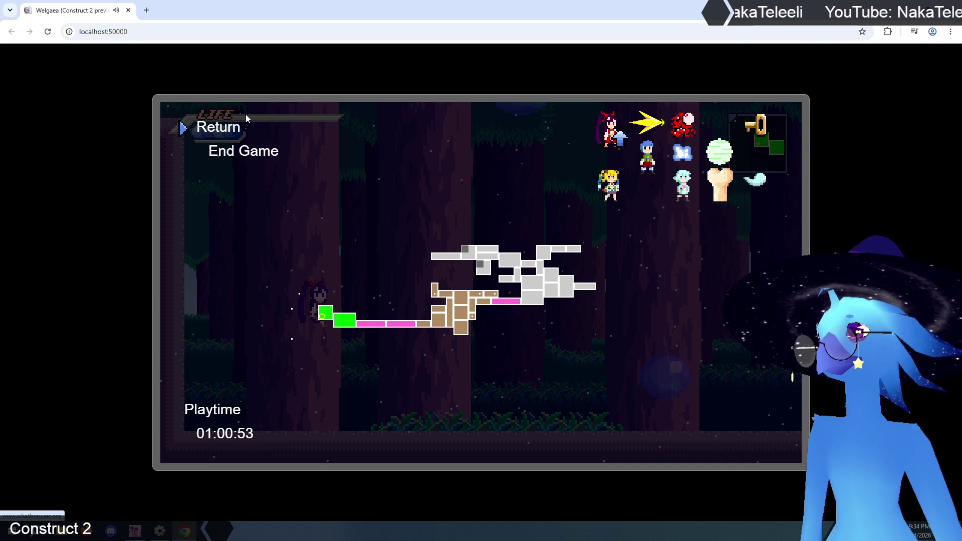
Step: Resume, pause again toward End Game, close the preview, and switch to the forest1 layout
key(Return)
key(Right)
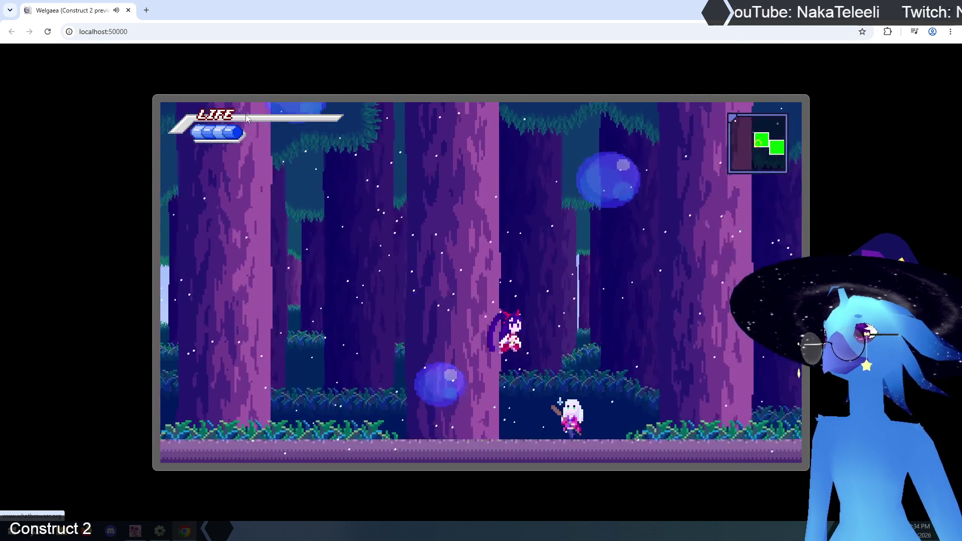
key(Return)
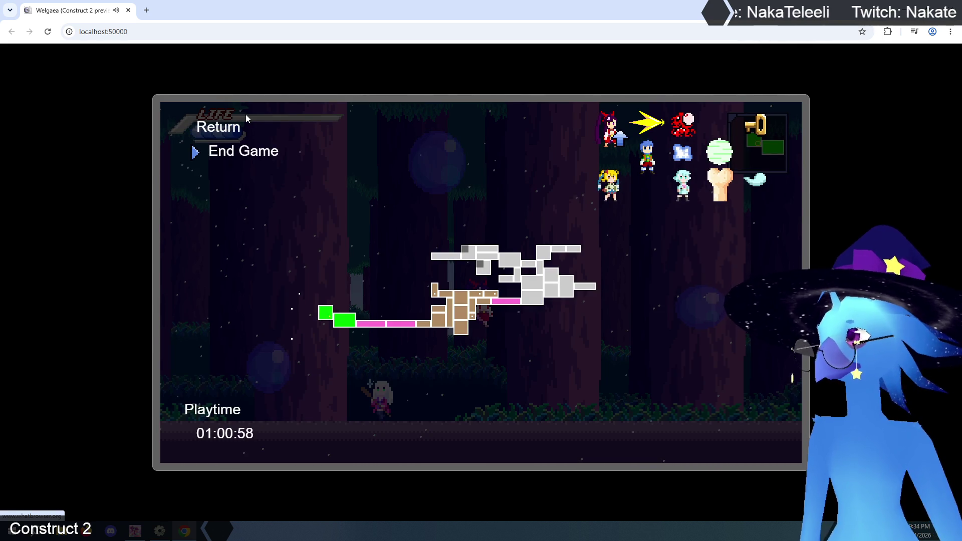
key(Down)
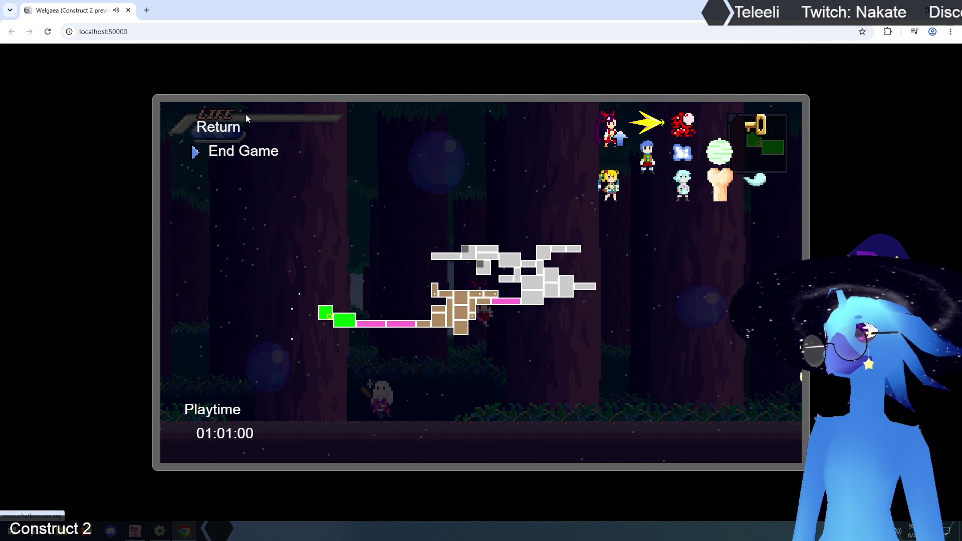
key(Escape)
key(Escape)
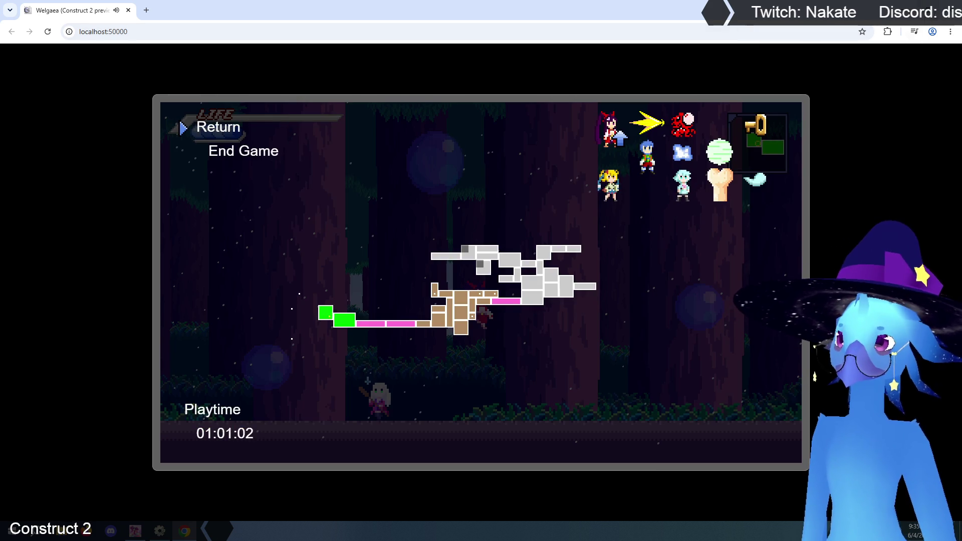
key(ctrl+w)
click(565, 76)
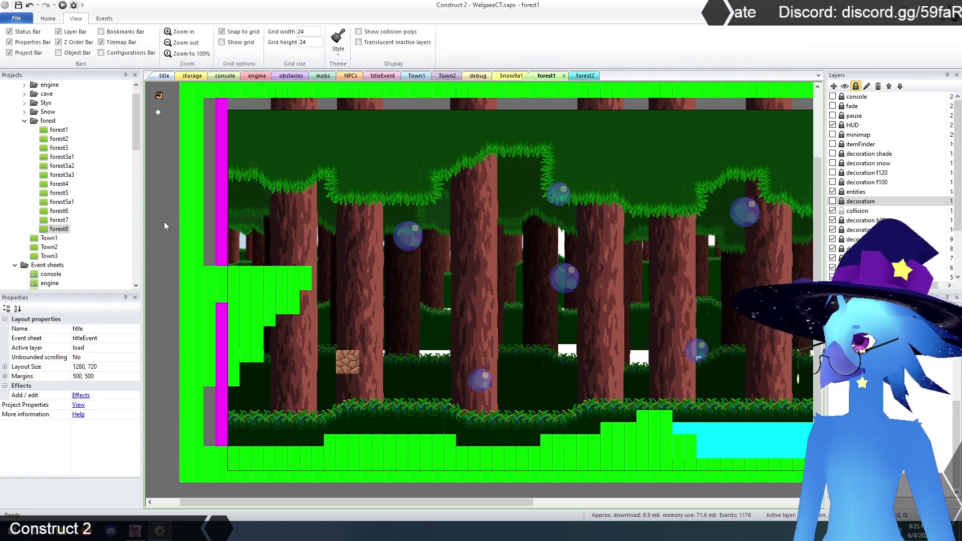
Step: View forest2 zoomed out at its 2560 width, then open forest3 from the Projects tree
click(584, 76)
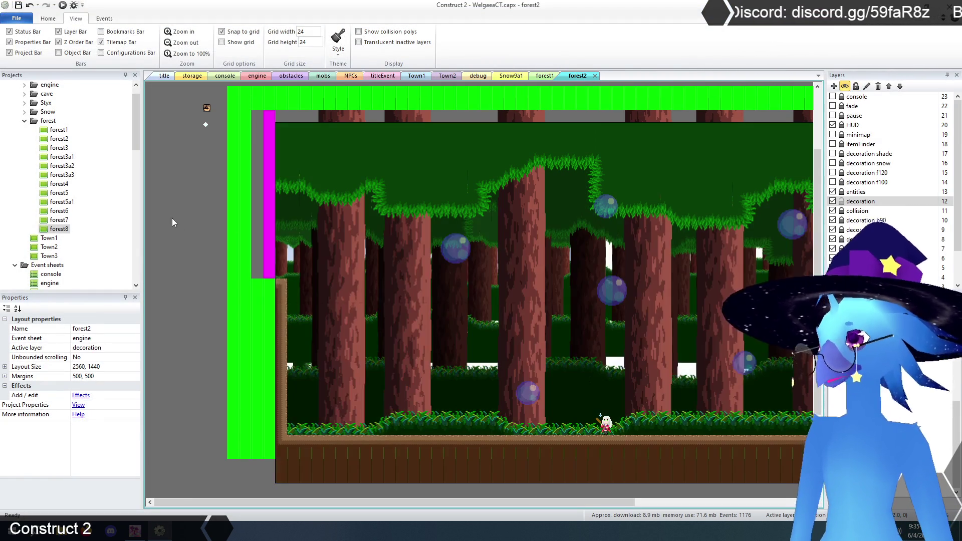
click(183, 44)
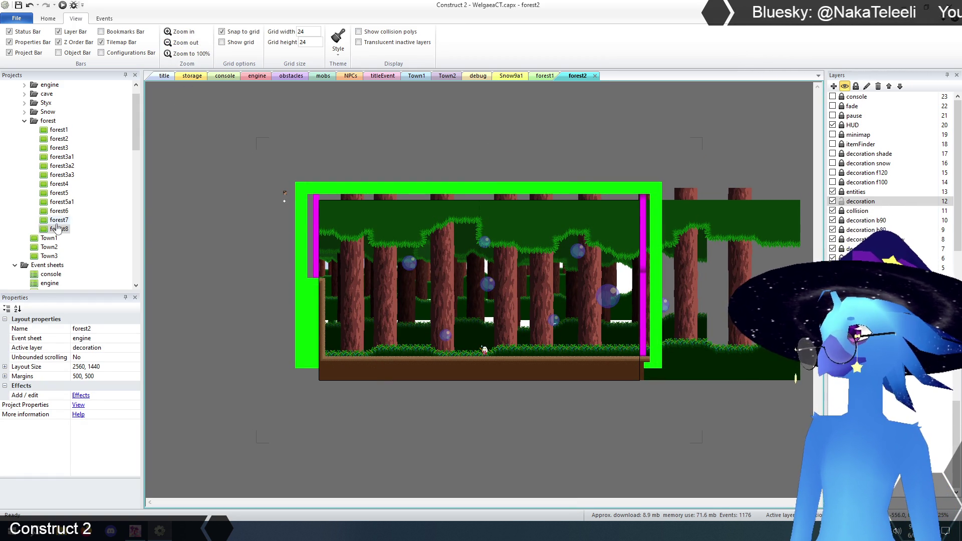
double_click(60, 148)
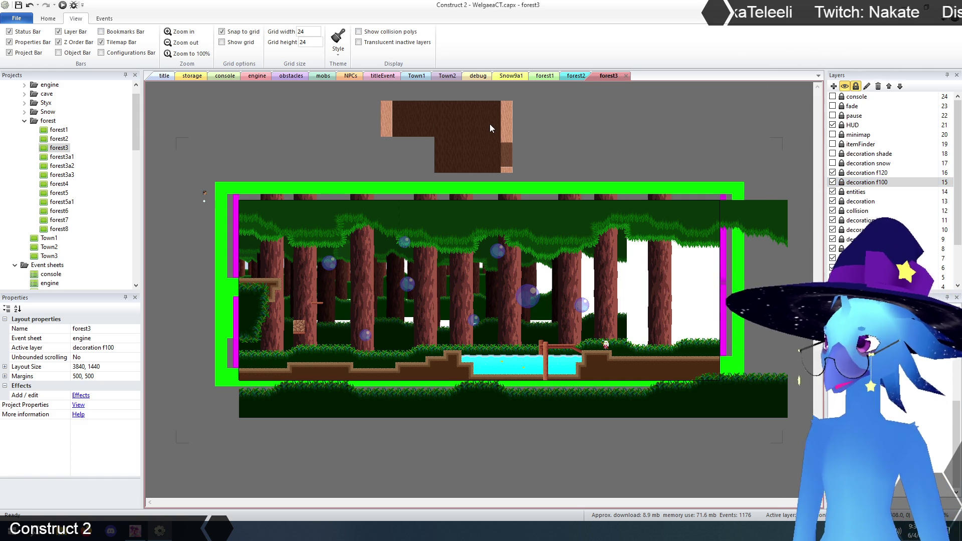
Step: Check the decoration f120 layer's visibility, select it, and pick the TilemapForestFront tilemap
click(832, 173)
click(833, 172)
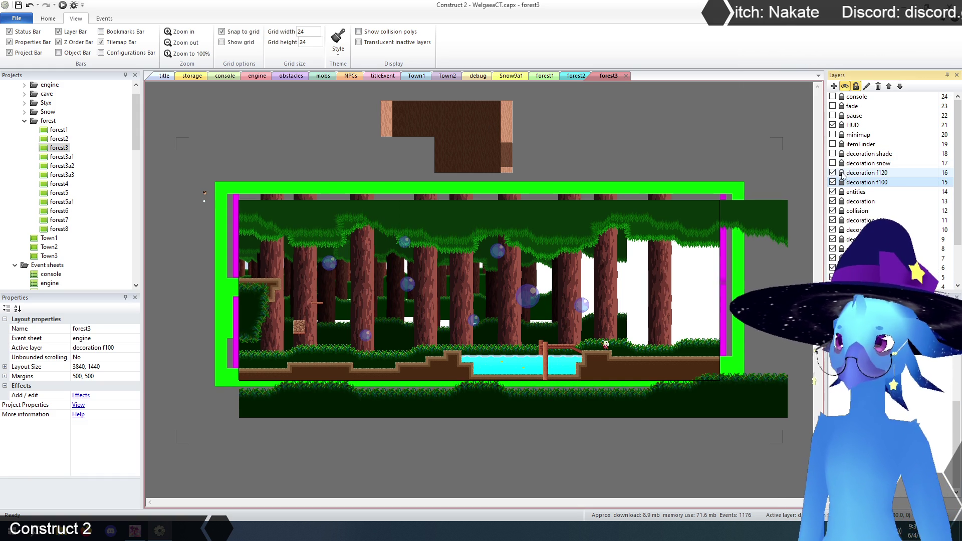
click(847, 173)
click(679, 262)
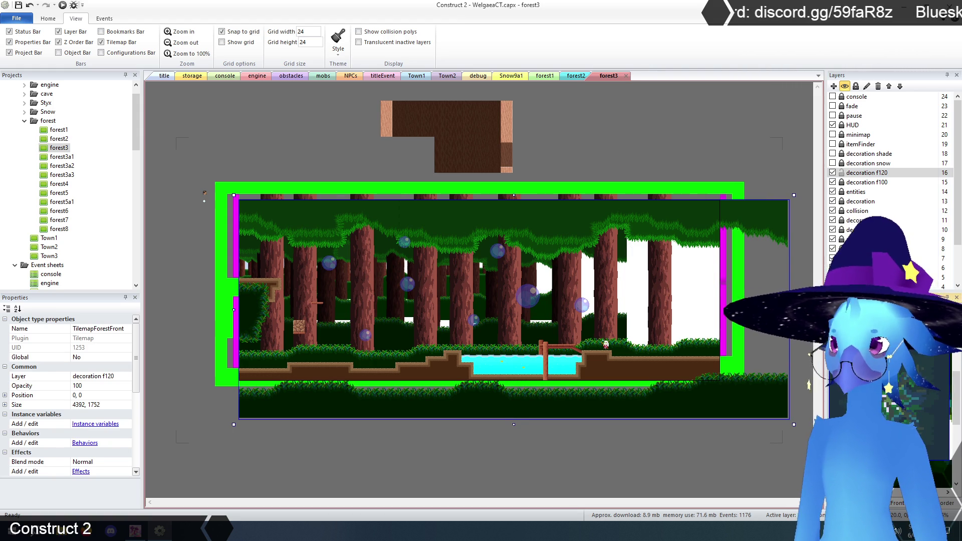
Step: Erase TilemapForestFront tiles along its top edge and the grass strip below the ground
click(771, 224)
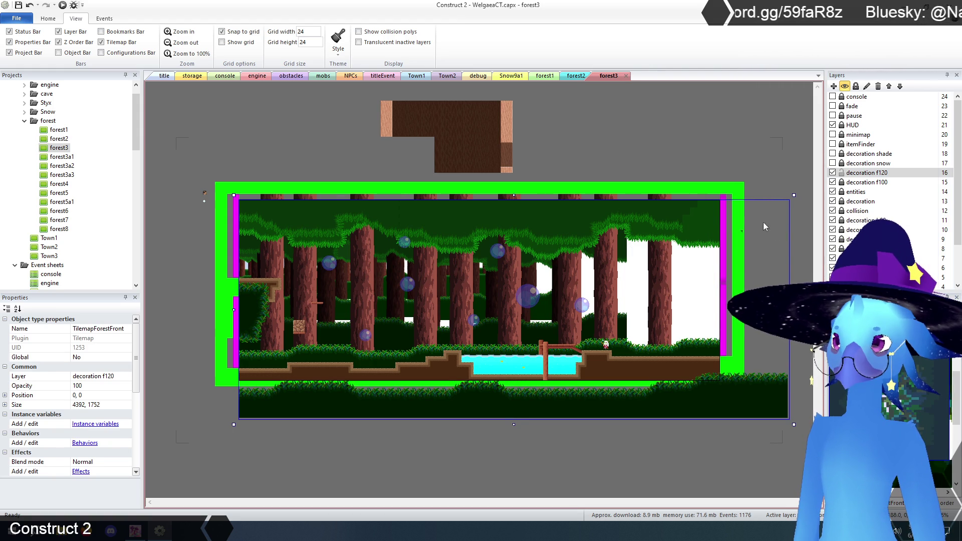
click(615, 220)
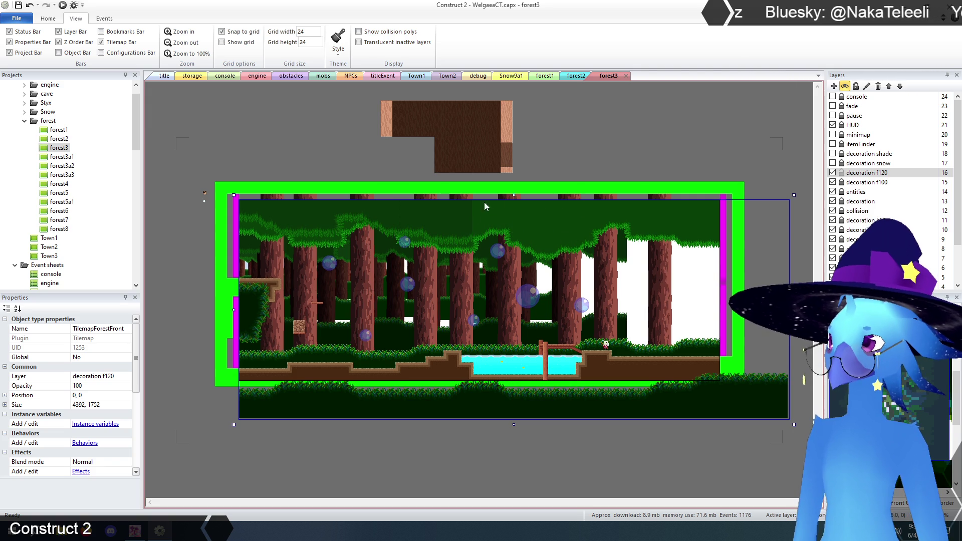
click(416, 203)
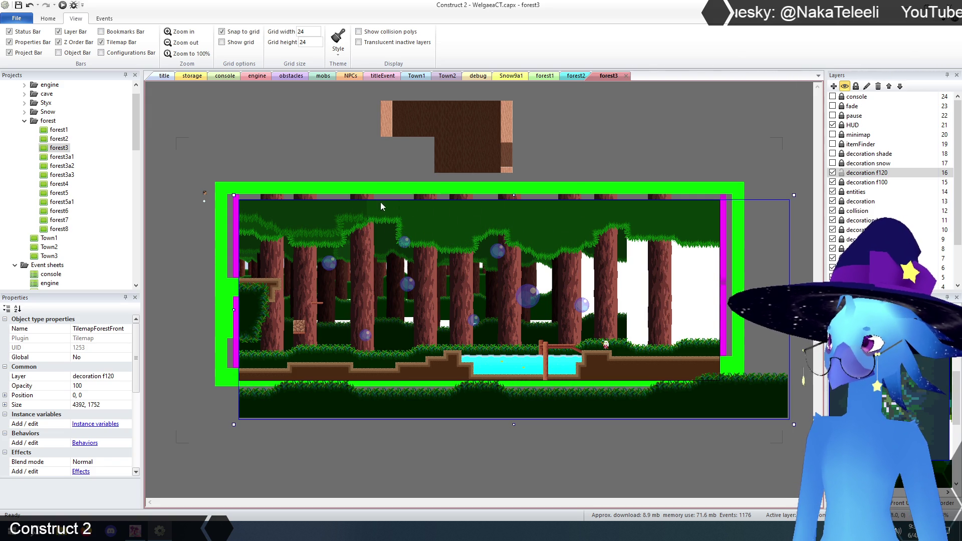
click(251, 198)
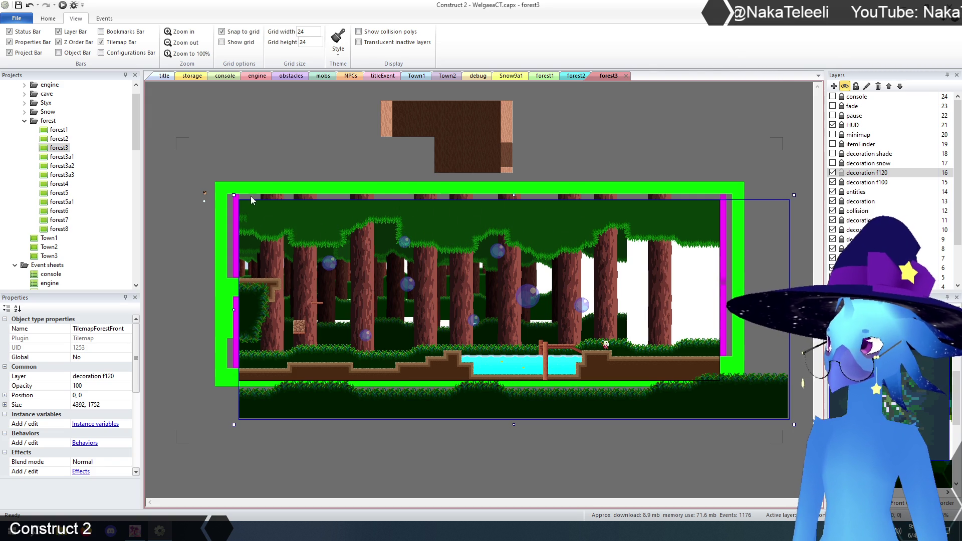
mouse_move(254, 404)
mouse_down()
mouse_move(258, 417)
mouse_move(278, 407)
mouse_move(372, 407)
mouse_move(356, 398)
mouse_move(394, 388)
mouse_move(543, 410)
mouse_move(581, 390)
mouse_move(647, 407)
mouse_move(718, 387)
mouse_move(712, 377)
mouse_up()
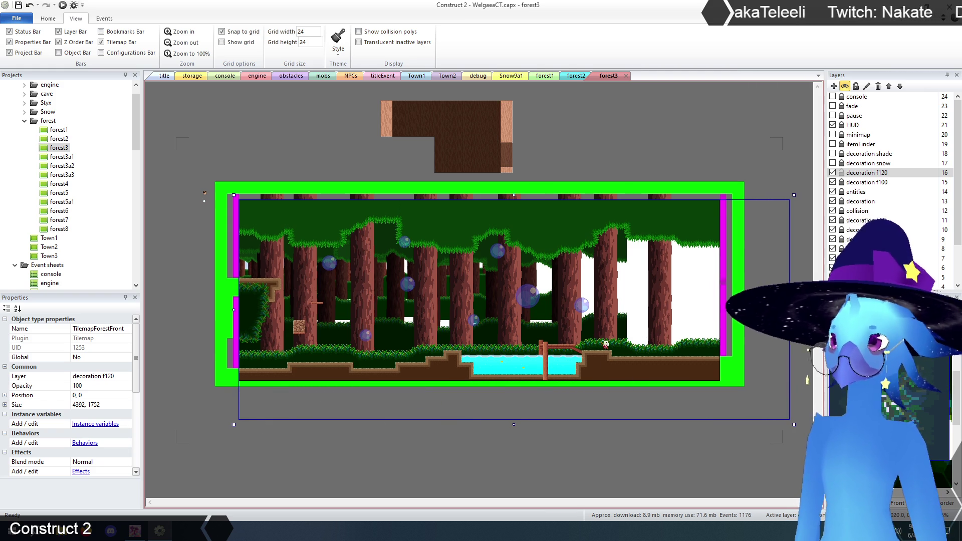
mouse_move(179, 145)
mouse_down()
mouse_move(771, 450)
mouse_move(801, 456)
mouse_up()
Step: Hide the decoration f120 layer and delete the bridge sprites on the decoration f100 layer
click(473, 479)
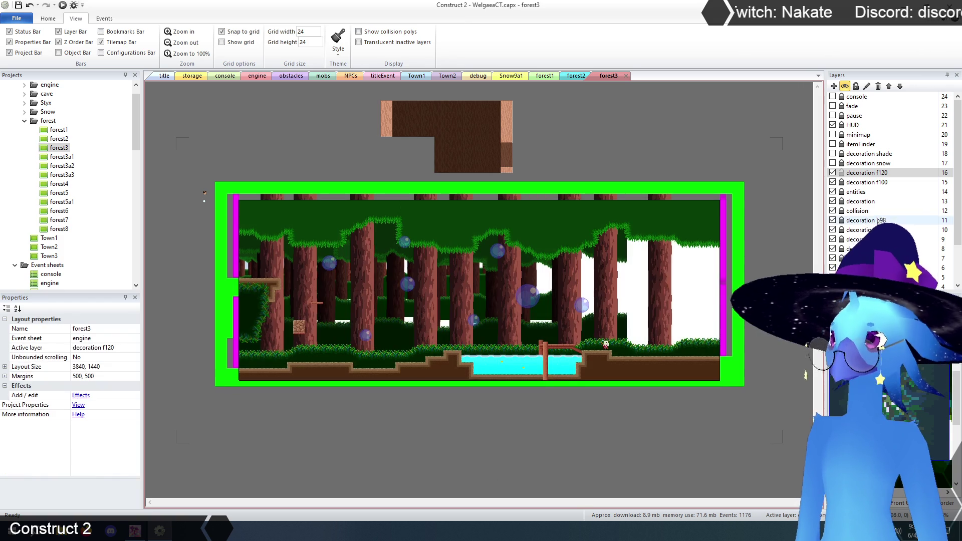
click(834, 172)
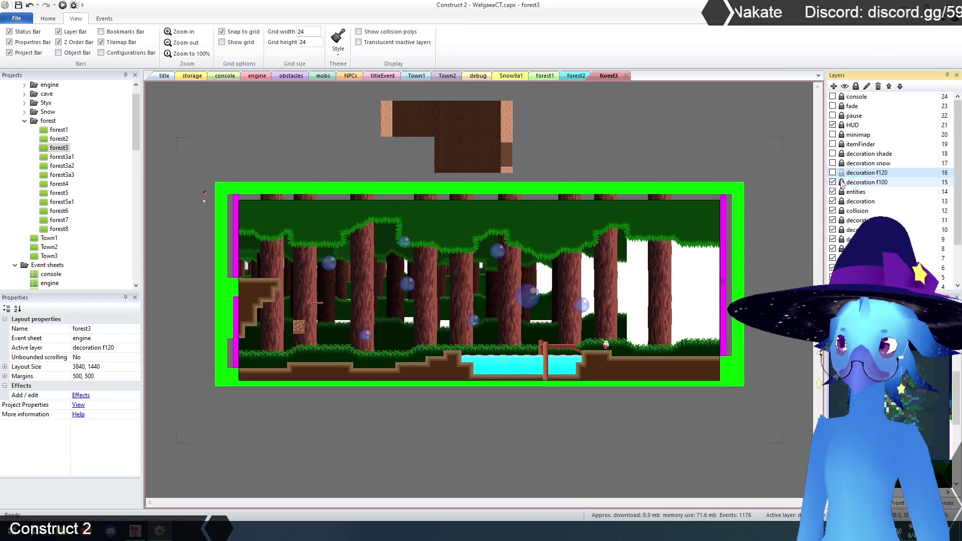
click(834, 172)
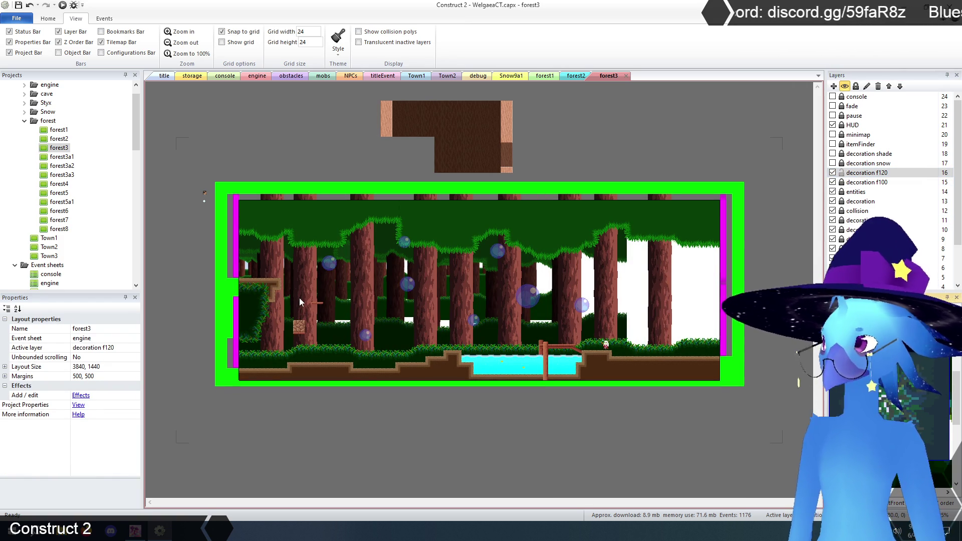
click(254, 352)
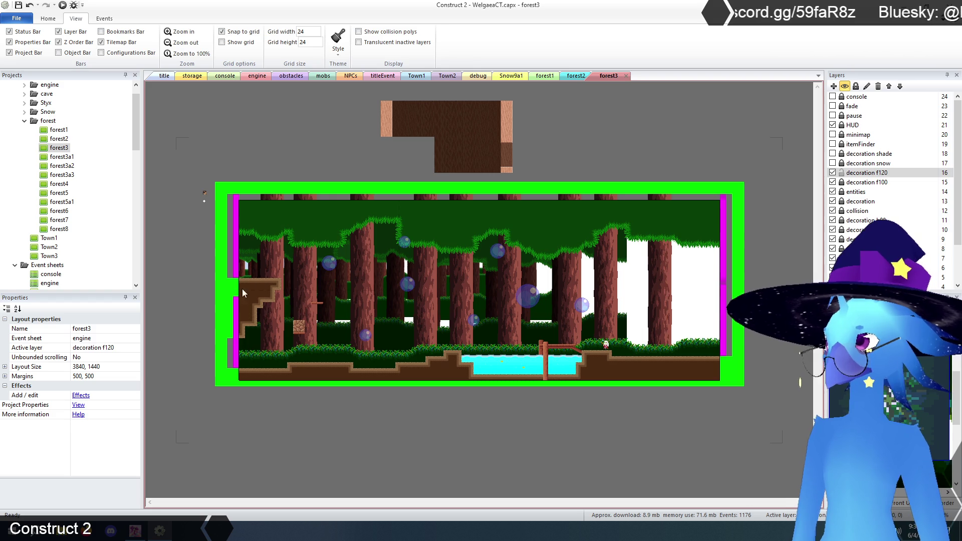
click(834, 172)
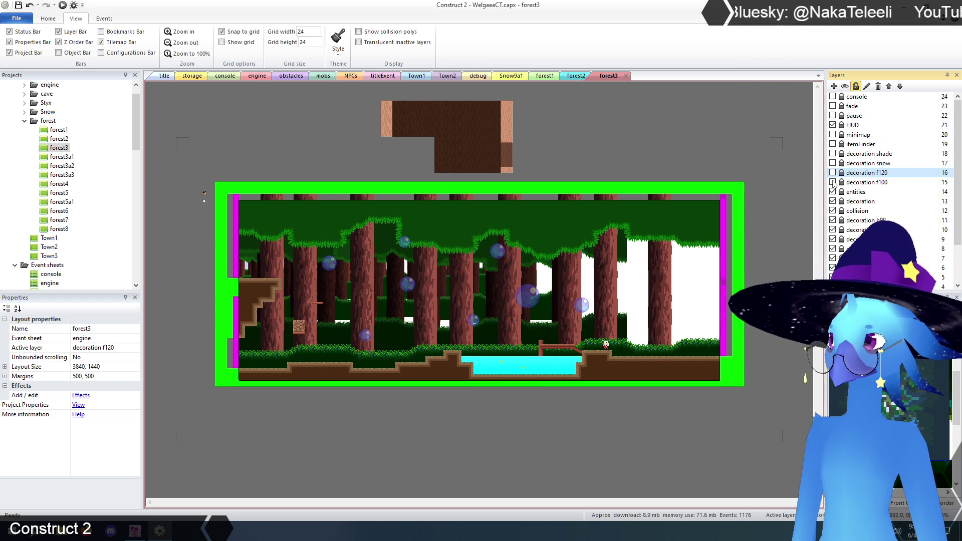
click(847, 183)
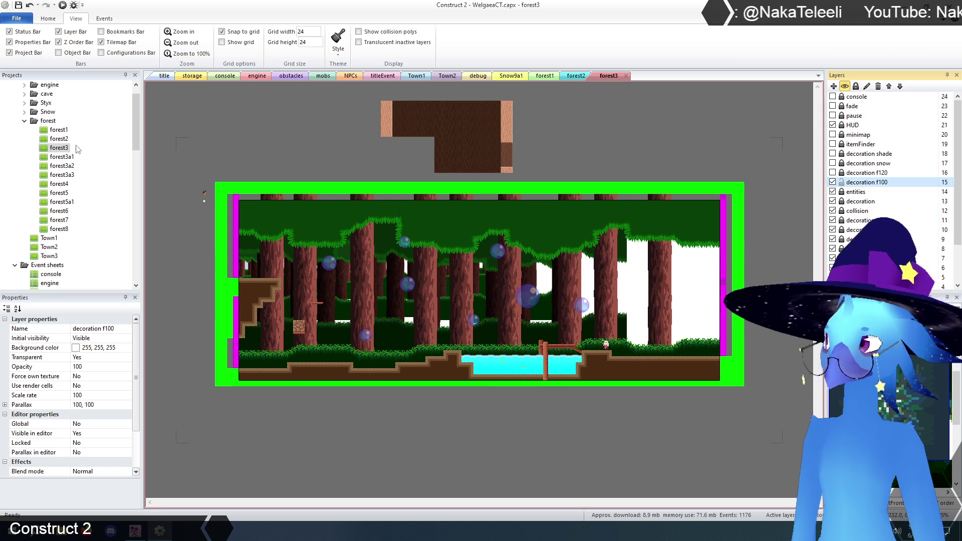
mouse_move(180, 157)
mouse_down()
mouse_move(501, 332)
mouse_move(783, 428)
mouse_up()
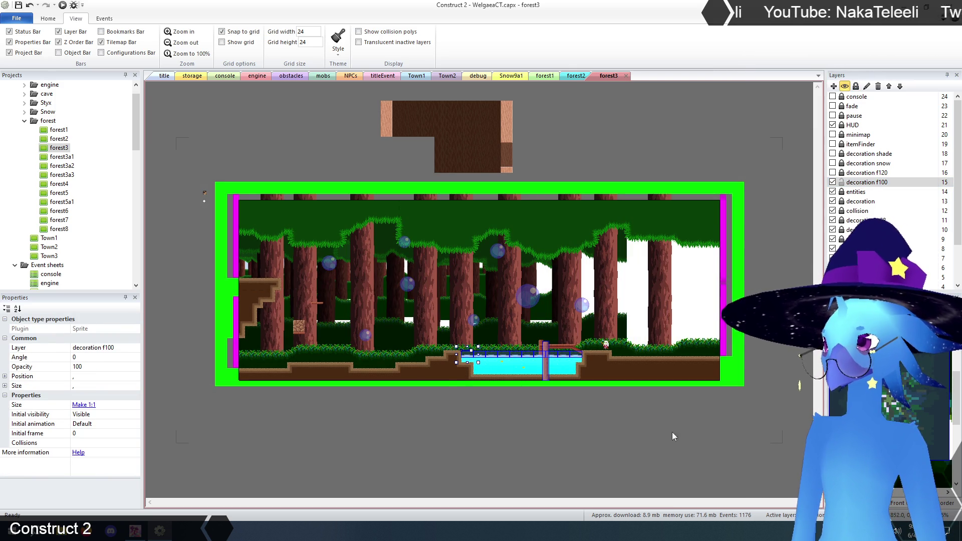
key(Delete)
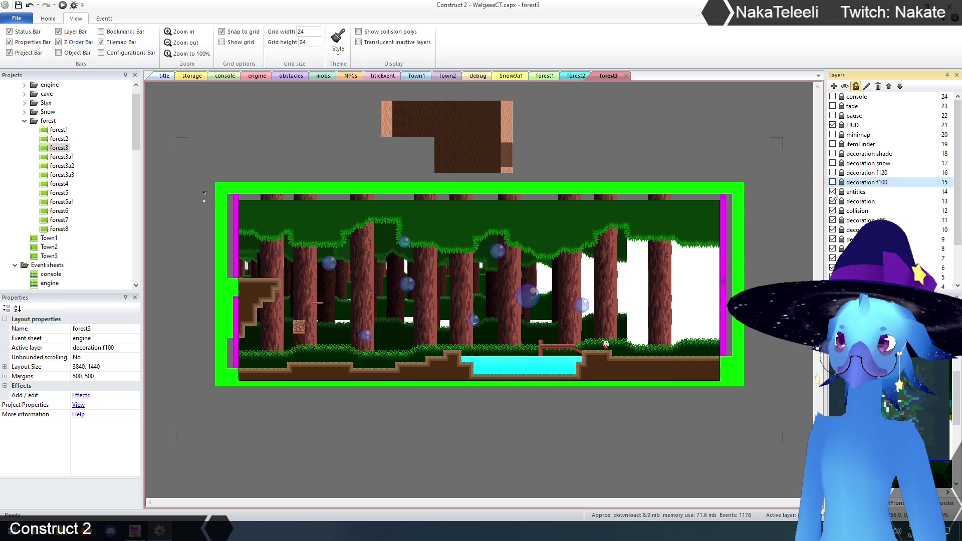
Step: Hide the entities layer, then select the decoration layer's TilemapCave tilemap
click(833, 192)
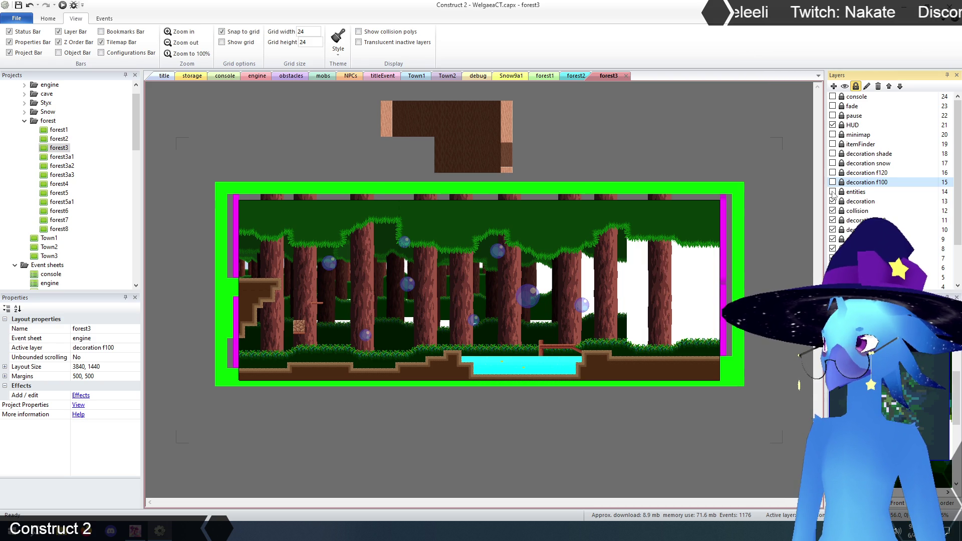
click(833, 201)
click(833, 201)
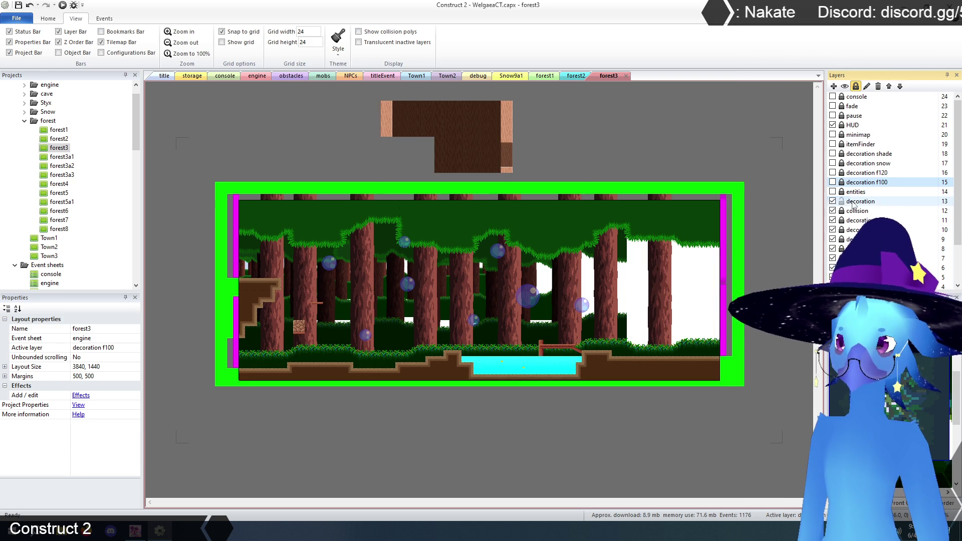
click(853, 201)
click(599, 289)
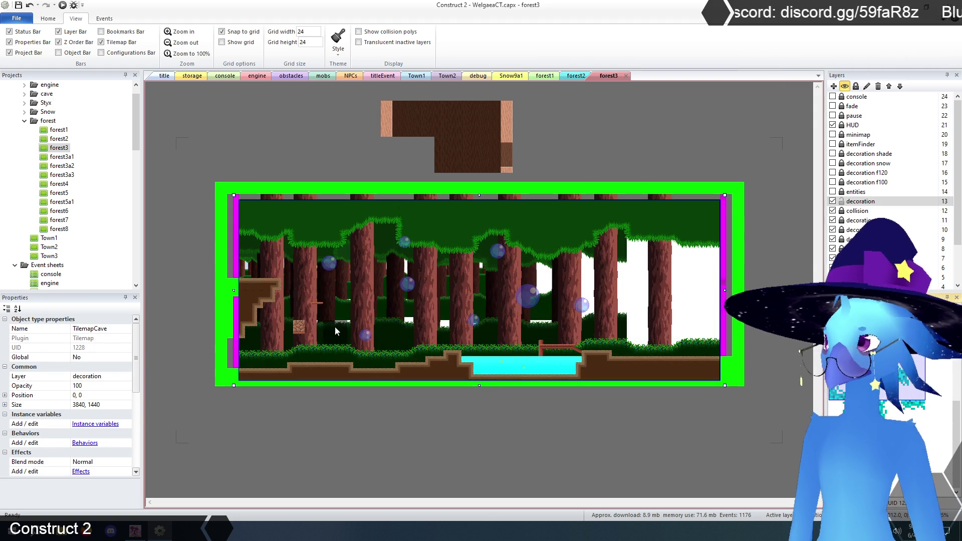
Step: Erase the cave staircase tiles at forest3's left edge and delete the wooden fence
mouse_move(280, 281)
mouse_down()
mouse_move(251, 305)
mouse_move(234, 350)
mouse_move(396, 376)
mouse_move(370, 380)
mouse_move(501, 368)
mouse_move(716, 376)
mouse_move(711, 359)
mouse_up()
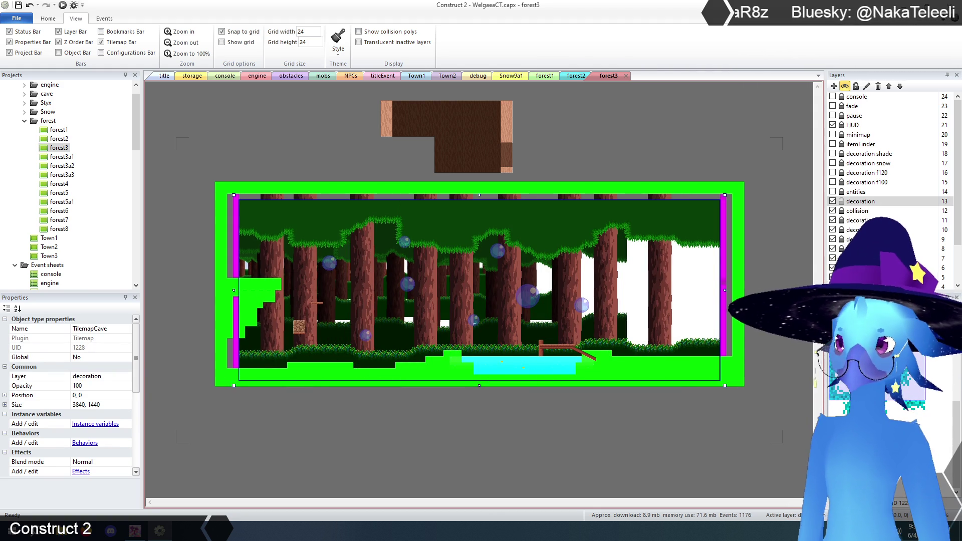
click(199, 143)
mouse_move(165, 150)
mouse_down()
mouse_move(201, 184)
mouse_move(715, 443)
mouse_up()
mouse_move(182, 157)
mouse_down()
mouse_move(671, 452)
mouse_move(711, 448)
mouse_up()
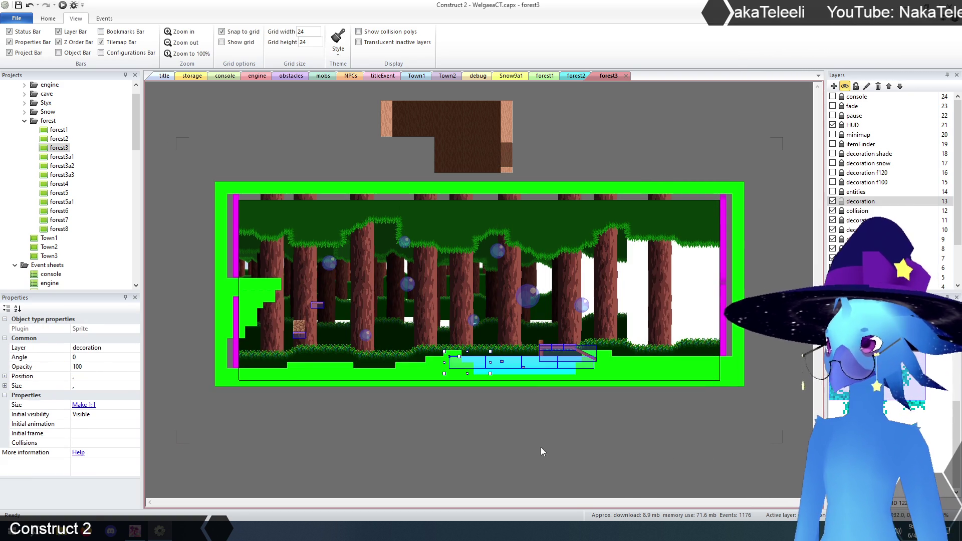
key(Delete)
Step: Hide the decoration layer so the brown TilemapCave block disappears
mouse_move(164, 153)
mouse_down()
mouse_move(592, 363)
mouse_move(787, 429)
mouse_up()
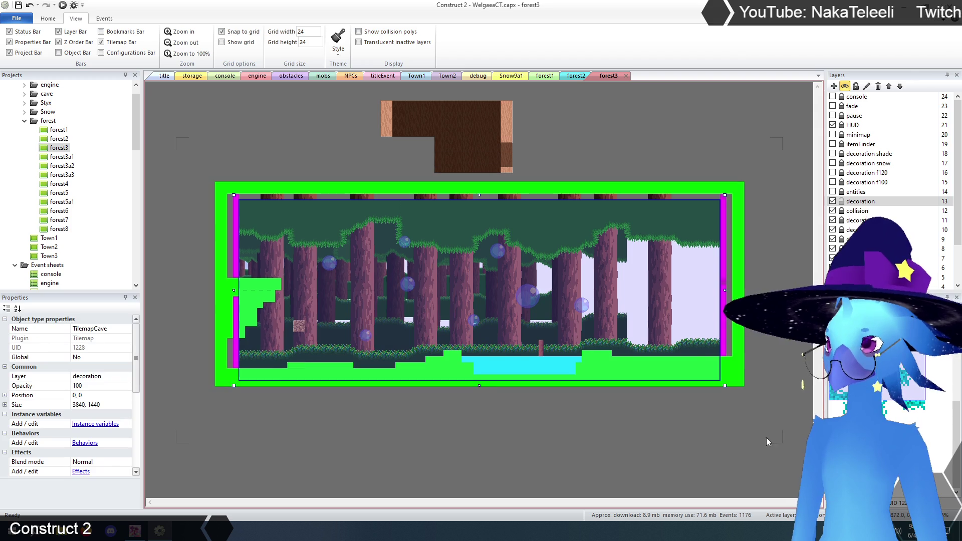
click(591, 450)
click(844, 203)
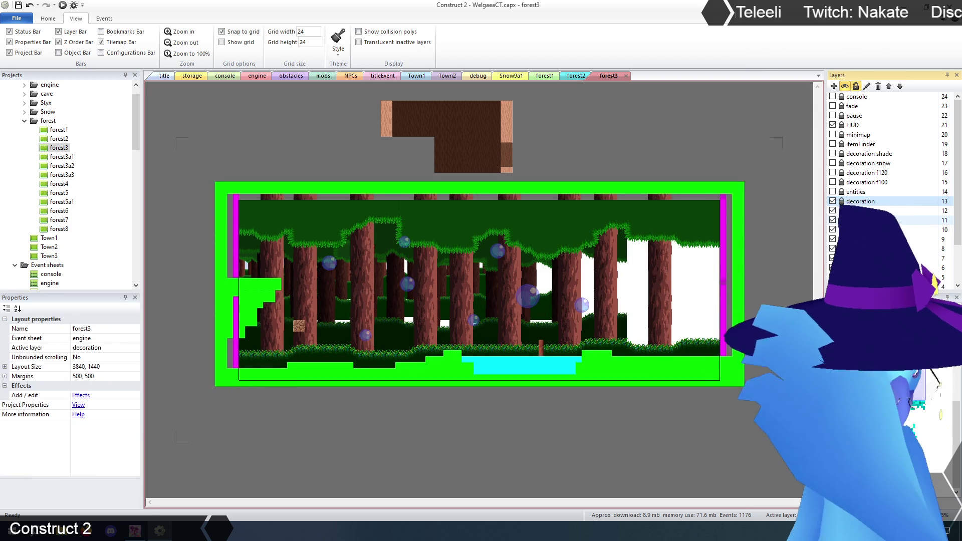
click(833, 201)
click(833, 202)
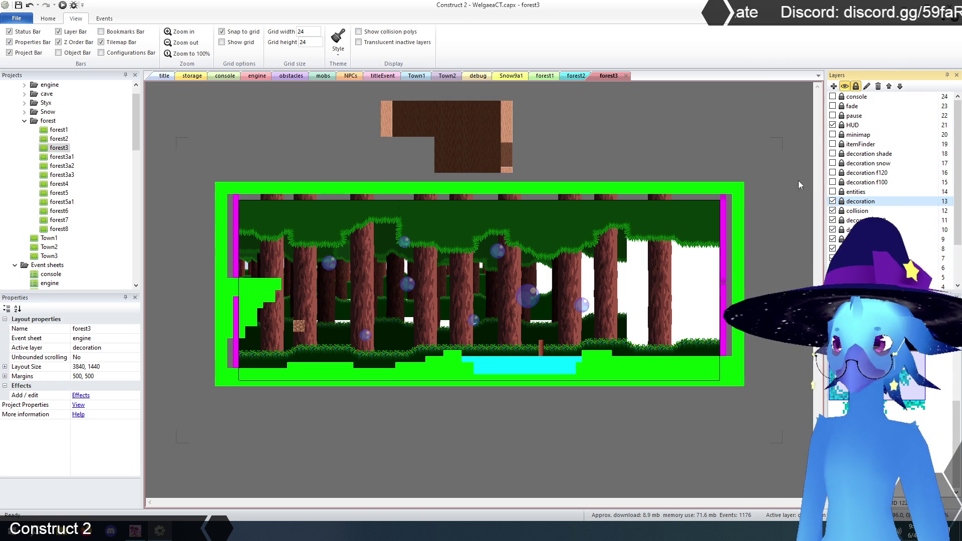
click(832, 202)
Step: Briefly toggle the collision layer's visibility, then select the collision layer and its objects
click(833, 211)
click(832, 211)
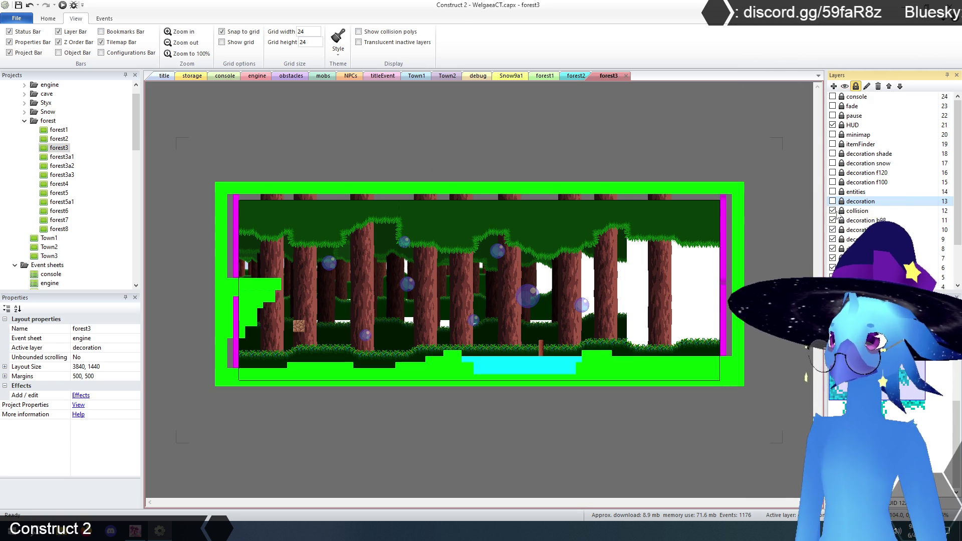
click(855, 213)
mouse_move(184, 153)
mouse_down()
mouse_move(282, 254)
mouse_move(730, 429)
mouse_up()
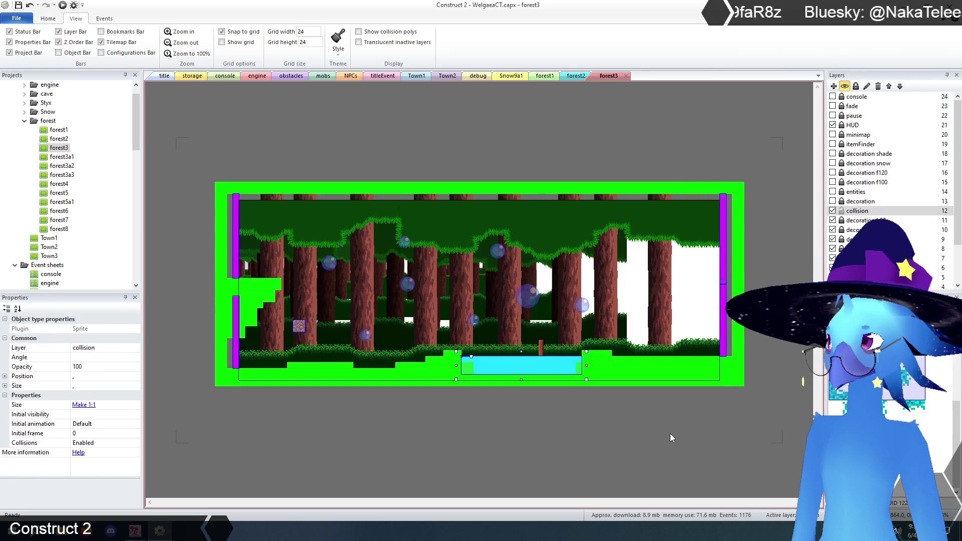
Step: Delete the cyan water object, undoing the accidental deletion of six objects
key(Delete)
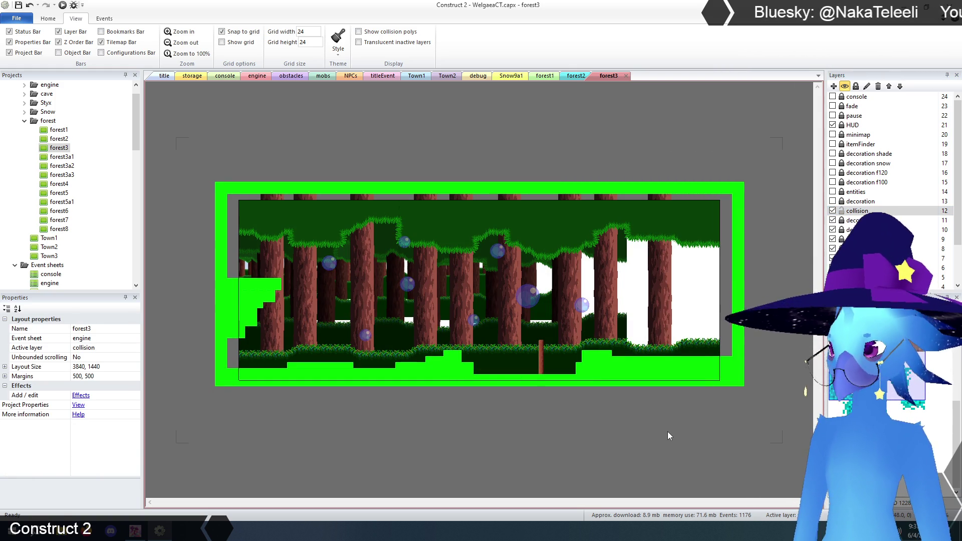
key(ctrl+z)
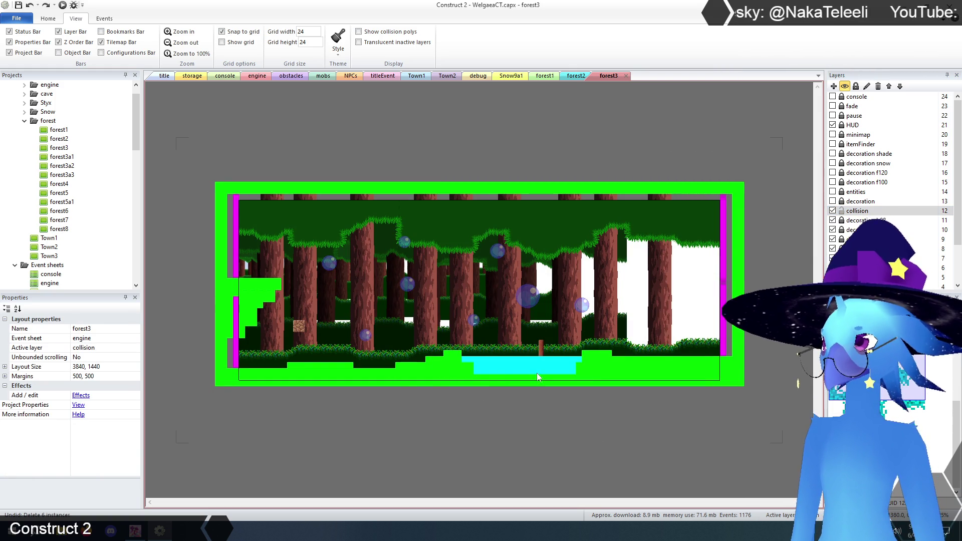
mouse_move(254, 213)
mouse_down()
mouse_move(592, 425)
mouse_move(711, 435)
mouse_up()
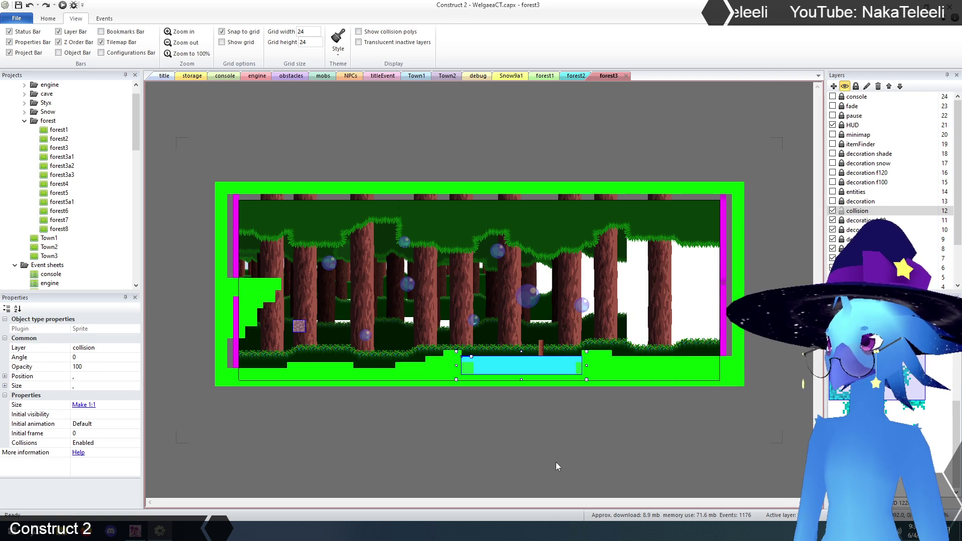
key(Delete)
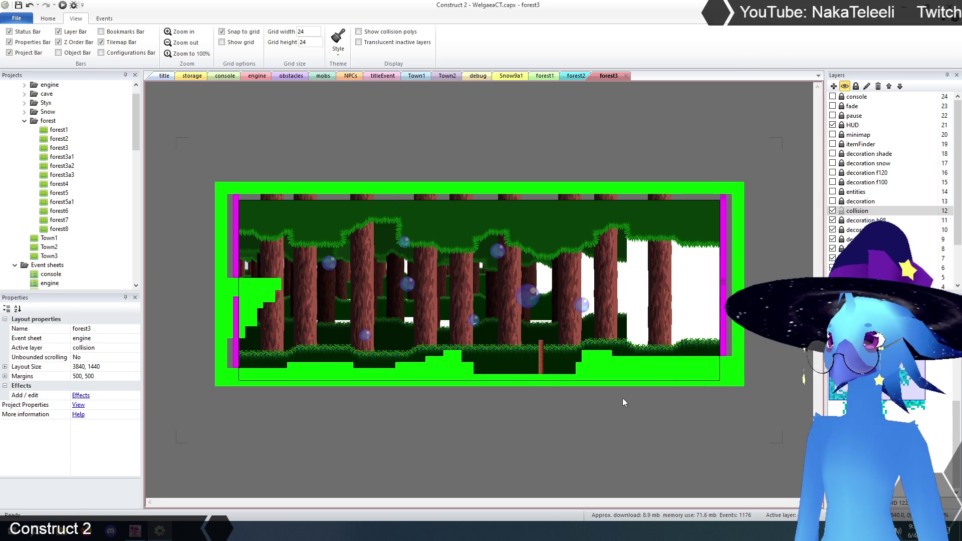
Step: Erase the green TilemapCollision tiles along the top, bottom and left of forest3
click(571, 243)
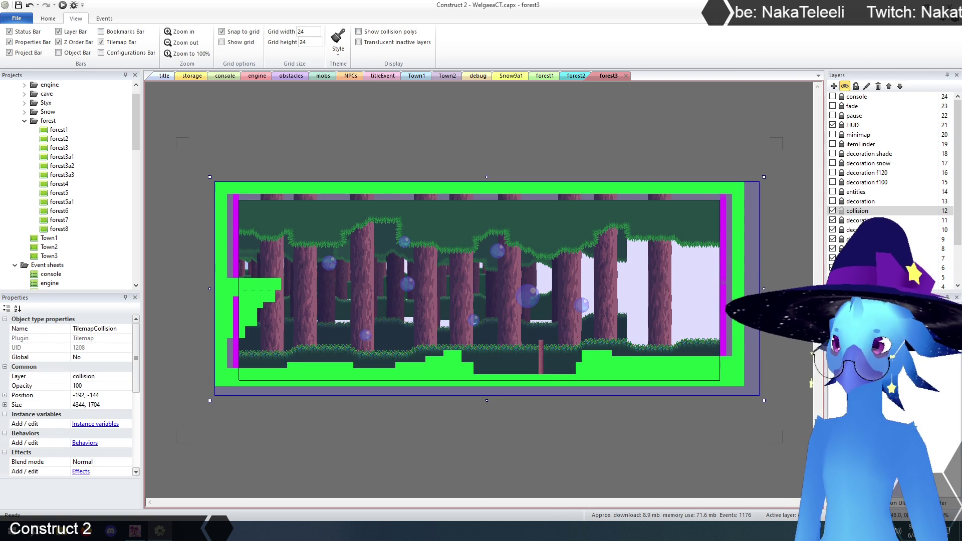
mouse_move(301, 189)
mouse_down()
mouse_move(242, 189)
mouse_move(694, 191)
mouse_move(738, 261)
mouse_move(739, 394)
mouse_move(530, 362)
mouse_move(637, 378)
mouse_up()
drag(471, 371, 590, 375)
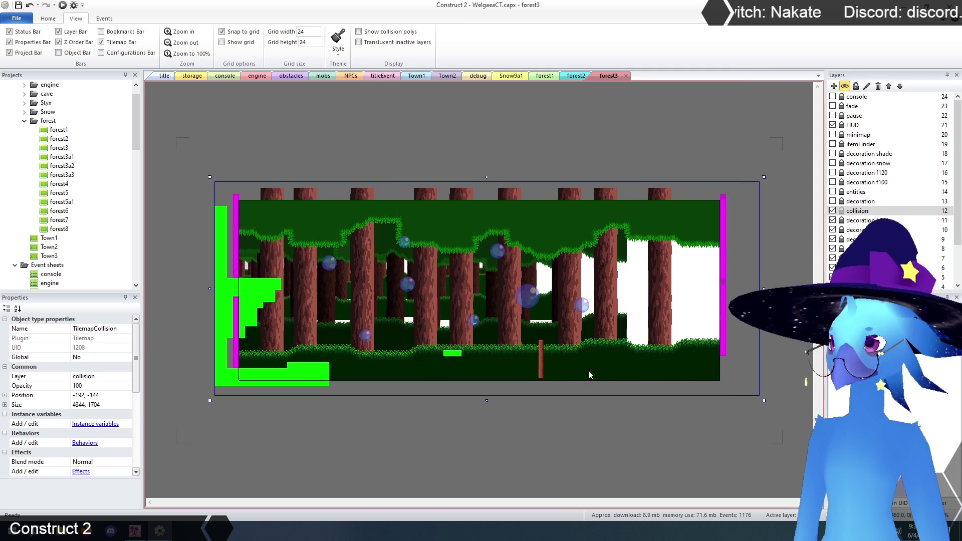
drag(360, 354, 321, 383)
mouse_move(199, 317)
mouse_down()
mouse_move(230, 369)
mouse_move(253, 287)
mouse_up()
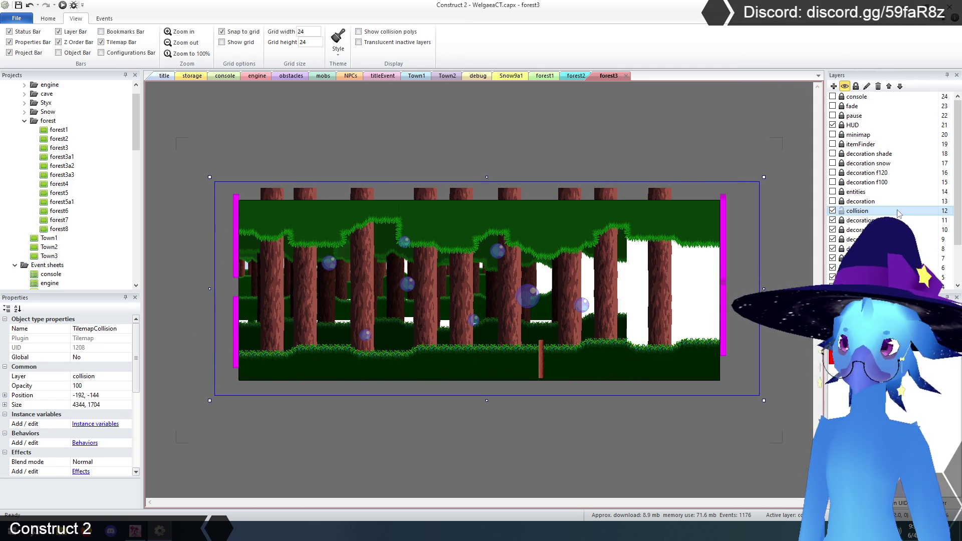
click(843, 221)
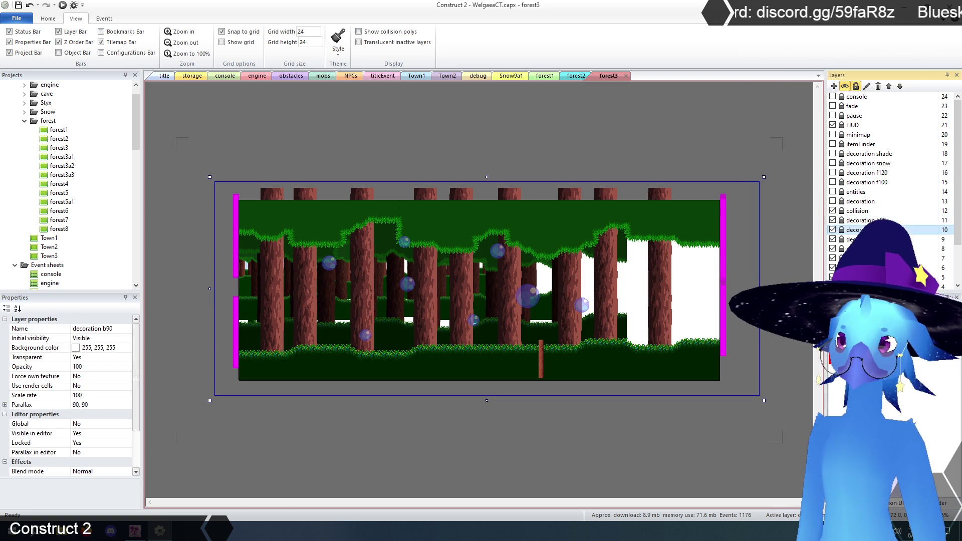
Step: Delete the decoration b98 layer with all its instances, leaving 23 layers
click(878, 87)
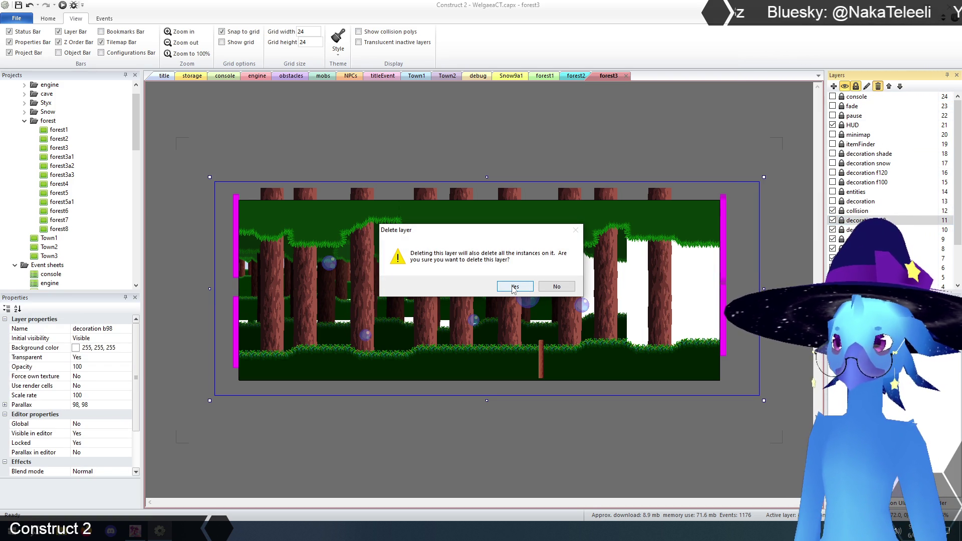
click(514, 287)
click(774, 414)
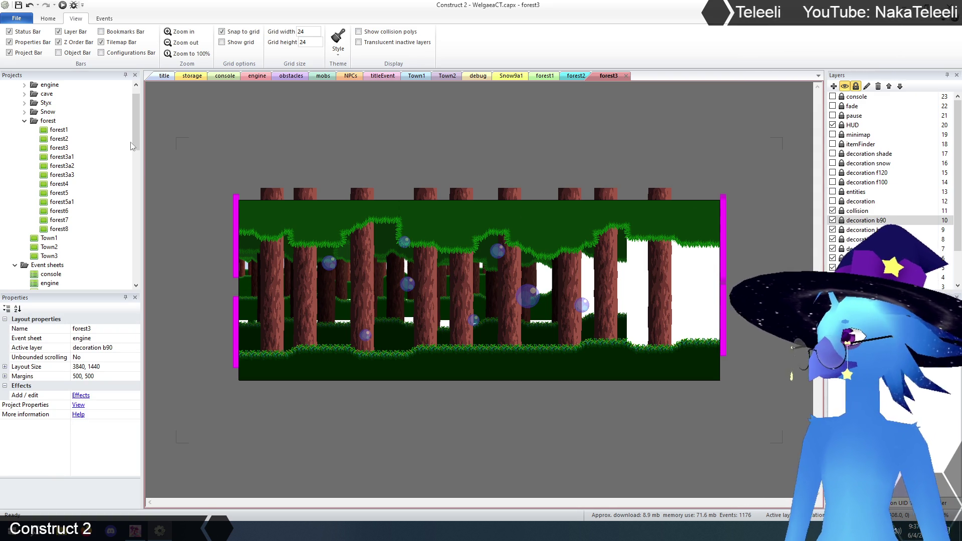
Step: Set forest3's Layout Size to 2560, 1440 in Properties
click(58, 148)
click(79, 368)
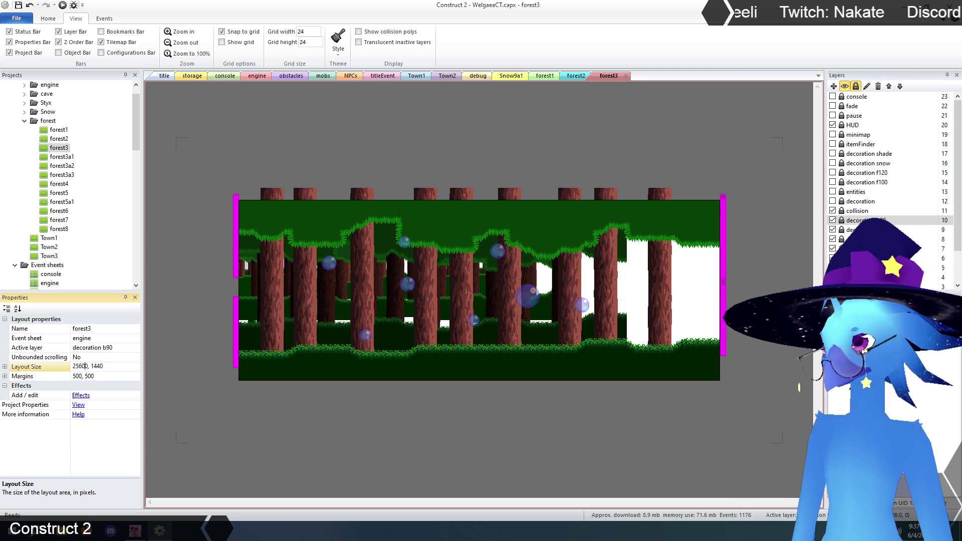
key(Return)
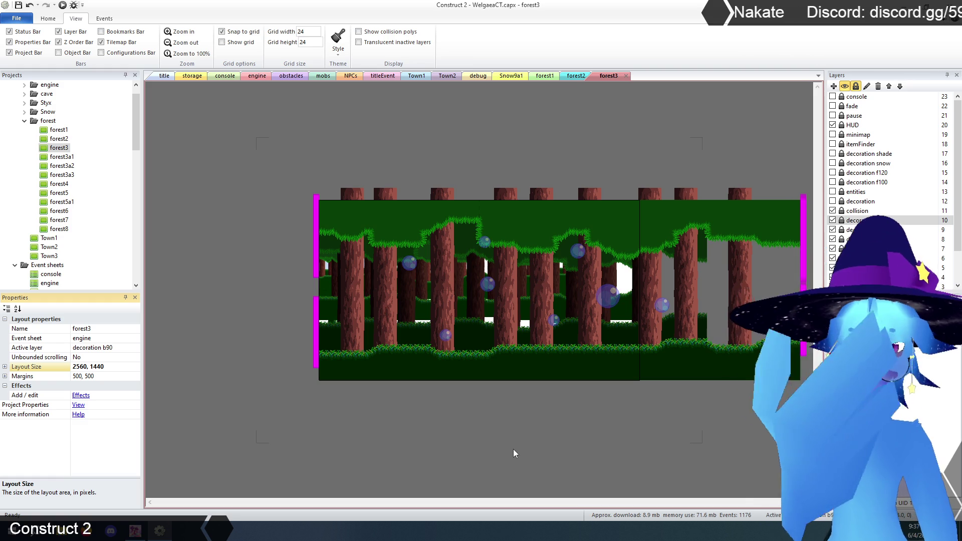
Step: Select the collision layer and briefly toggle the decoration layer's visibility
click(846, 213)
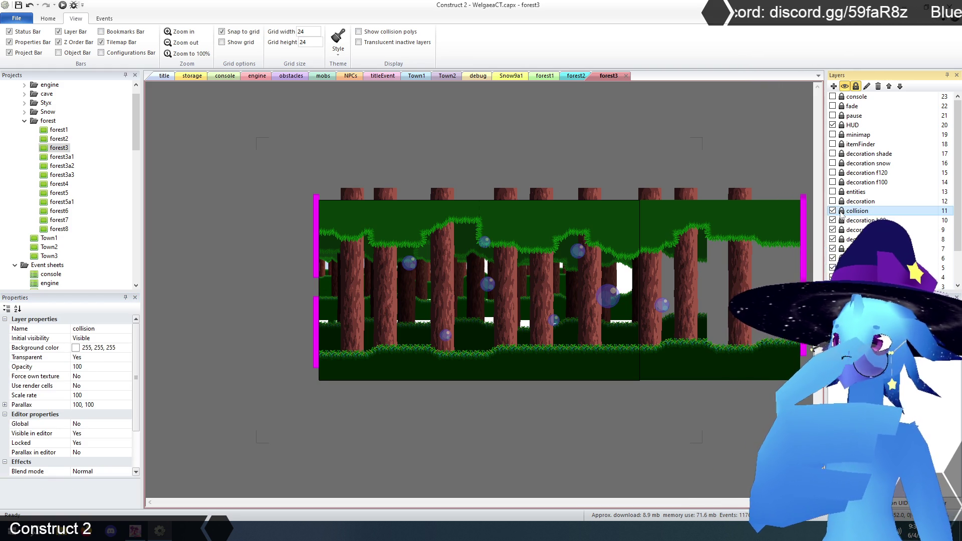
click(833, 220)
click(833, 220)
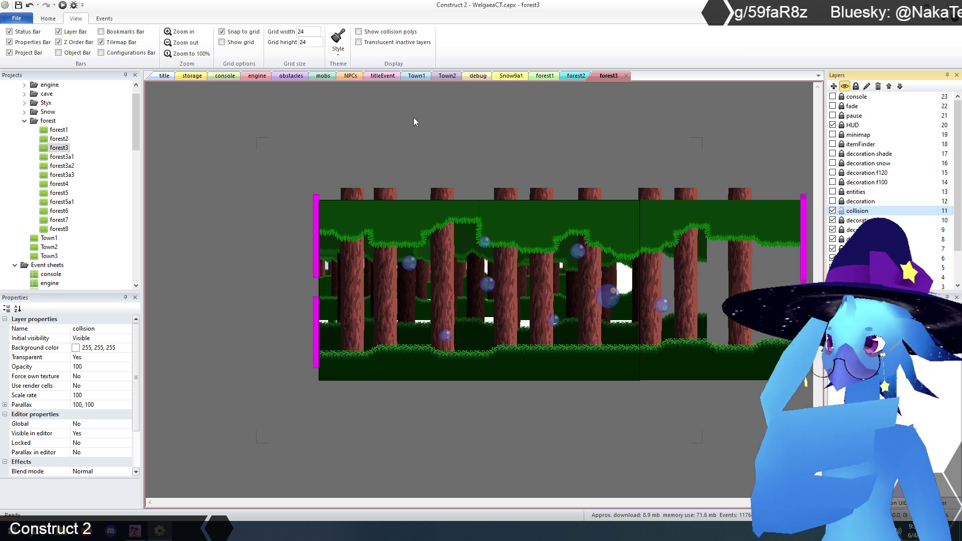
click(419, 135)
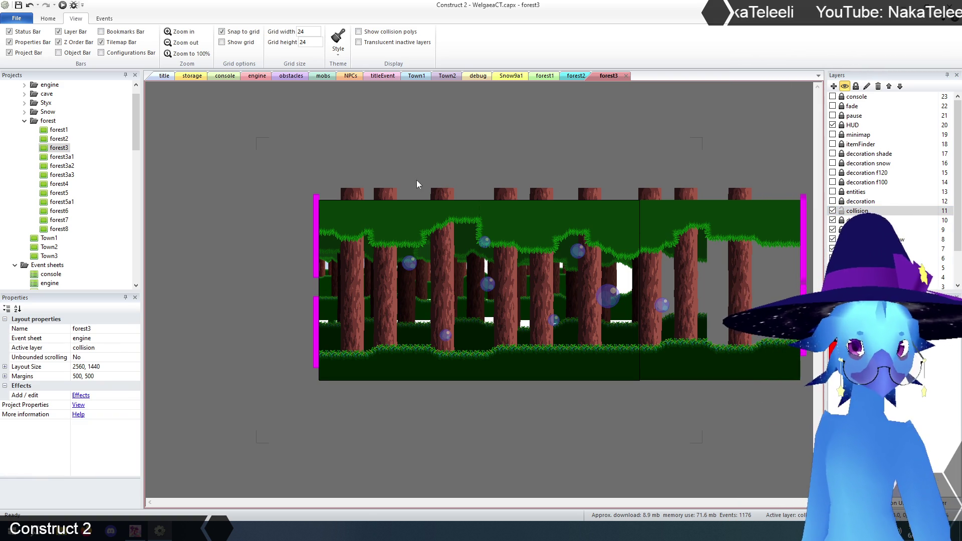
Step: Delete a right-edge transition bar and paste a copy of the lower left bar there
click(804, 244)
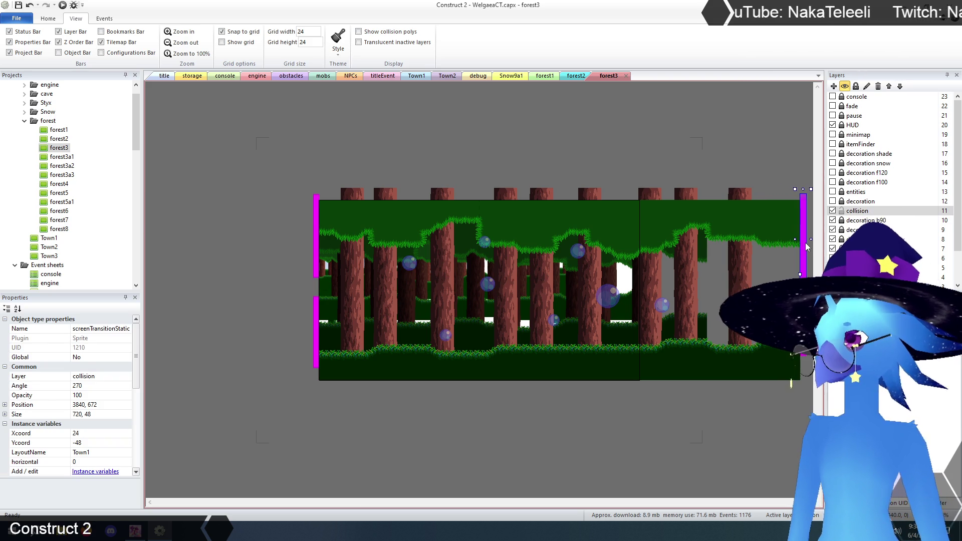
key(Delete)
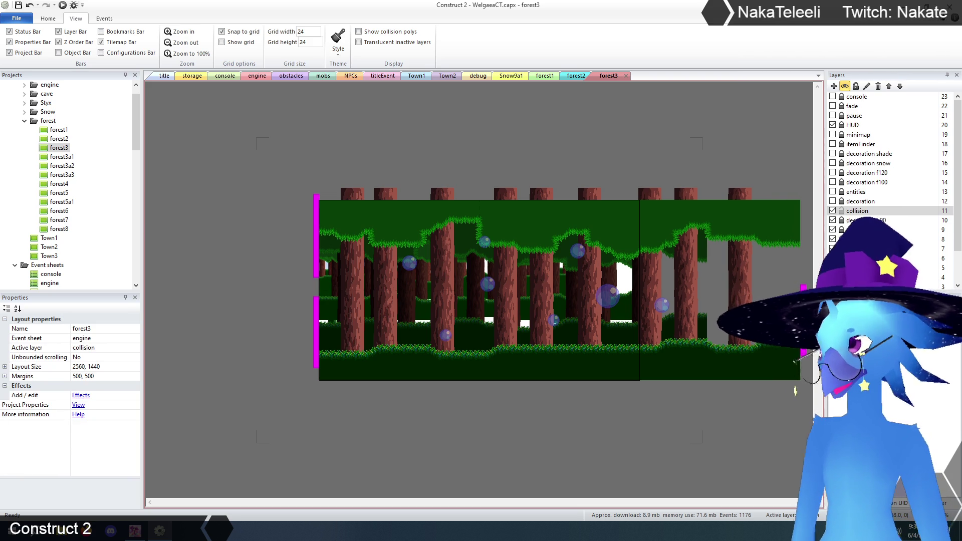
click(804, 306)
click(315, 264)
click(315, 314)
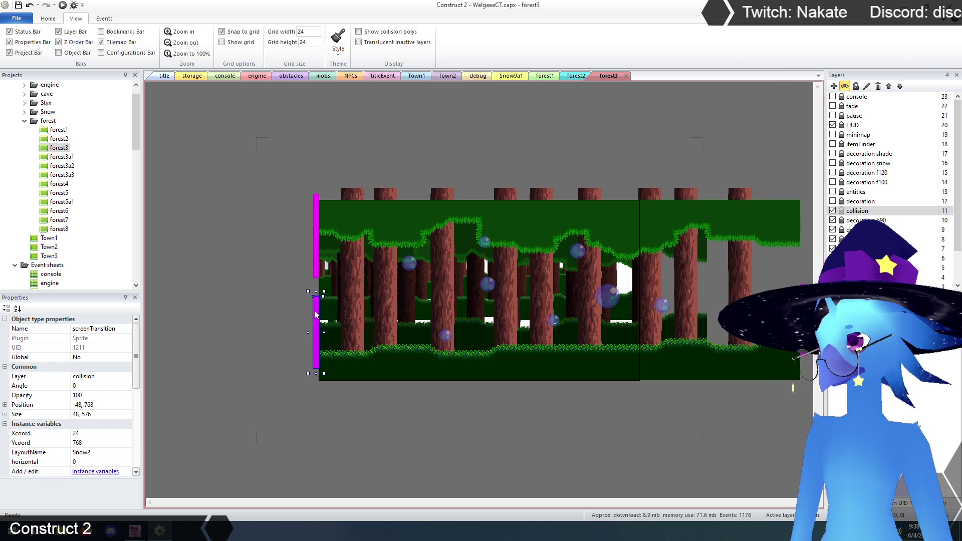
key(ctrl+v)
click(805, 237)
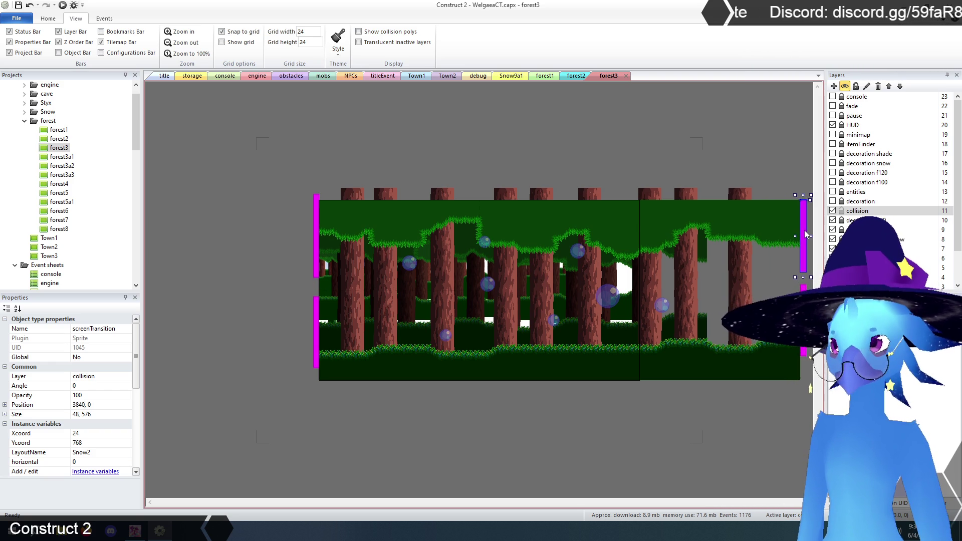
Step: Paste another transition bar just below the layout's bottom edge
key(ctrl+v)
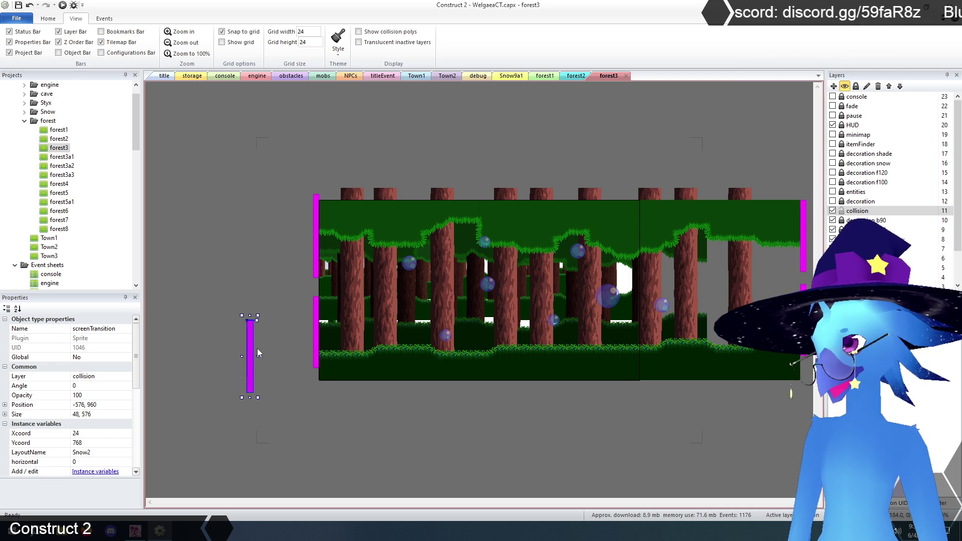
click(325, 412)
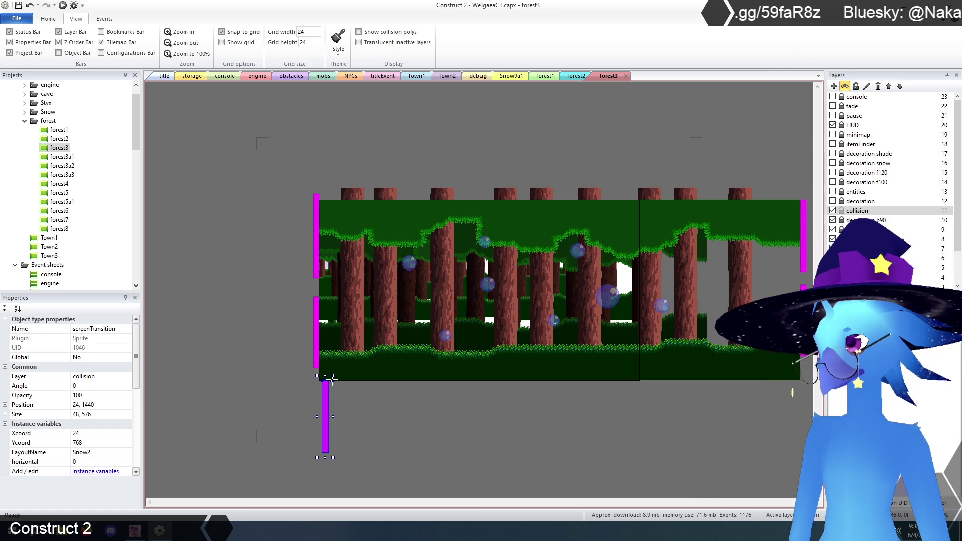
drag(328, 397, 379, 377)
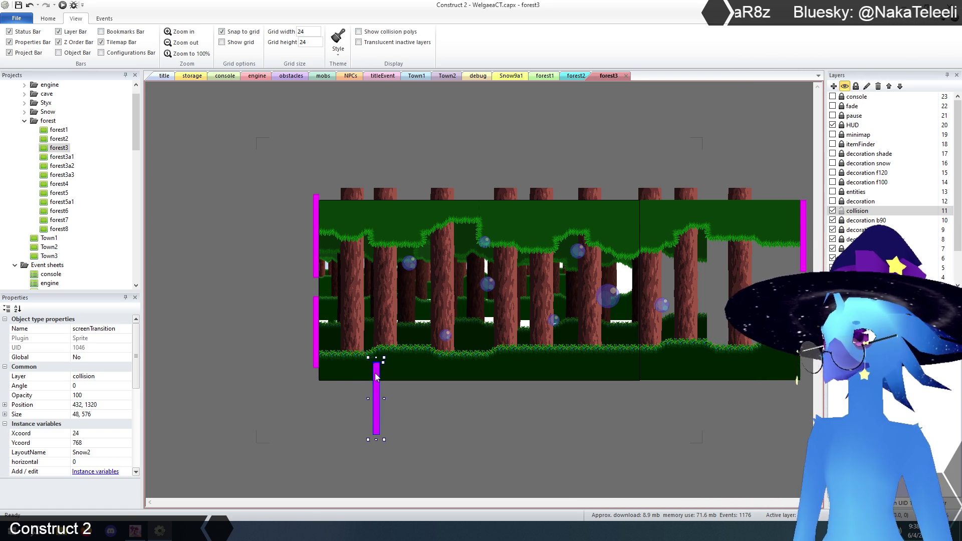
Step: Move the right-edge transition bar left to X 2568, the new 2560 edge
click(803, 253)
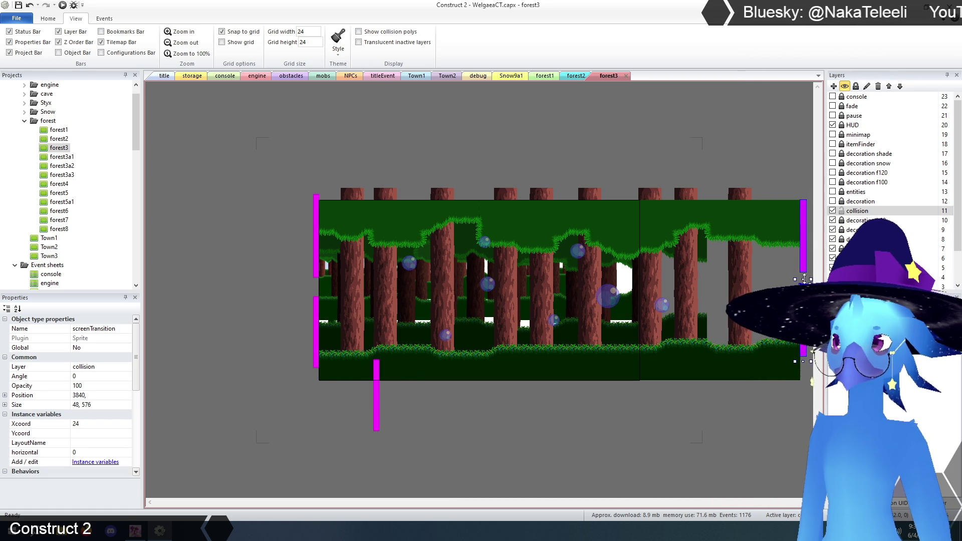
drag(804, 253, 643, 270)
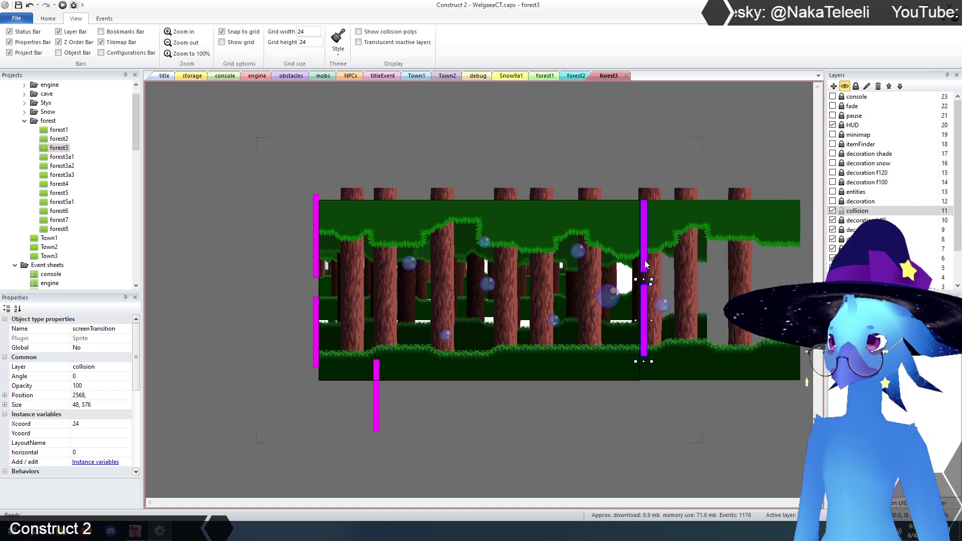
click(524, 162)
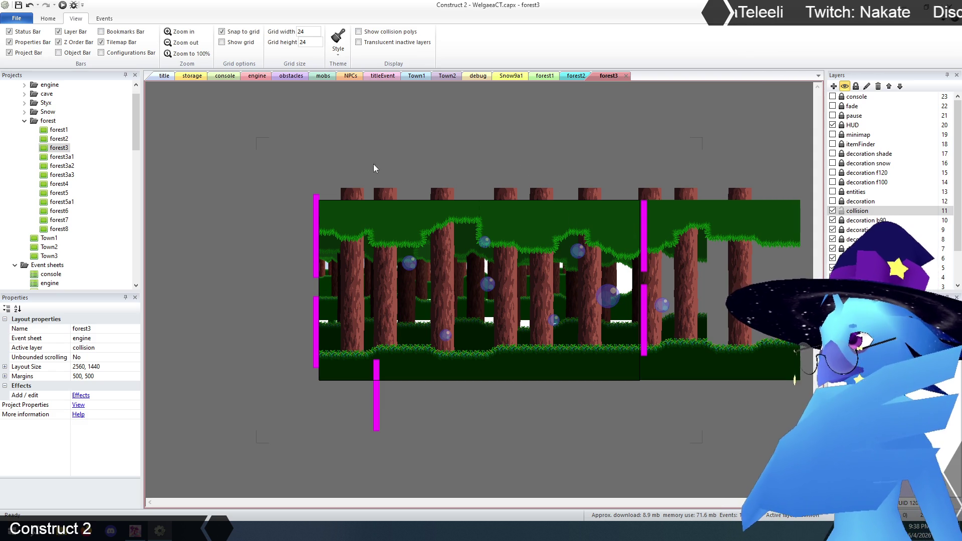
click(644, 228)
Step: Stretch the upper right transition bar taller so it reaches above the top edge
mouse_move(239, 153)
mouse_down()
mouse_move(383, 157)
mouse_move(659, 215)
mouse_move(712, 278)
mouse_up()
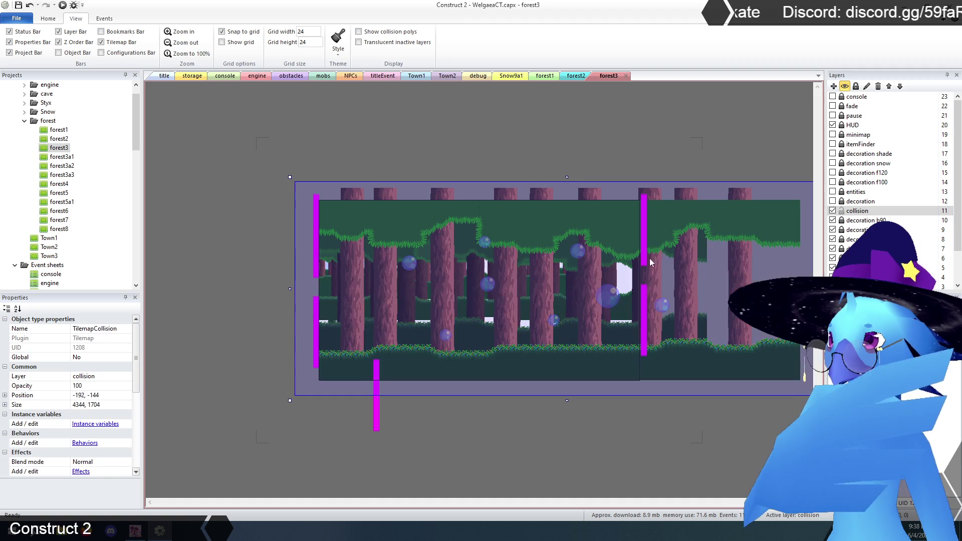
drag(645, 275, 645, 284)
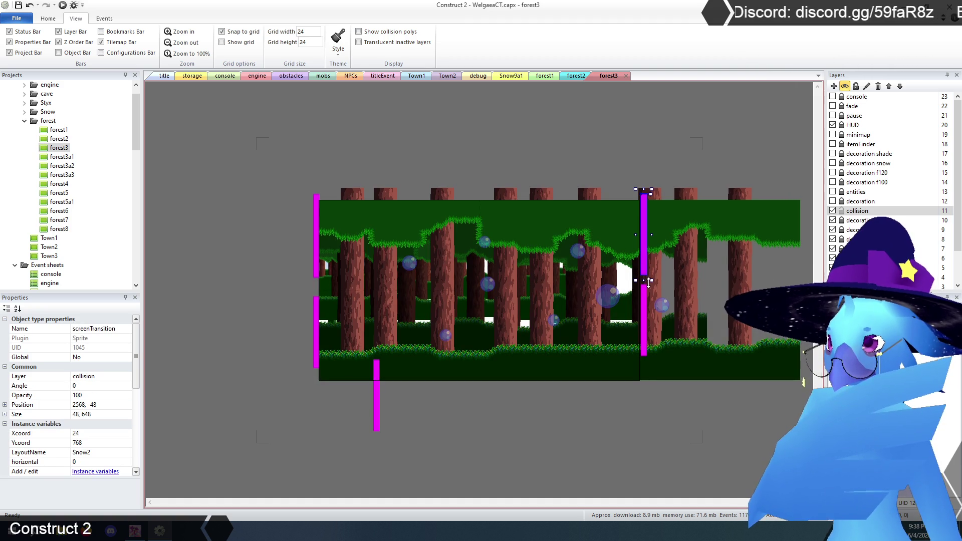
mouse_move(271, 153)
mouse_down()
mouse_move(651, 219)
mouse_move(687, 280)
mouse_move(644, 306)
mouse_up()
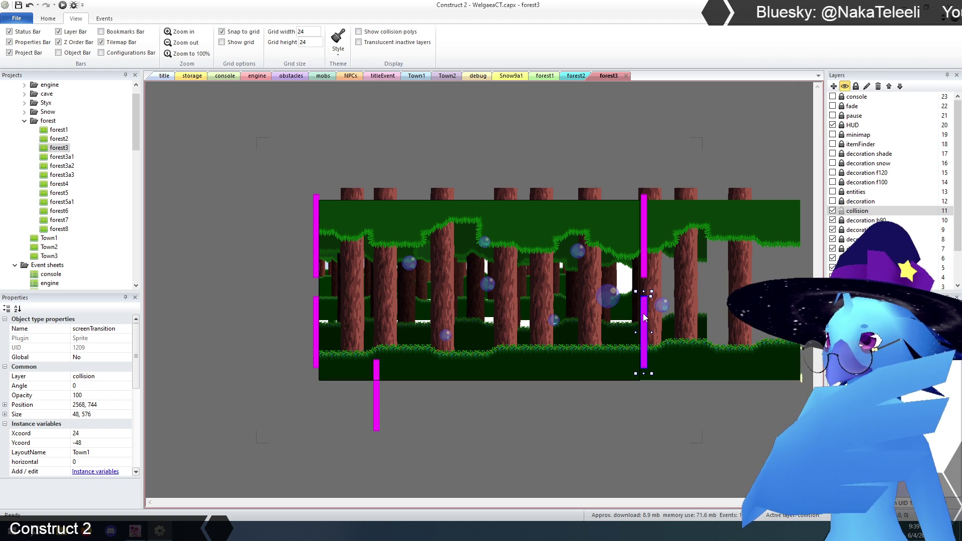
mouse_move(273, 149)
mouse_down()
mouse_move(380, 159)
mouse_move(718, 291)
mouse_move(717, 368)
mouse_move(230, 269)
mouse_move(242, 288)
mouse_up()
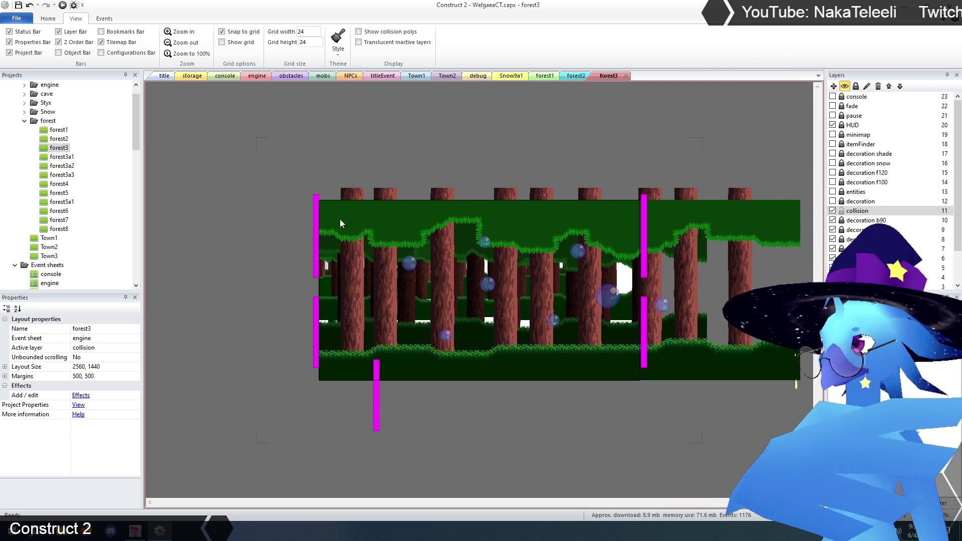
Step: Inspect the left, right and bottom transition bars in Properties, then bring up Snow9a1
click(319, 225)
click(644, 215)
click(644, 305)
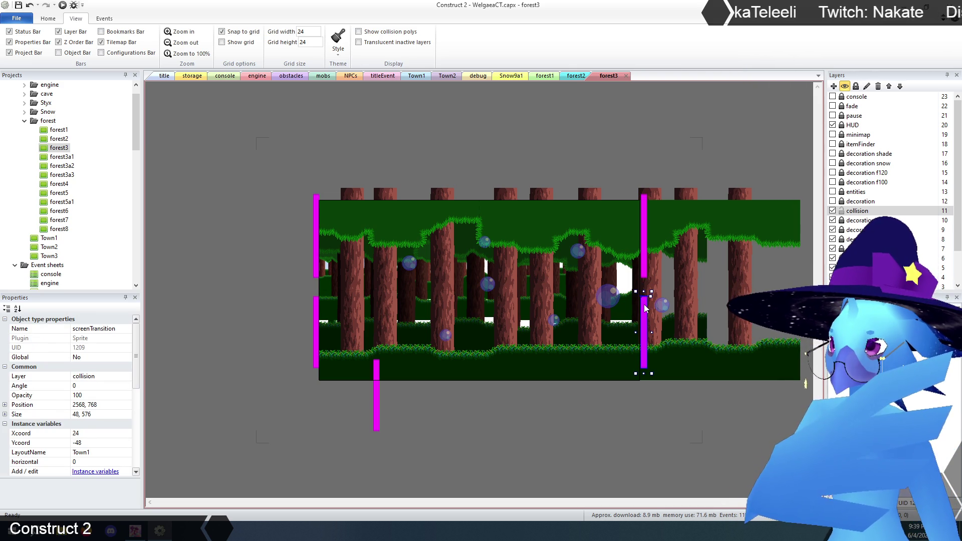
click(366, 394)
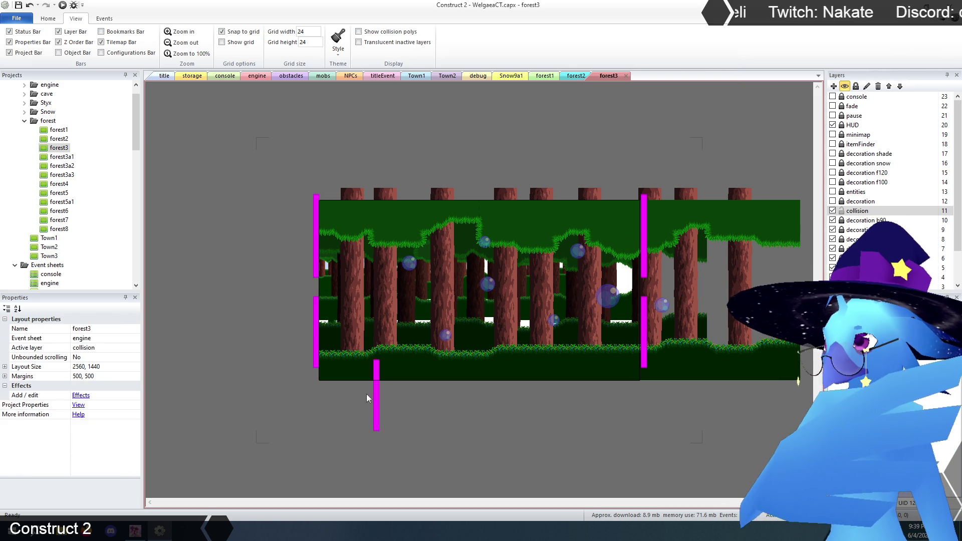
click(377, 393)
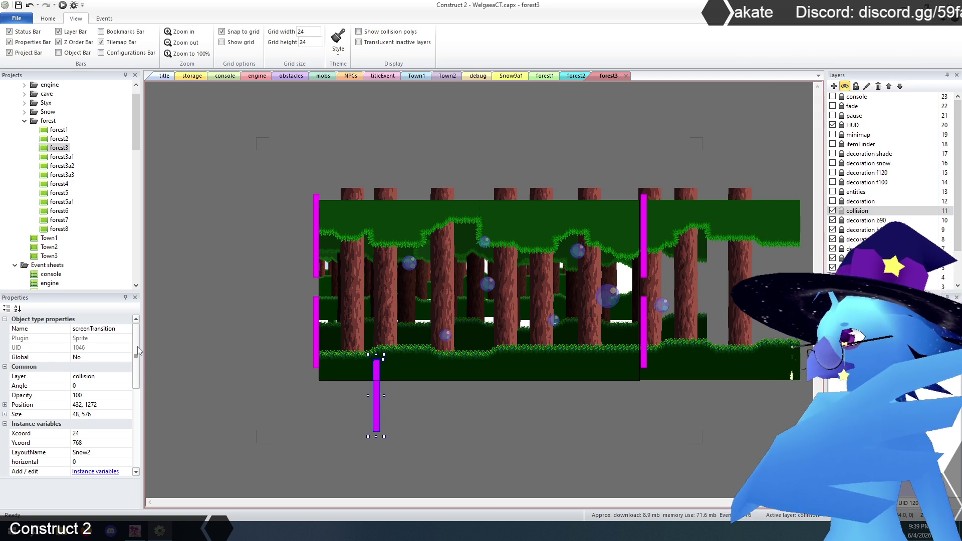
drag(137, 347, 139, 360)
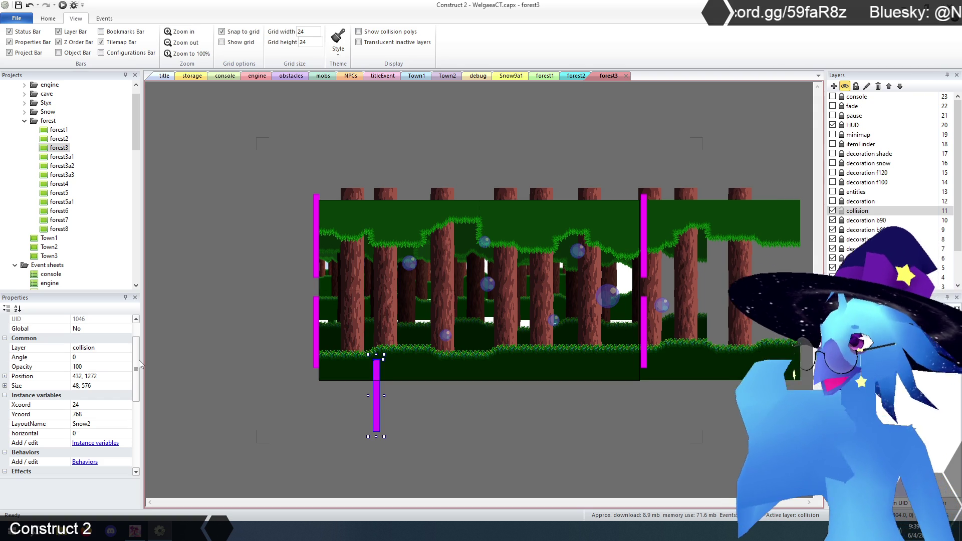
click(210, 293)
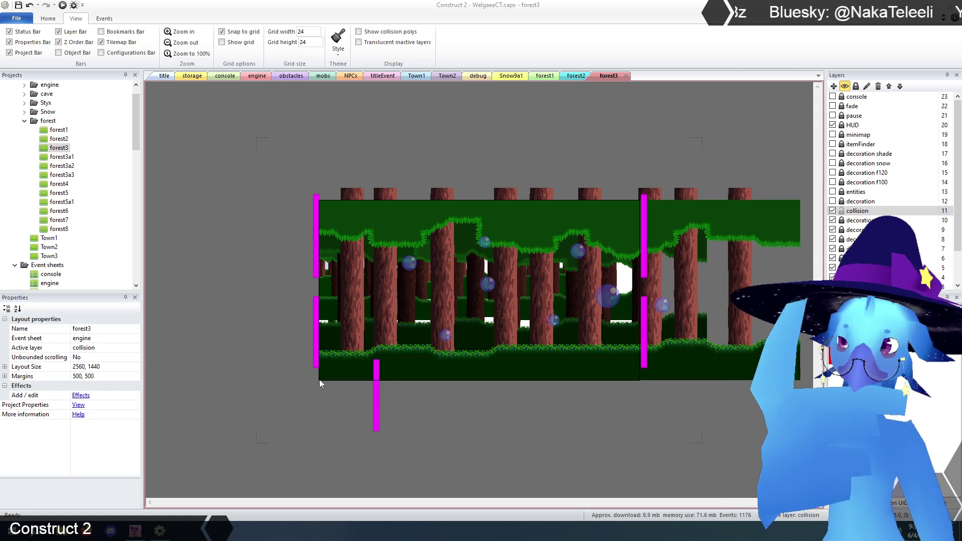
click(516, 76)
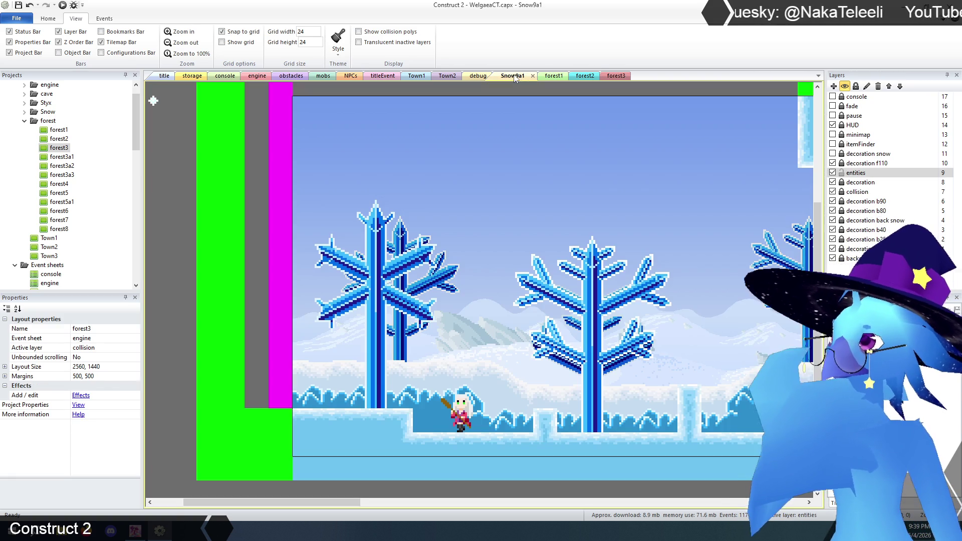
Step: Open Snow9 from the Snow folder, check its top transition bar's size, and close it
mouse_move(335, 500)
mouse_down()
mouse_move(526, 509)
mouse_move(260, 516)
mouse_up()
scroll(206, 242, up, 3)
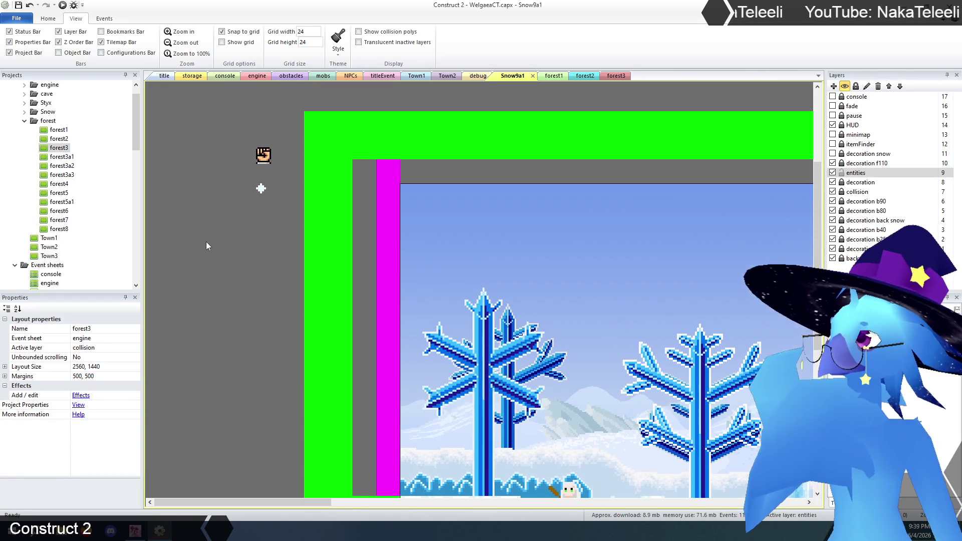
click(24, 112)
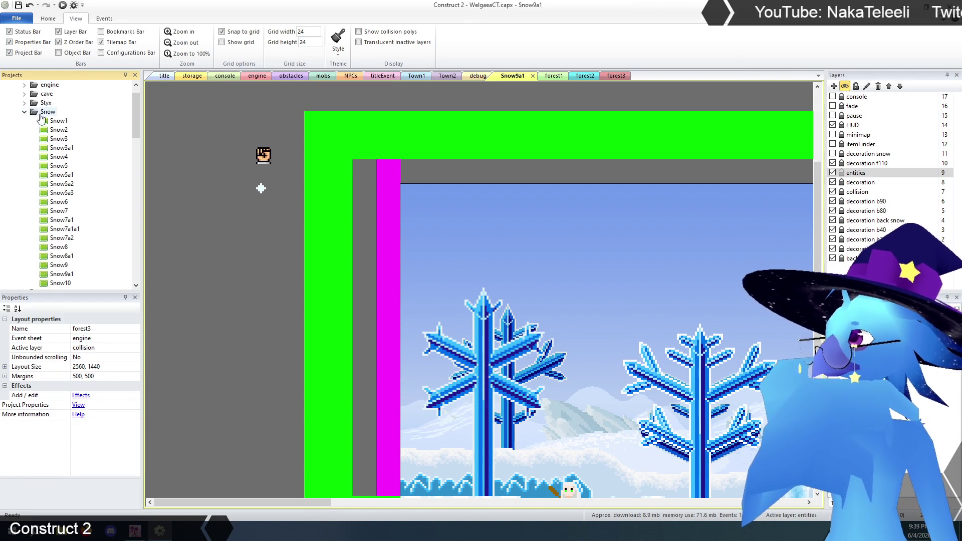
scroll(80, 226, down, 3)
scroll(84, 255, up, 2)
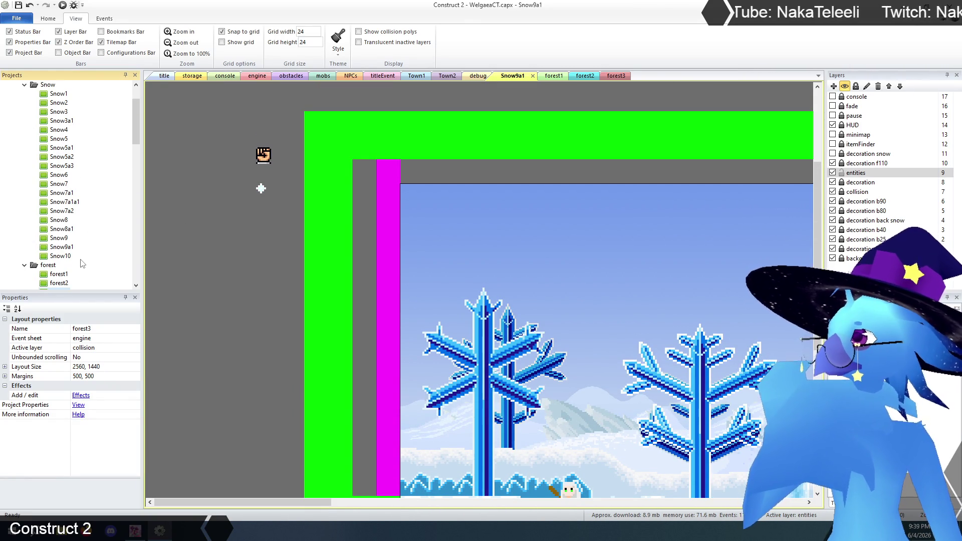
click(59, 238)
double_click(59, 238)
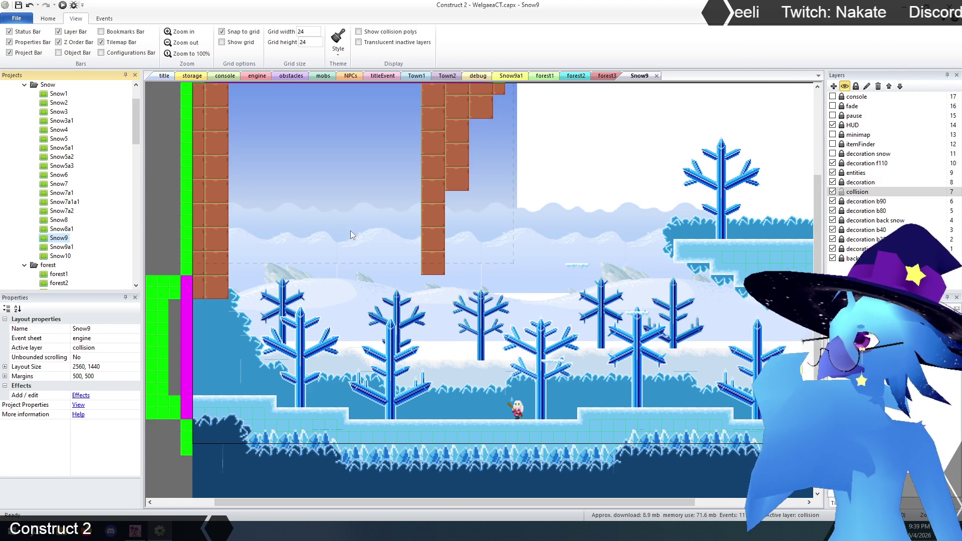
scroll(350, 231, up, 3)
click(311, 153)
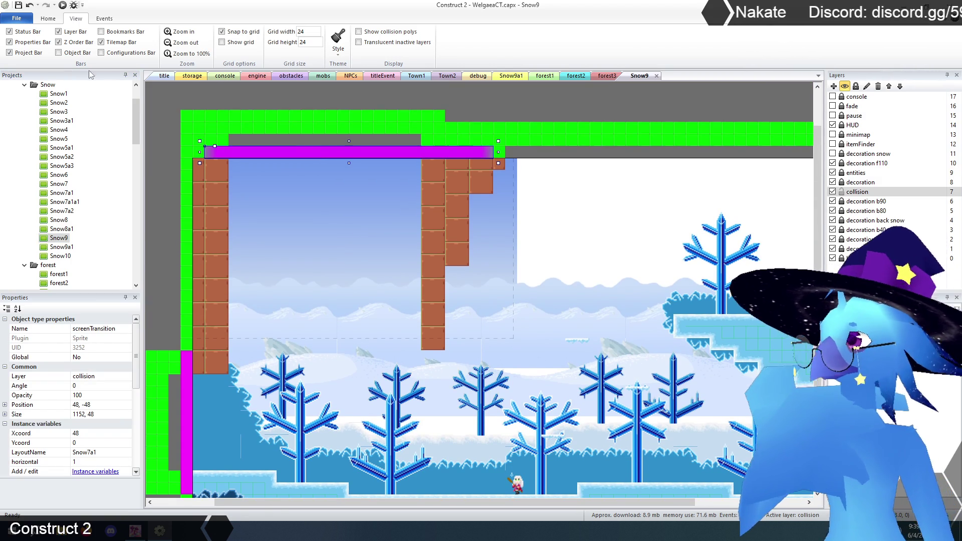
click(657, 76)
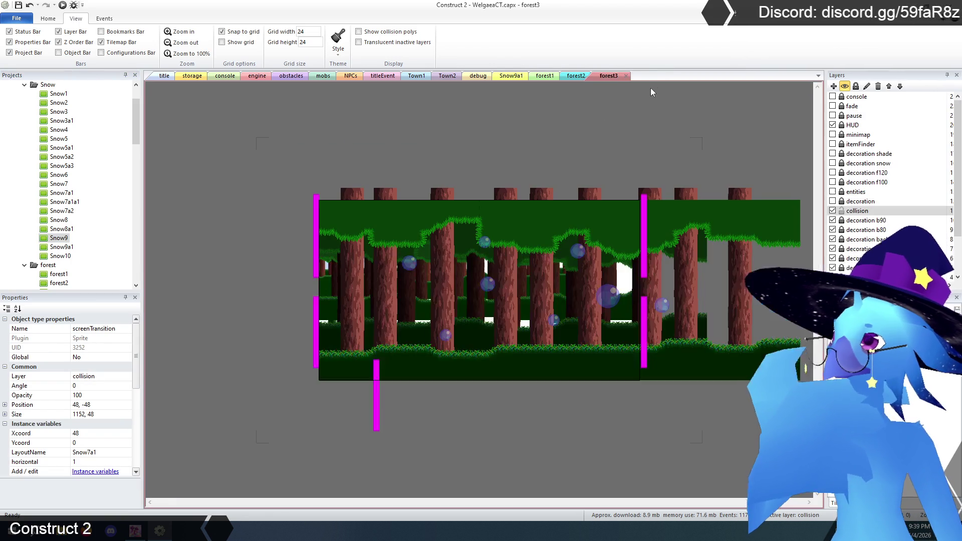
Step: Move the bottom transition bar to 0, 1440 and resize it into a flat 984×24 strip
click(359, 411)
drag(377, 394, 323, 415)
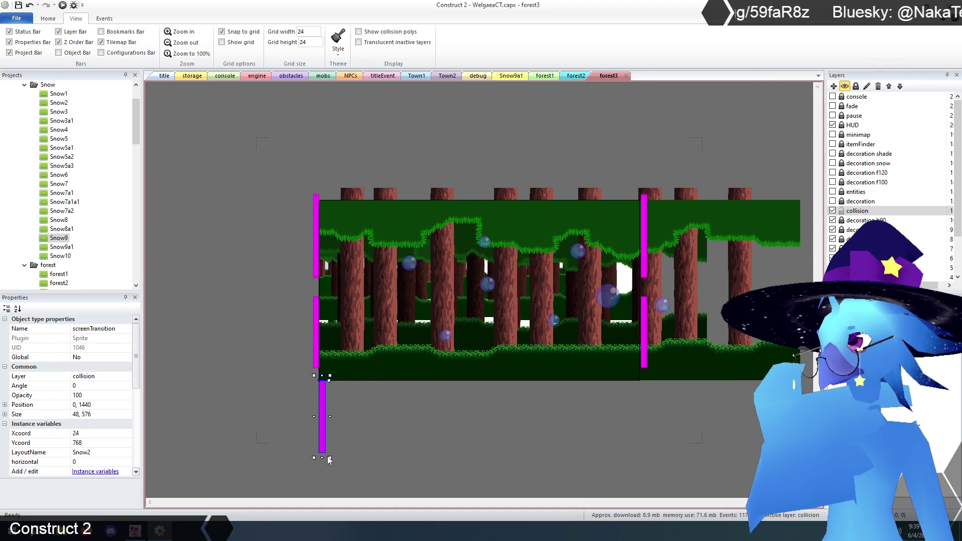
mouse_move(330, 457)
mouse_down()
mouse_move(404, 390)
mouse_move(436, 392)
mouse_up()
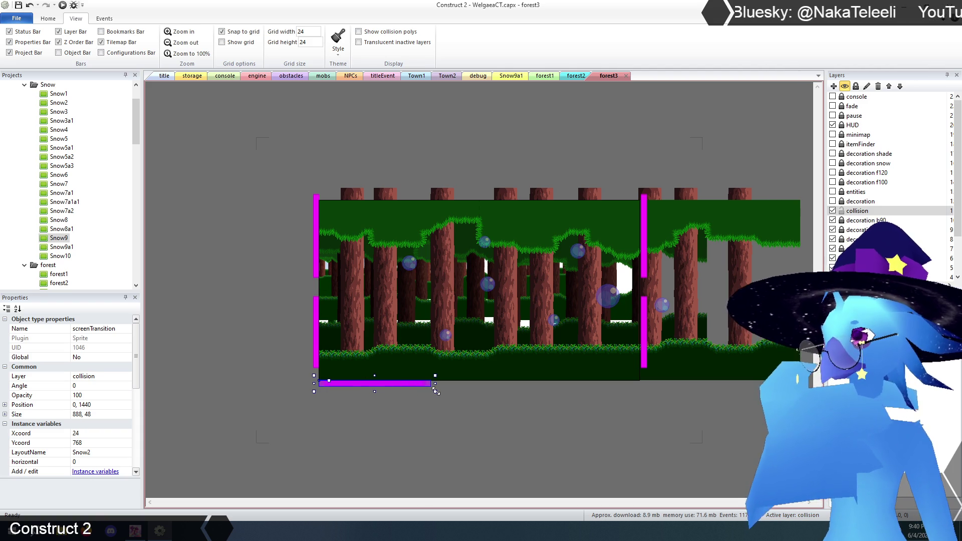
drag(441, 390, 477, 387)
click(379, 441)
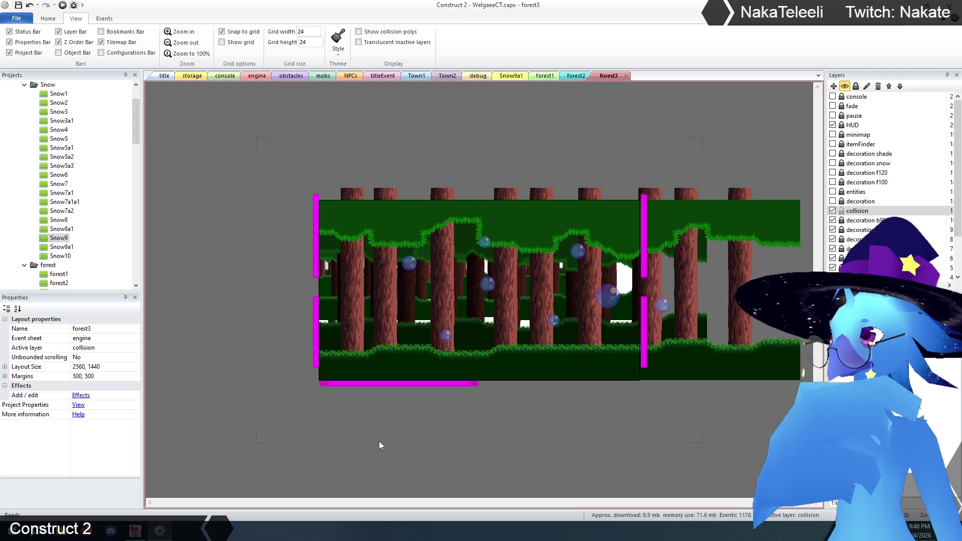
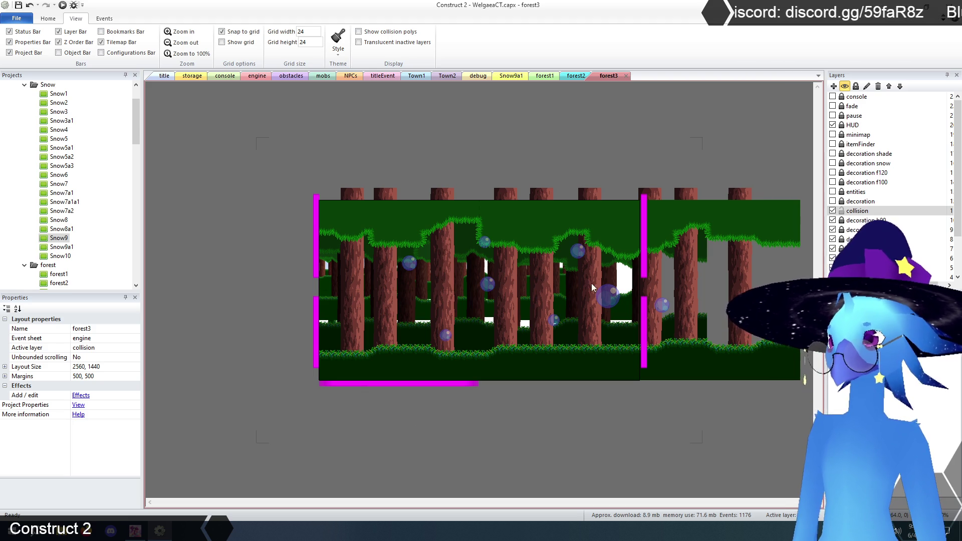
Step: Inspect the settings of forest3's right-side and bottom transition strips
click(645, 257)
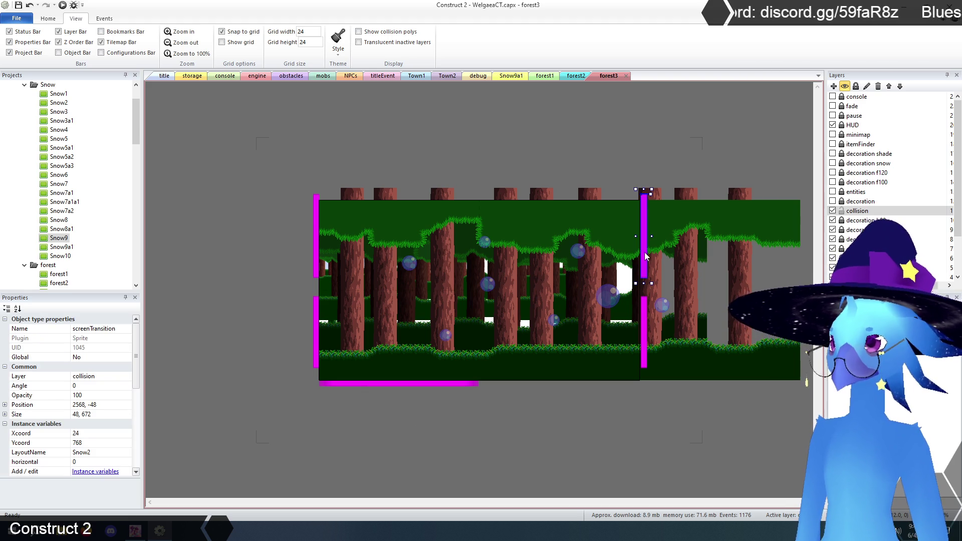
click(645, 327)
click(631, 414)
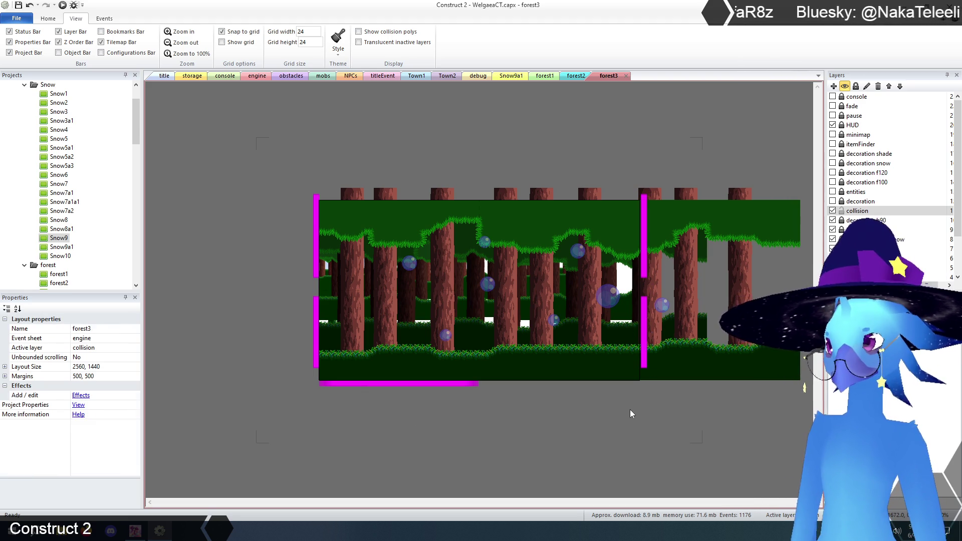
click(444, 385)
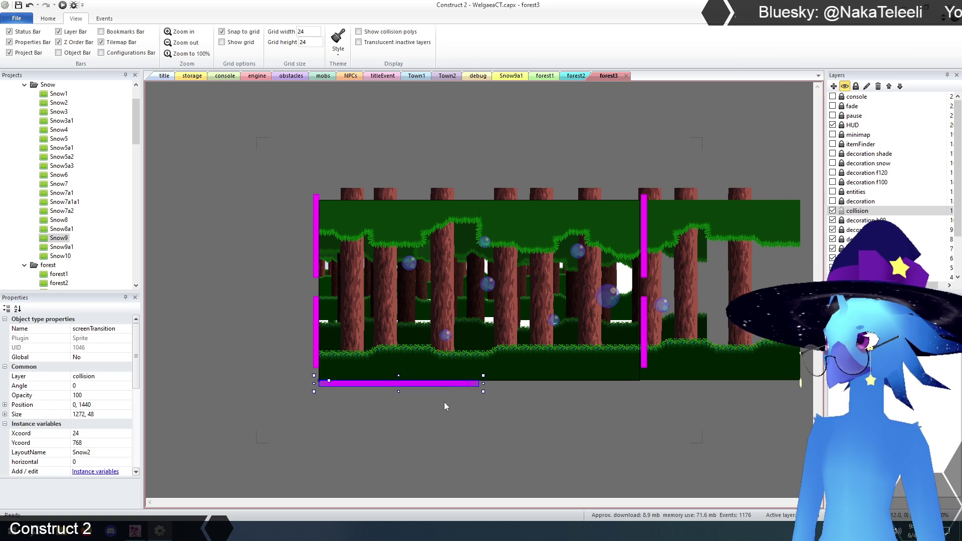
click(449, 428)
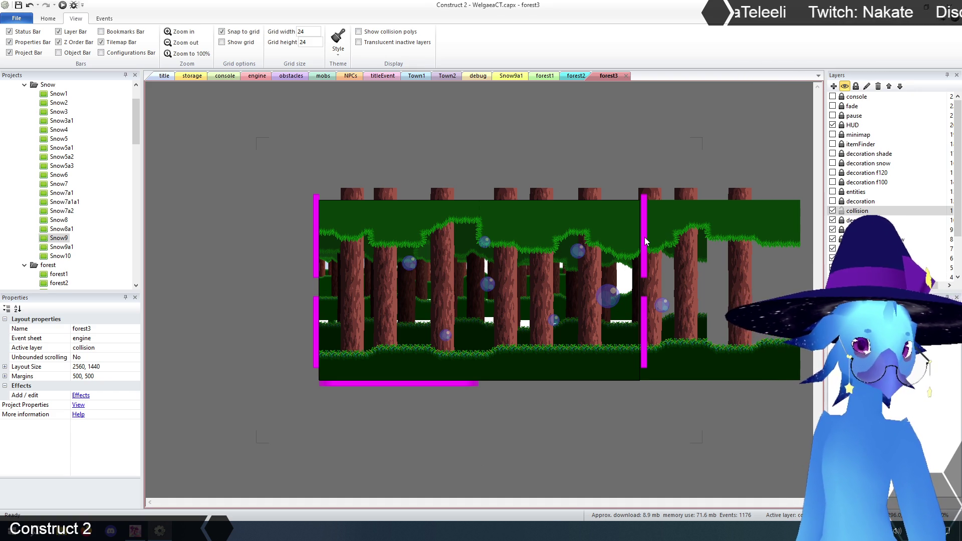
Step: Change the lower-right transition's LayoutName from Town1 to forest2
click(645, 337)
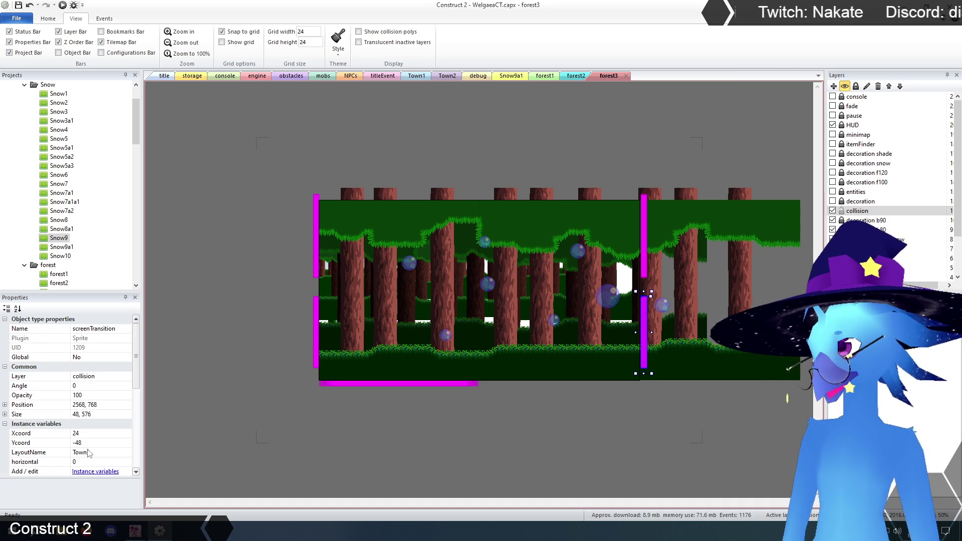
click(106, 457)
text(forest2)
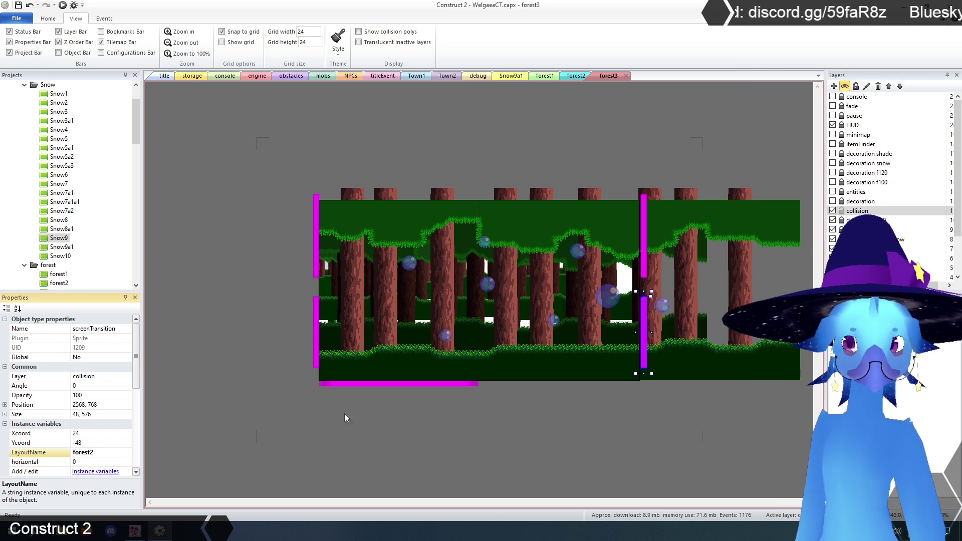
click(233, 299)
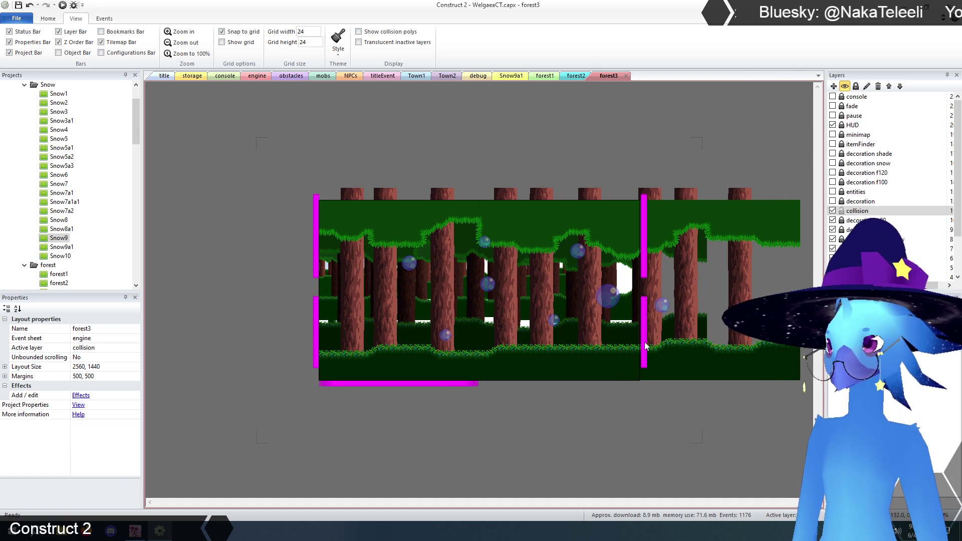
click(554, 256)
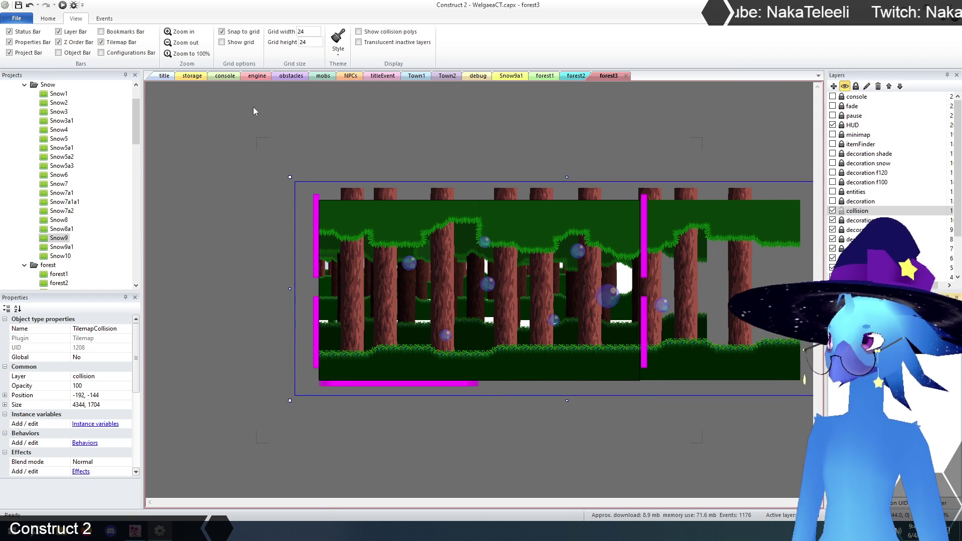
click(531, 107)
Step: Check forest2's edge strip size, then resize forest3's lower-right transition to 48×672 and raise it
click(577, 76)
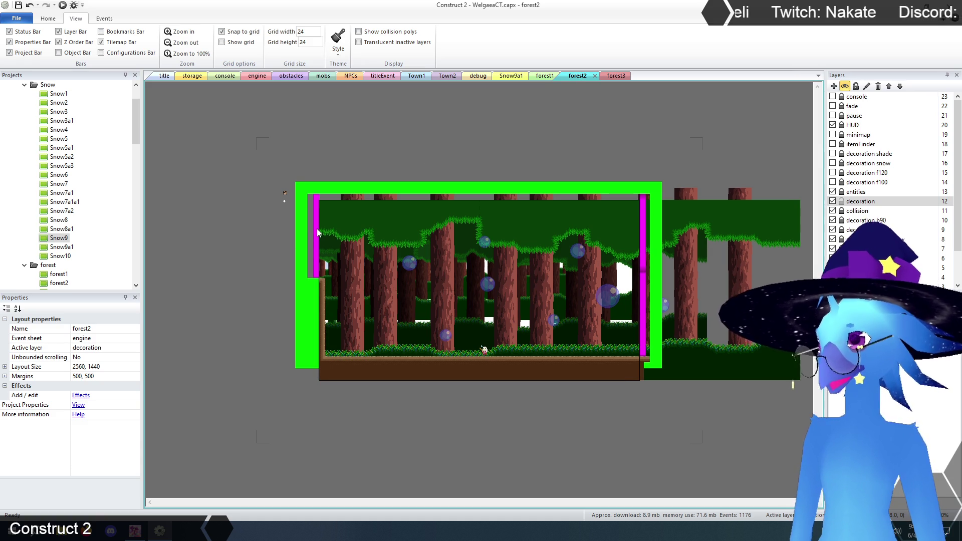
click(843, 211)
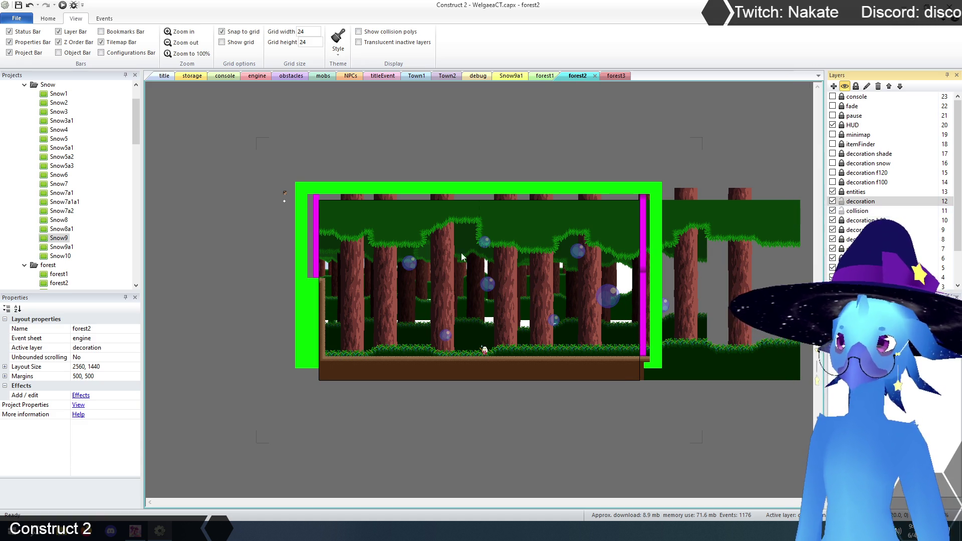
click(317, 241)
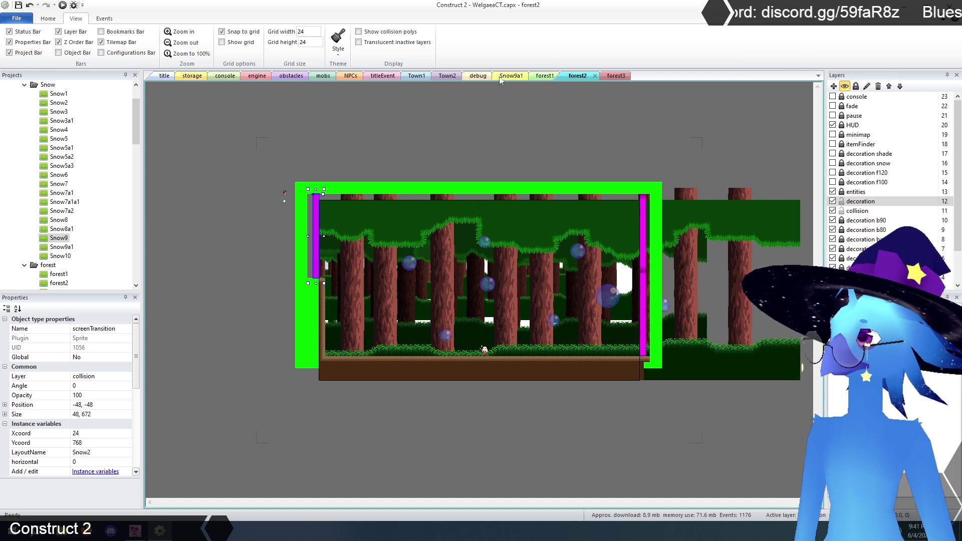
click(614, 76)
click(644, 319)
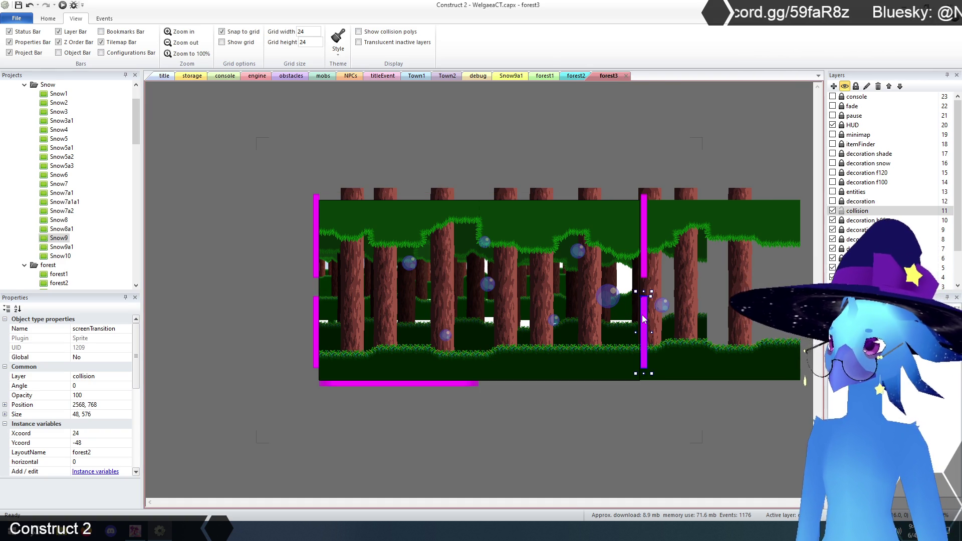
click(94, 414)
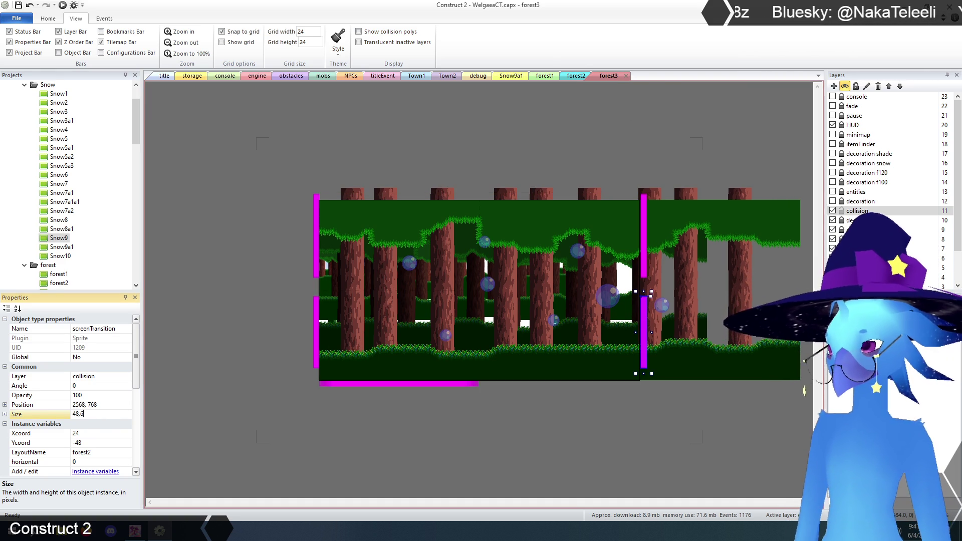
text(72)
key(Return)
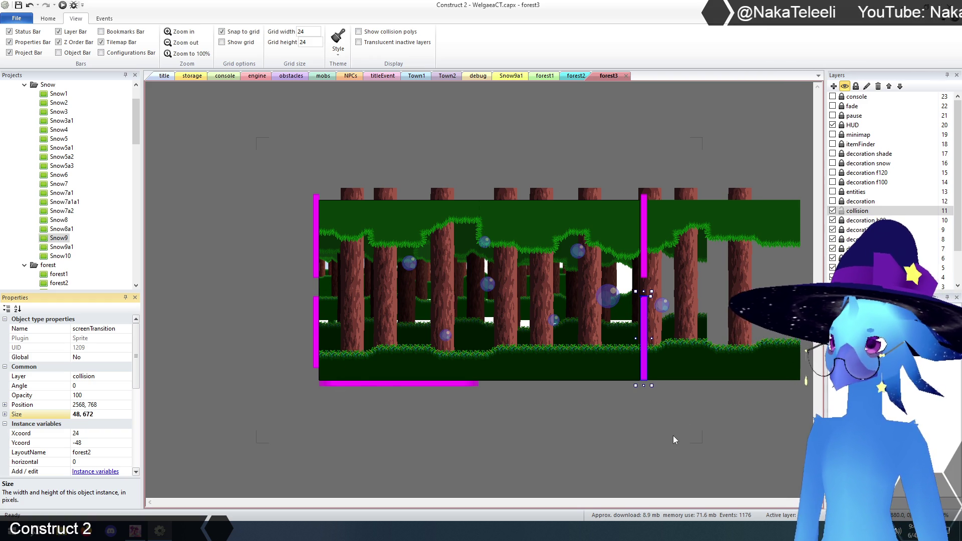
drag(645, 339, 645, 333)
click(540, 430)
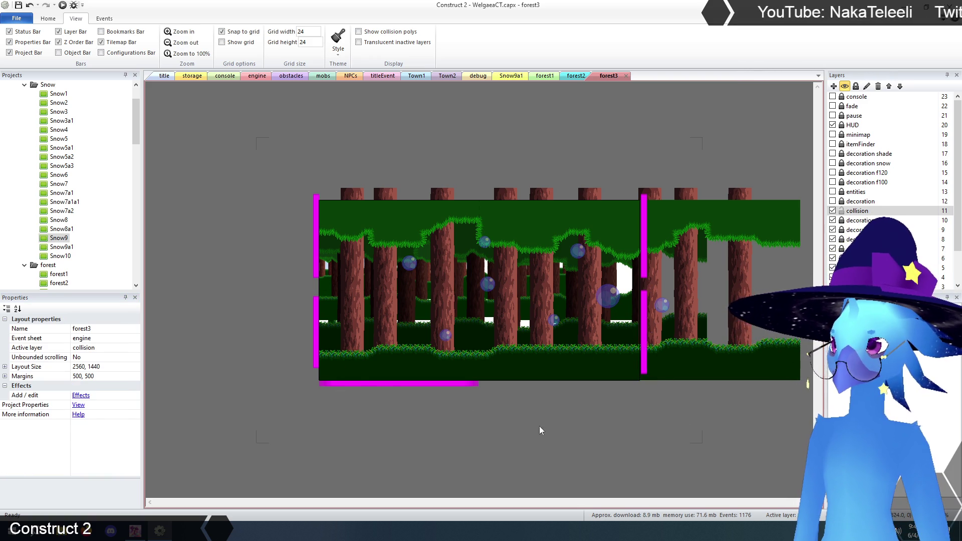
Step: Resize the lower-left transition strip to 48×672 and move it up 48 px
click(317, 341)
click(90, 414)
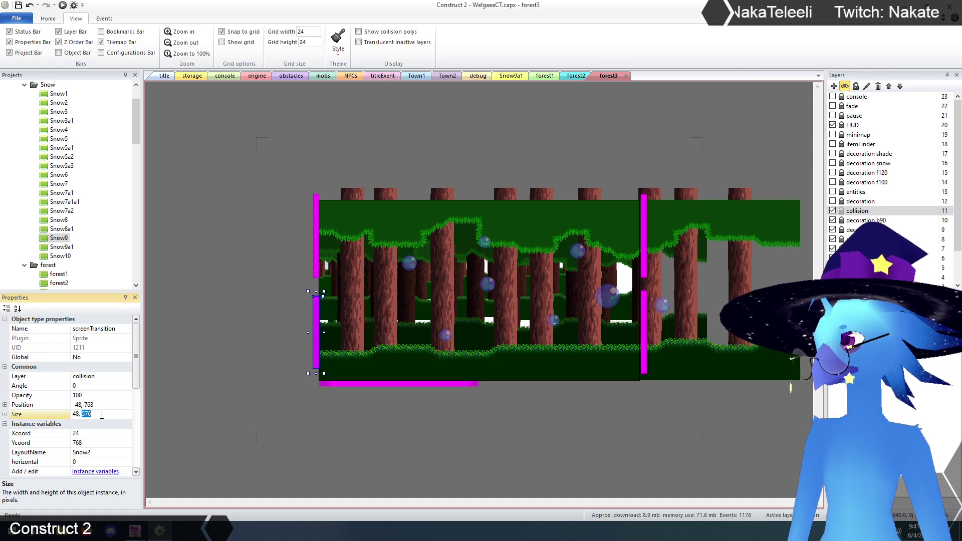
key(Return)
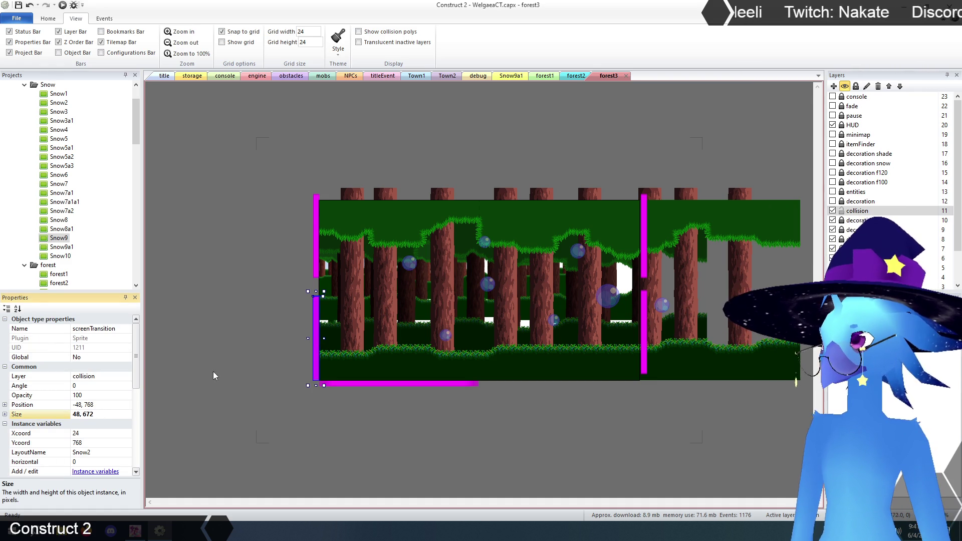
drag(311, 361, 317, 354)
click(201, 326)
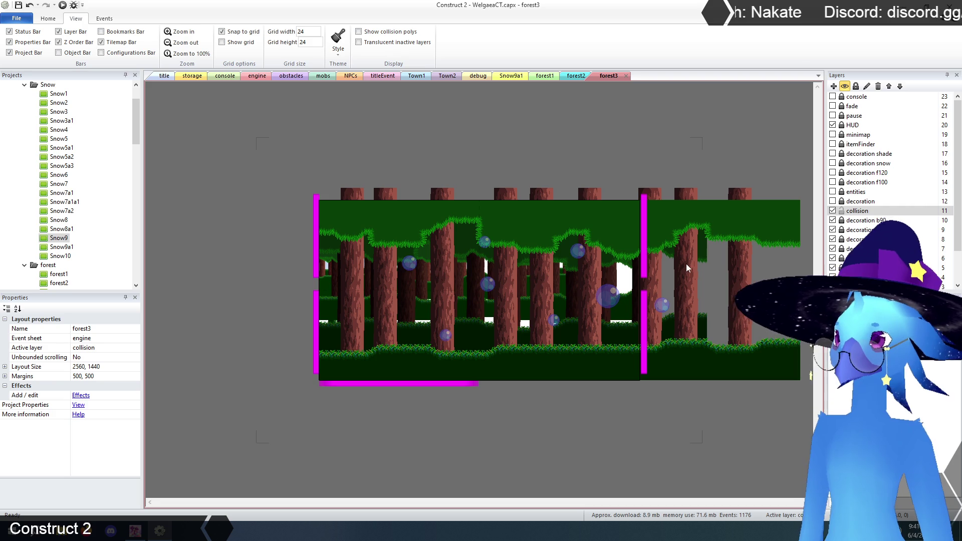
click(651, 252)
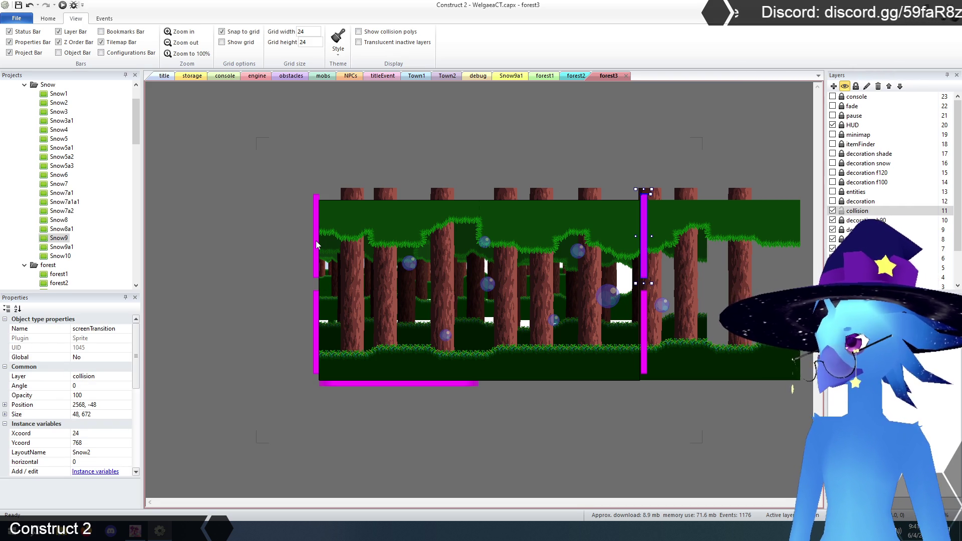
Step: Shift the bottom transition bar right to position 48, 1440
click(230, 262)
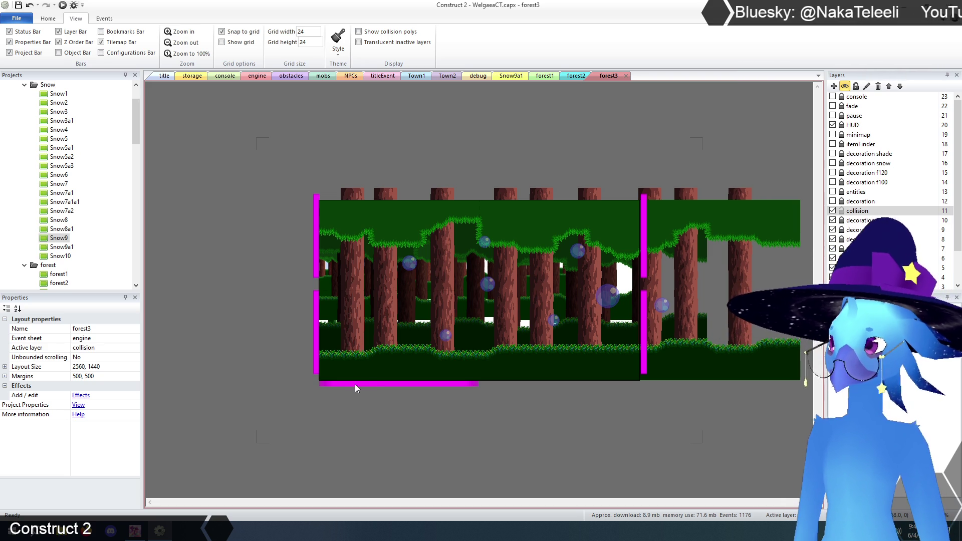
drag(357, 384, 361, 384)
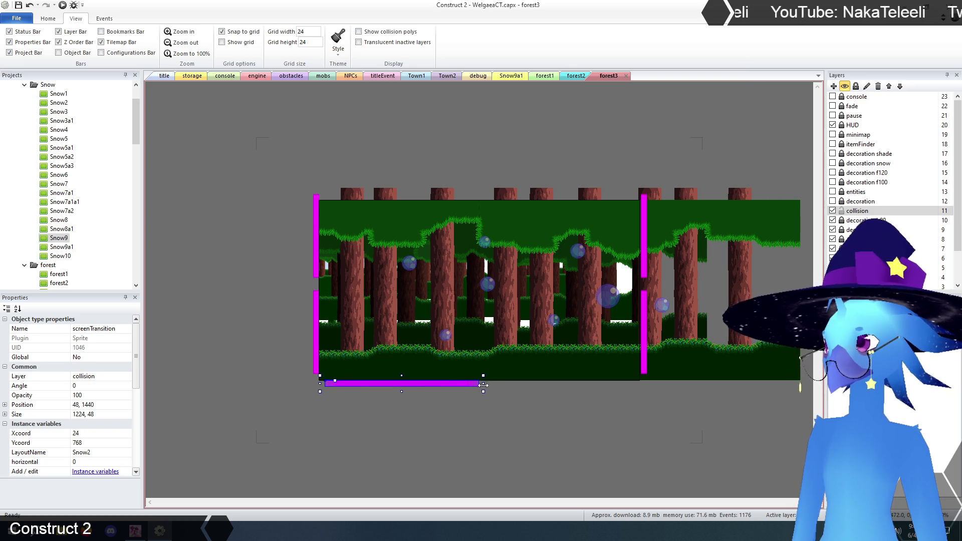
click(657, 360)
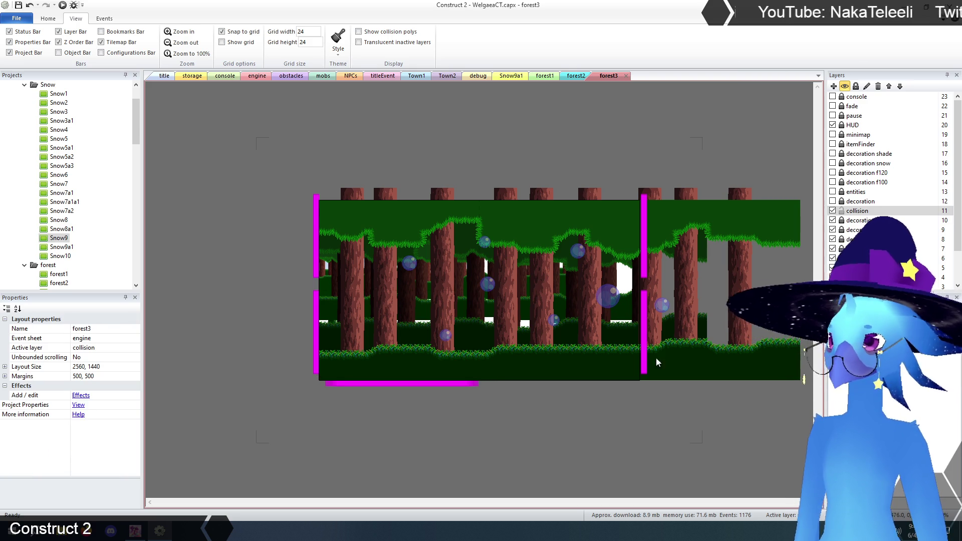
click(563, 238)
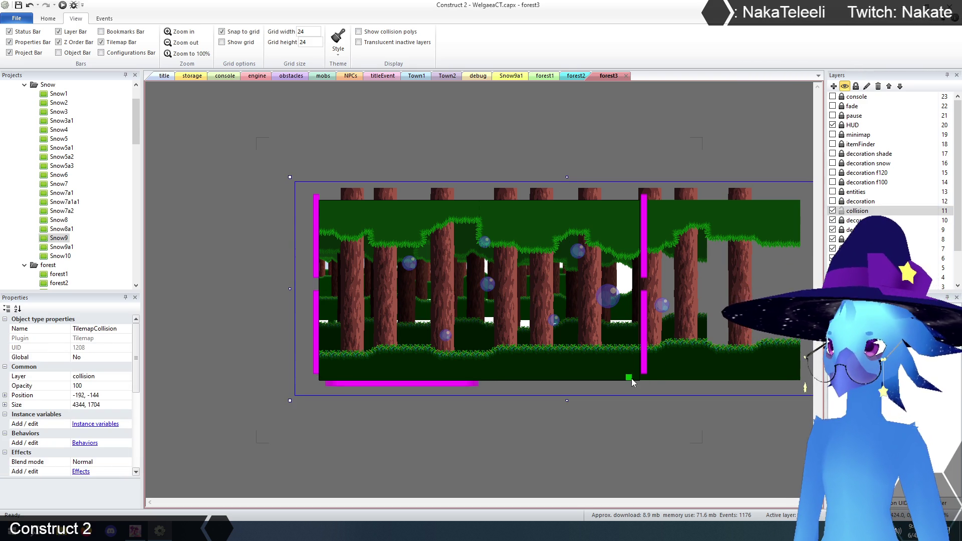
Step: Compare against forest2's left-edge strip (48×672 at −48, −48), then select forest3's TilemapCollision
click(564, 74)
click(215, 204)
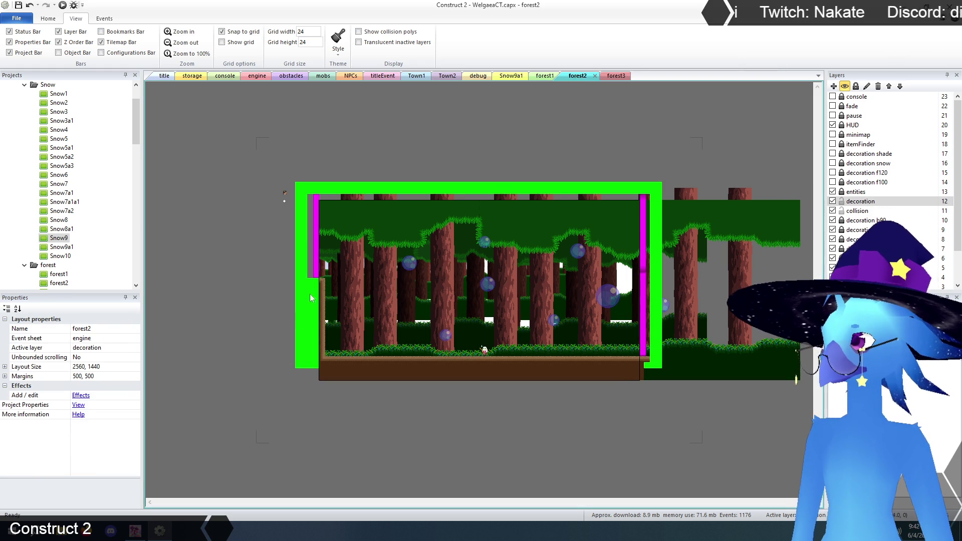
click(318, 236)
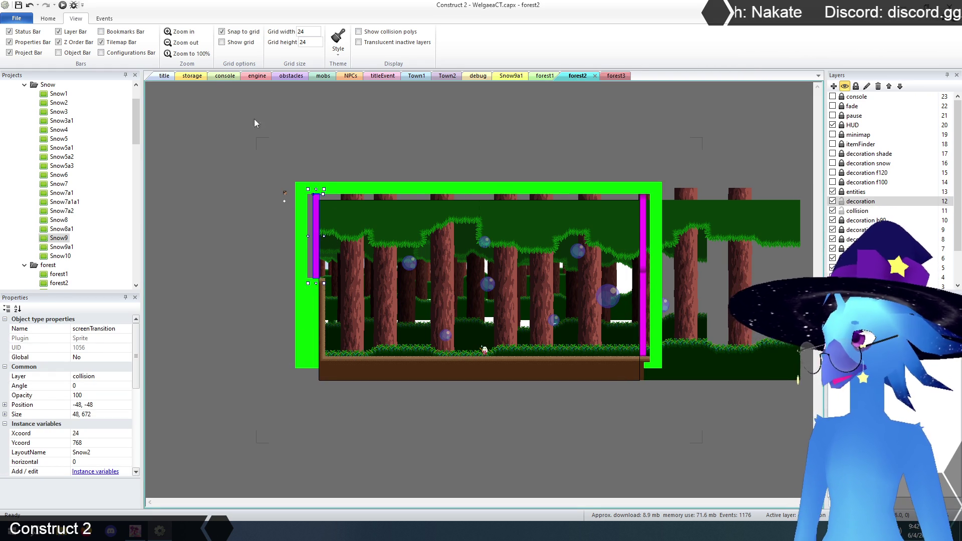
click(616, 76)
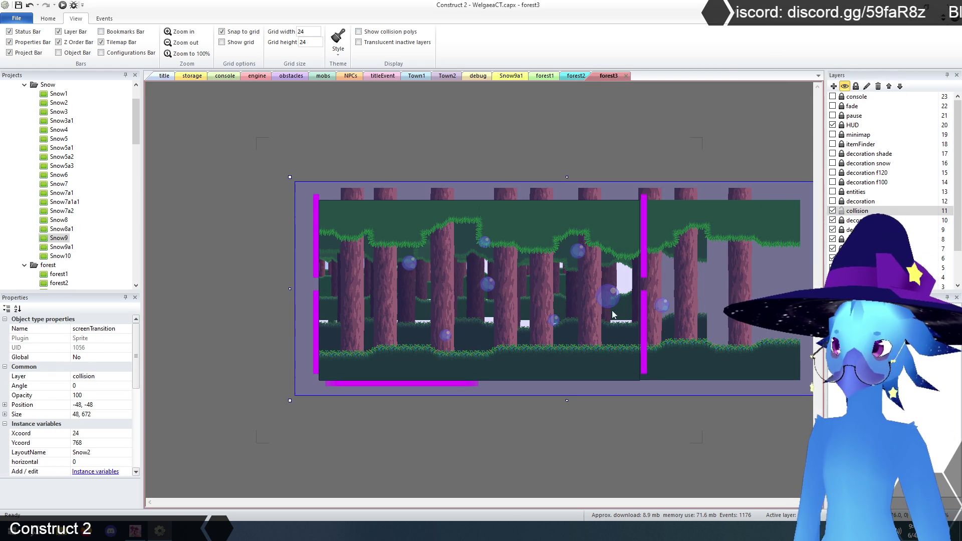
click(569, 444)
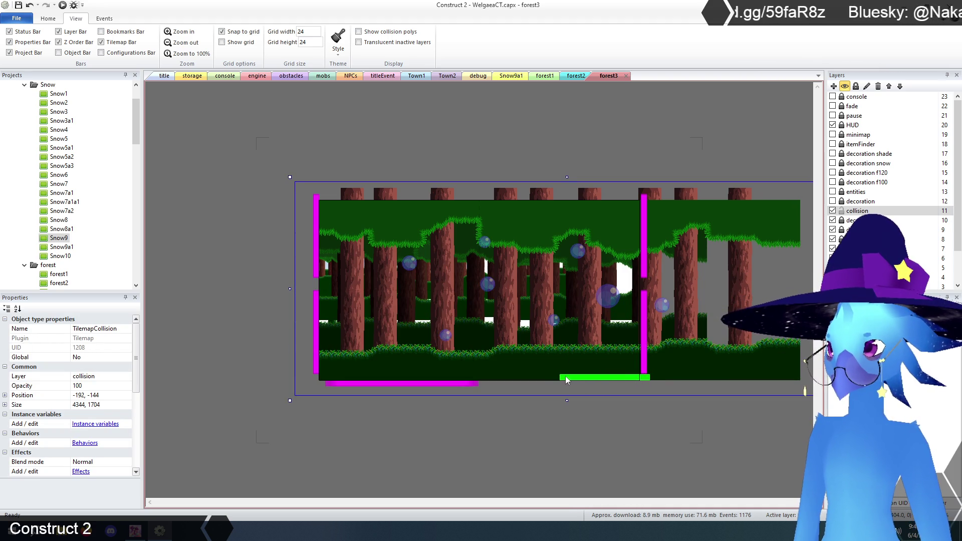
Step: Paint collision tiles along the top edge and the bottom-left floor
drag(538, 376, 504, 375)
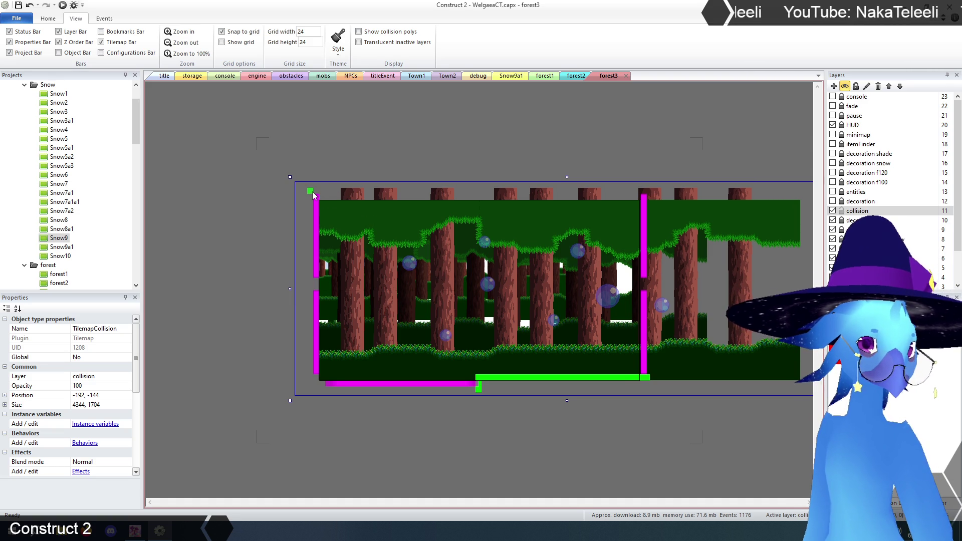
mouse_move(312, 194)
mouse_down()
mouse_move(658, 196)
mouse_move(661, 280)
mouse_move(636, 287)
mouse_move(658, 291)
mouse_move(660, 376)
mouse_up()
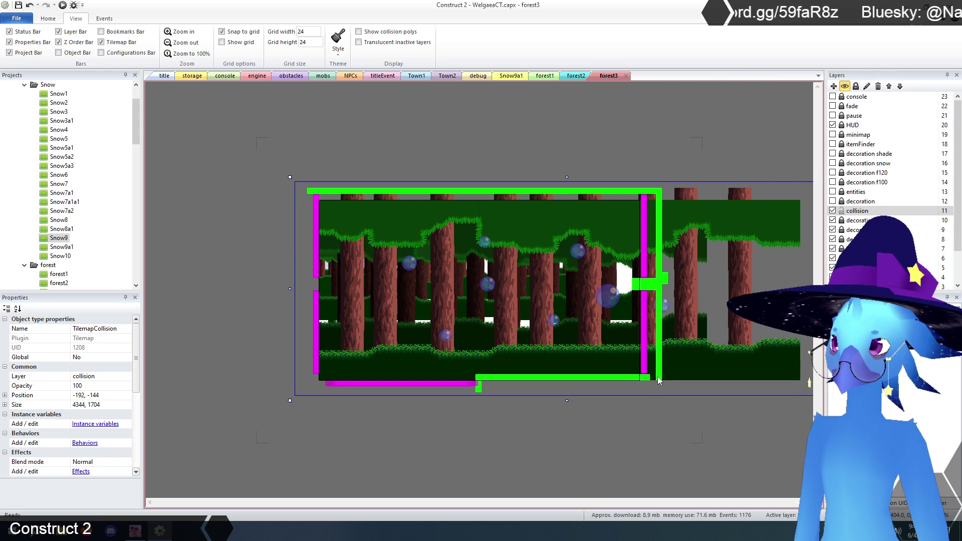
click(316, 378)
click(311, 378)
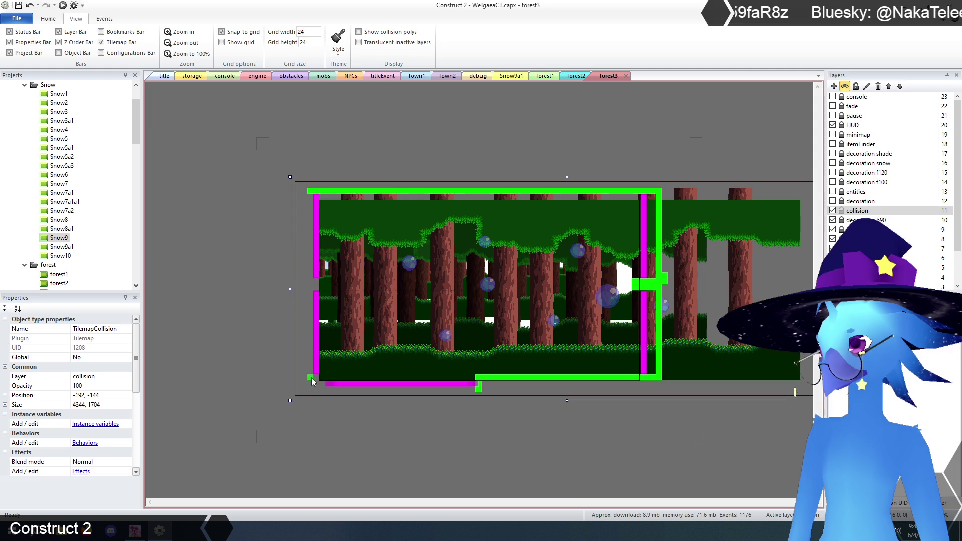
drag(312, 379, 322, 377)
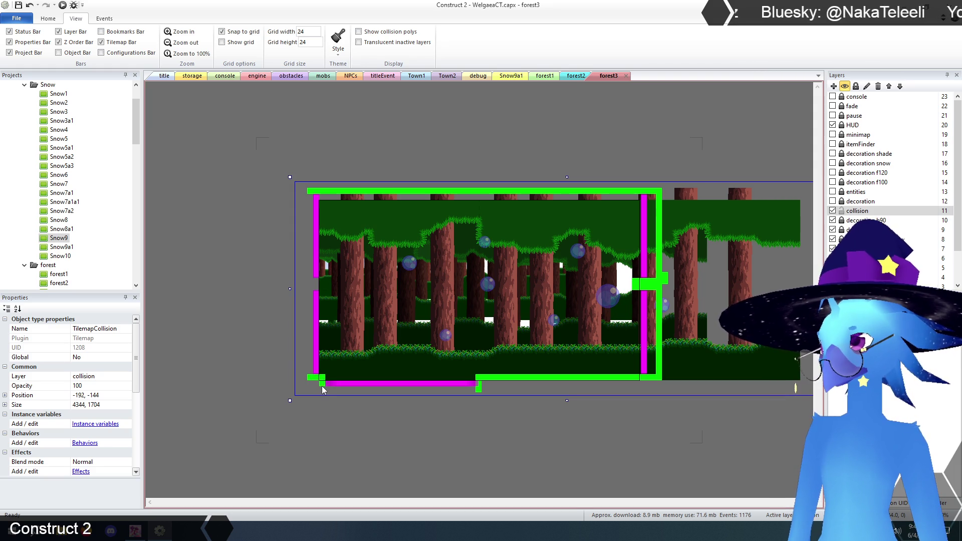
Step: Fill the left-wall gap and paint a collision column down the left edge
click(317, 282)
click(322, 284)
drag(305, 190, 307, 382)
click(310, 285)
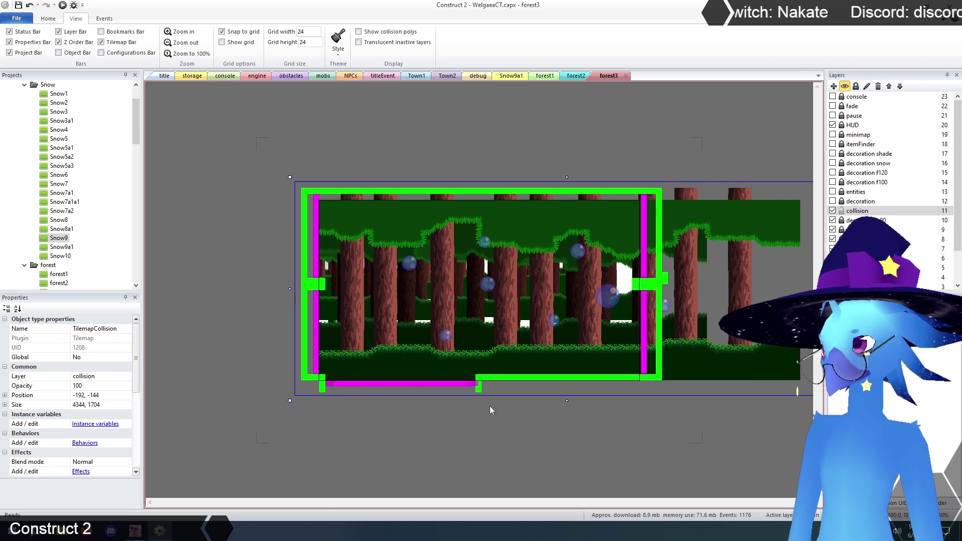
Step: Extend the collision tilemap one row down and paint tiles along its bottom edge and left wall
drag(567, 401, 567, 406)
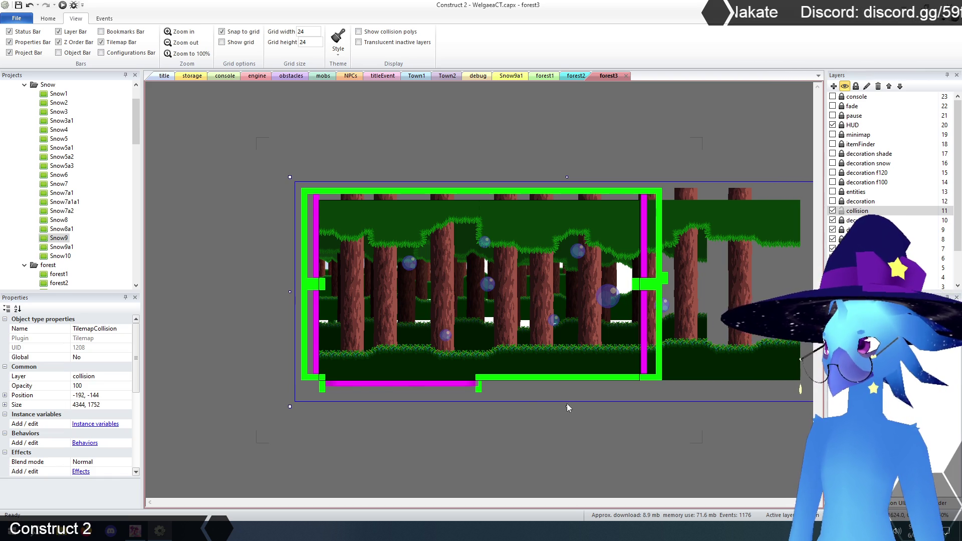
drag(323, 395, 480, 393)
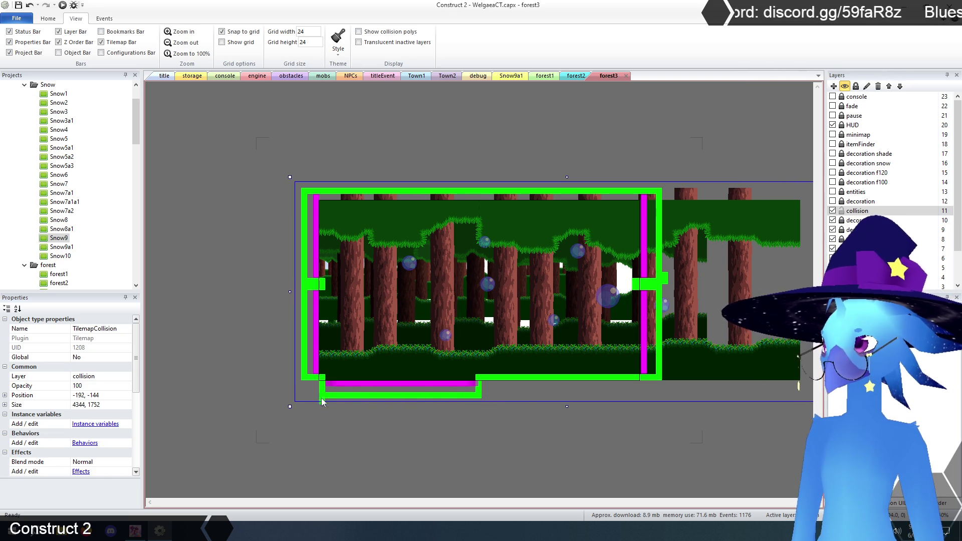
click(311, 386)
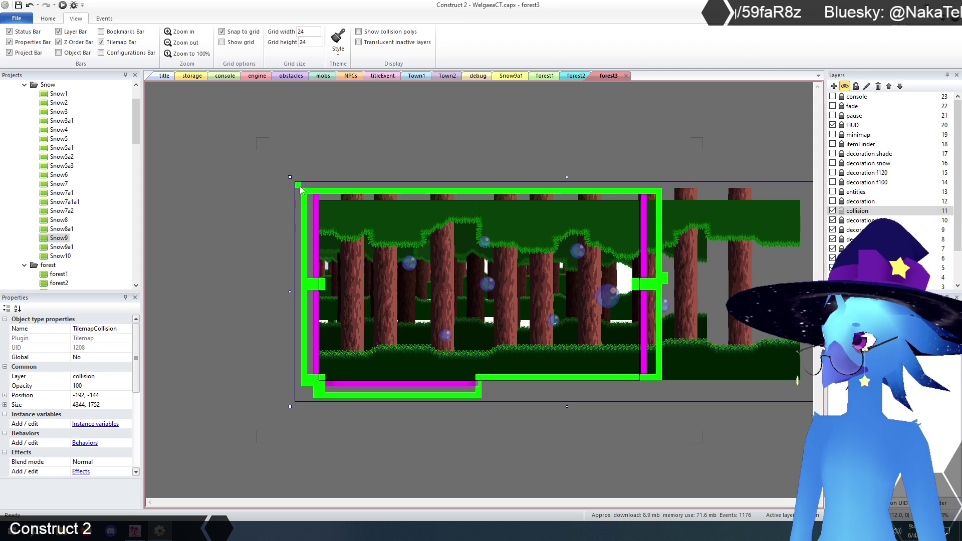
click(298, 387)
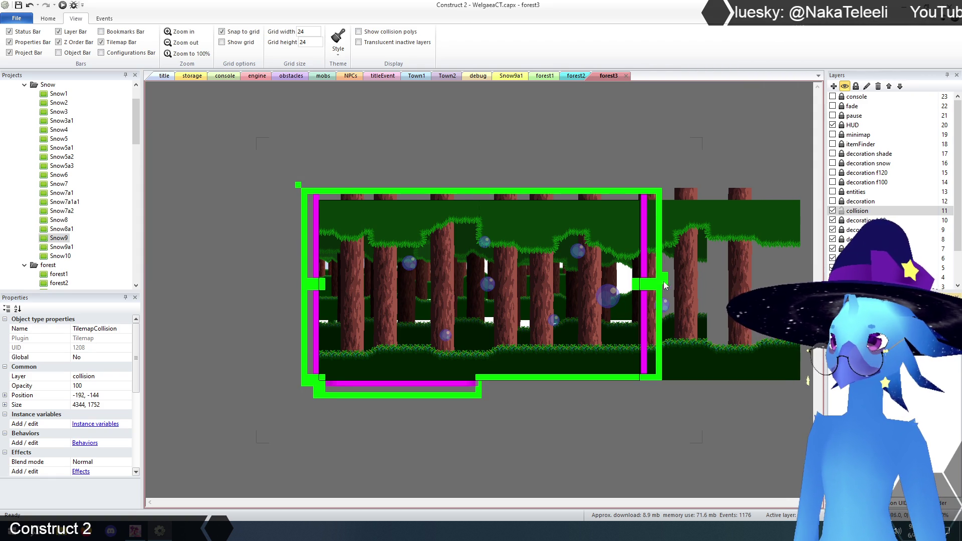
click(690, 278)
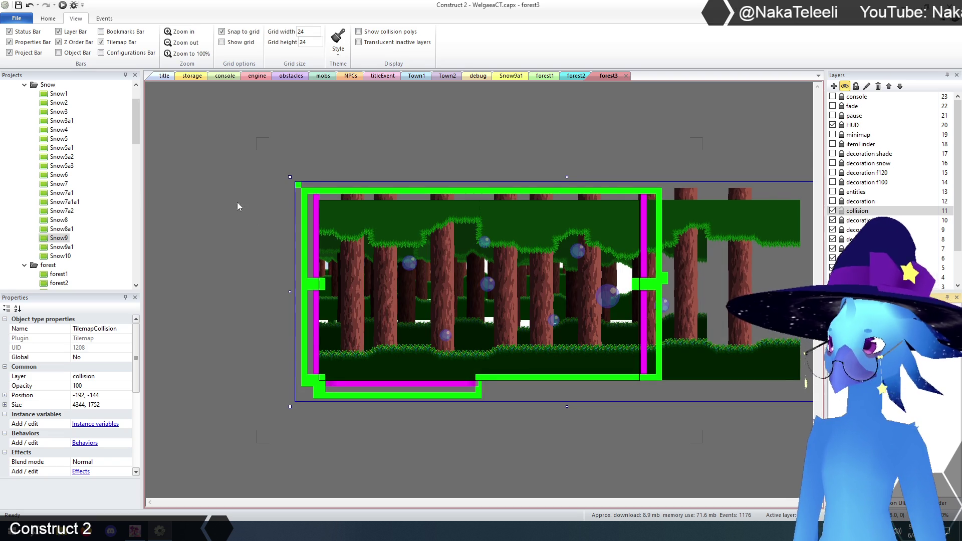
mouse_move(299, 191)
mouse_down()
mouse_move(299, 387)
mouse_move(302, 187)
mouse_move(667, 188)
mouse_move(666, 390)
mouse_move(495, 385)
mouse_move(485, 393)
mouse_up()
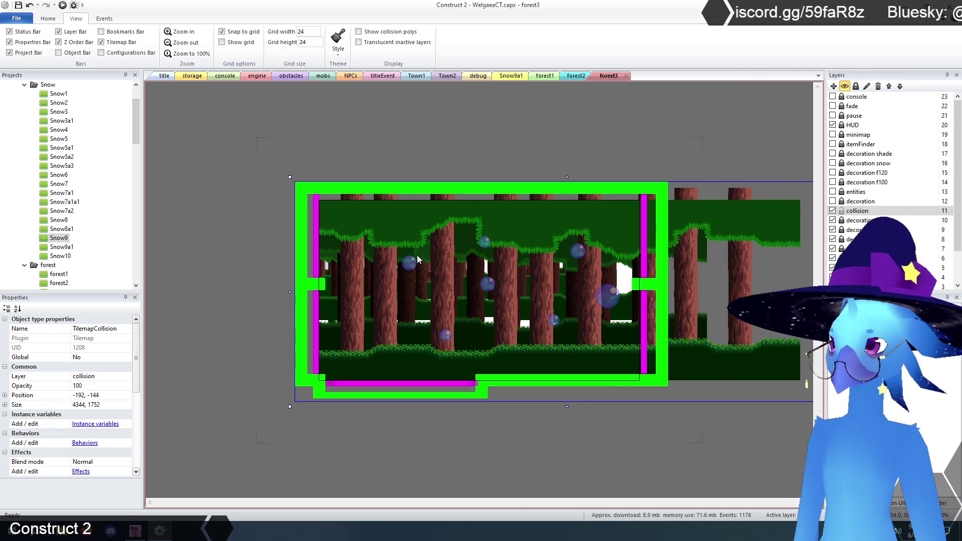
Step: Trim the TilemapCollision width from 4344 to 3000 so it ends at the right wall
click(185, 43)
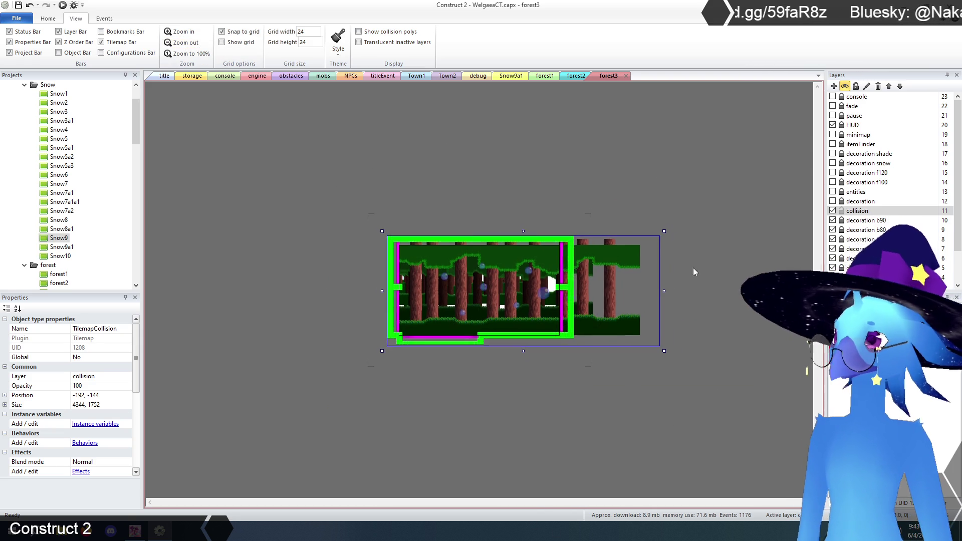
click(660, 291)
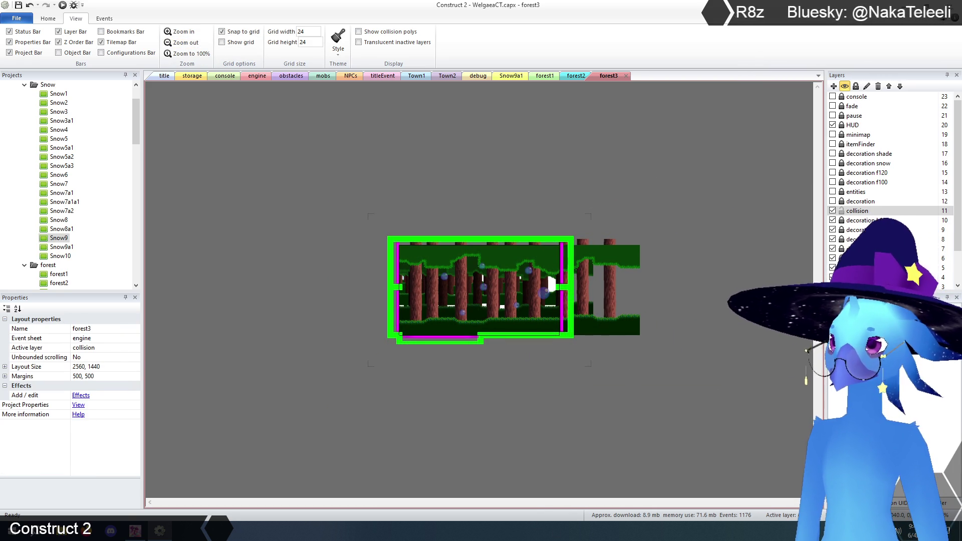
click(659, 291)
drag(666, 290, 571, 301)
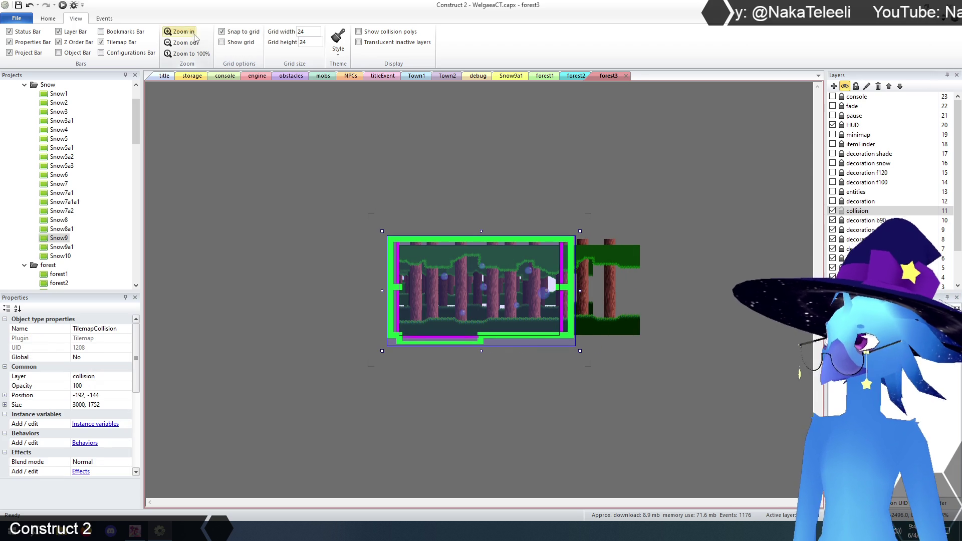
click(180, 32)
click(524, 123)
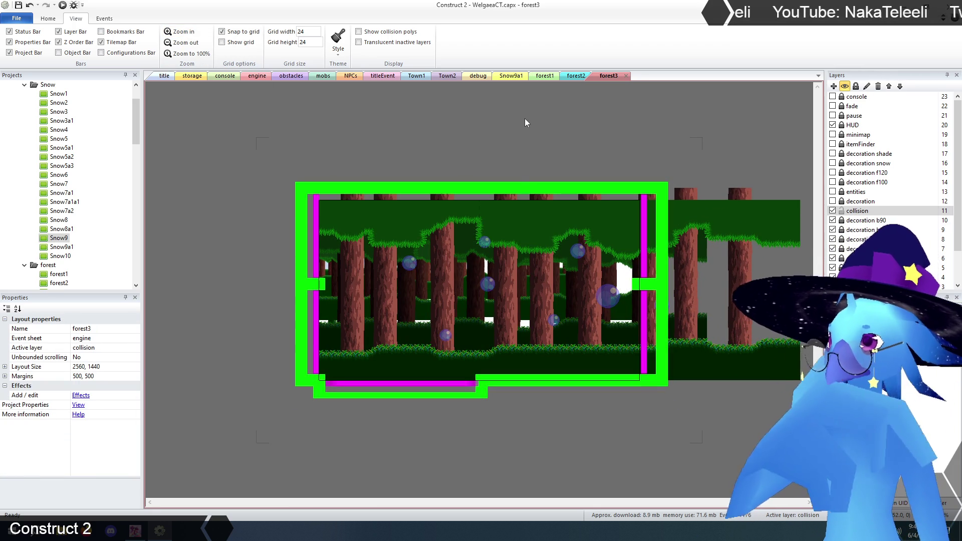
click(644, 303)
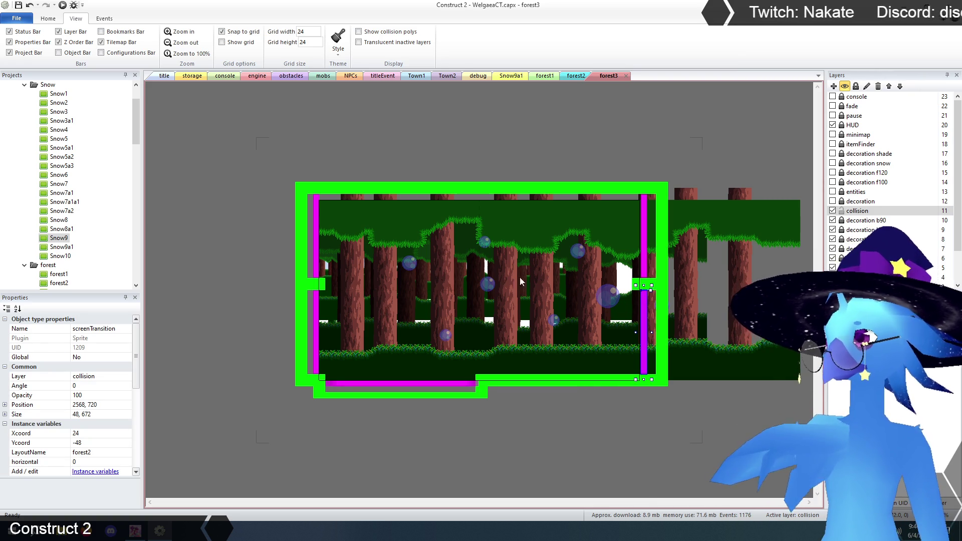
Step: Set forest2's left screenTransition LayoutName to forest3, then return to the forest3 layout
click(582, 76)
click(271, 217)
click(317, 220)
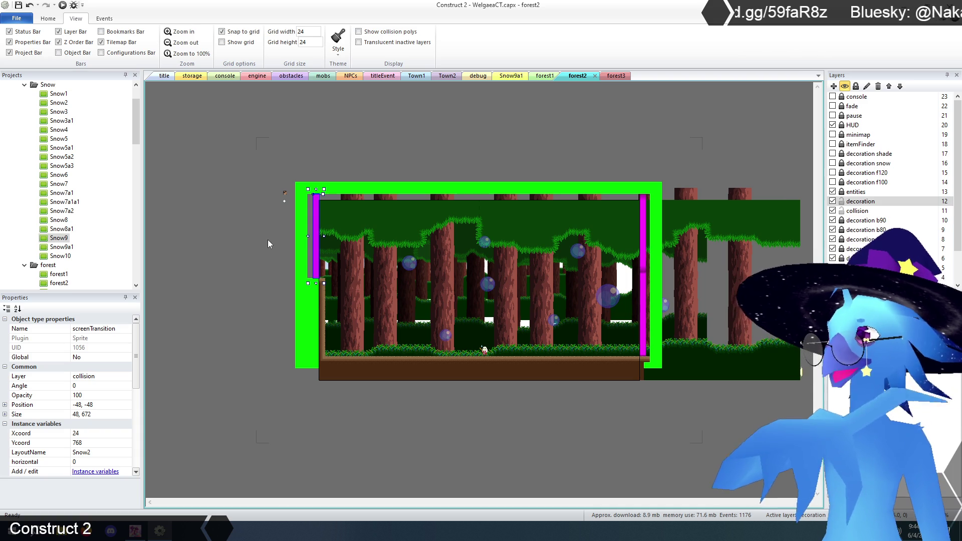
click(99, 453)
text(forest3)
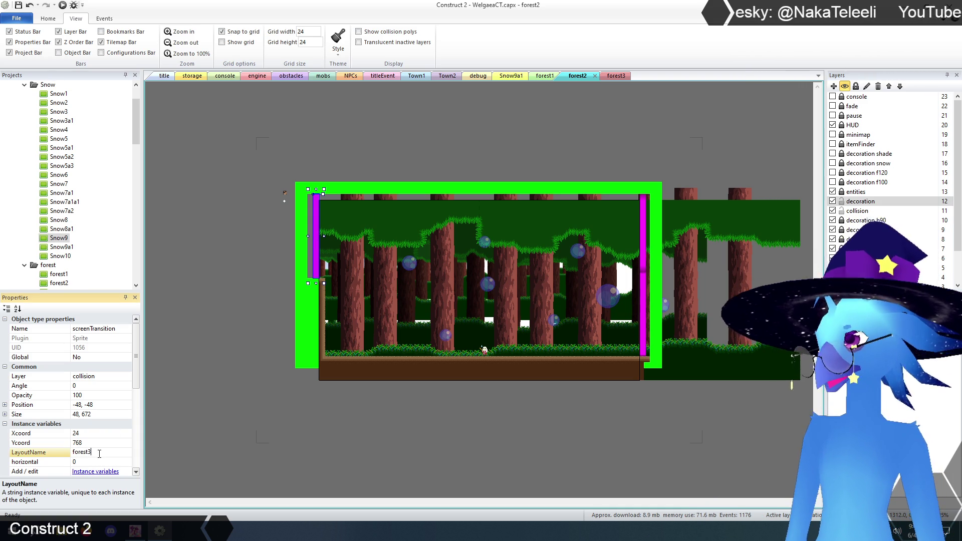
key(Return)
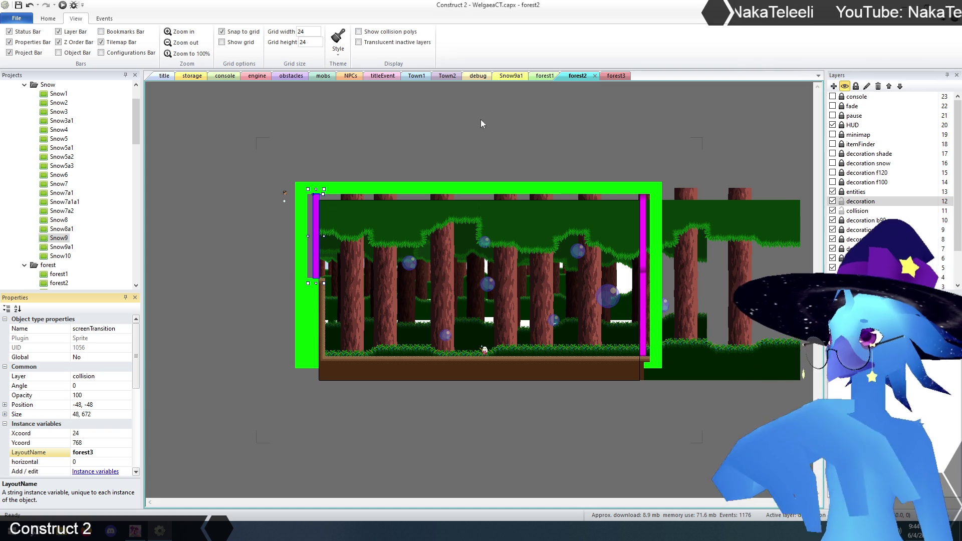
click(614, 75)
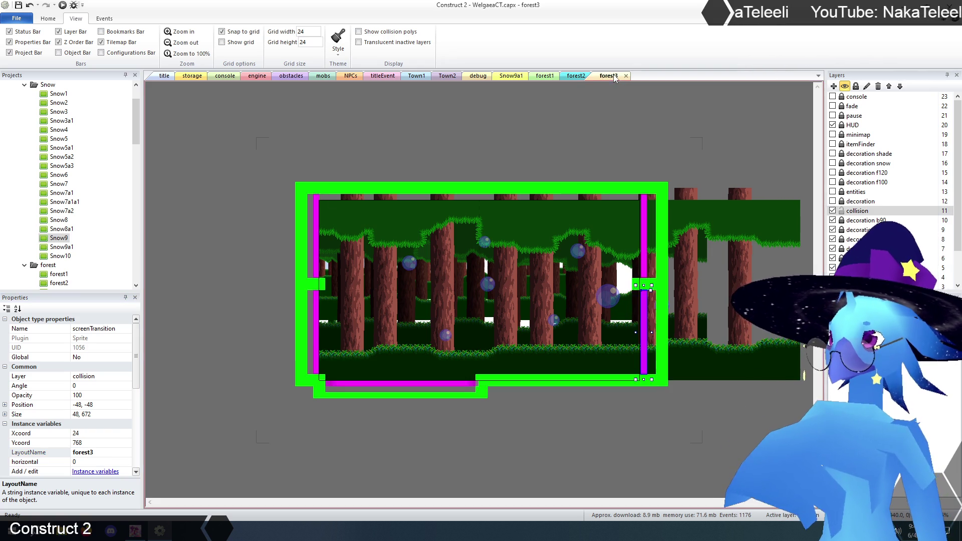
click(646, 342)
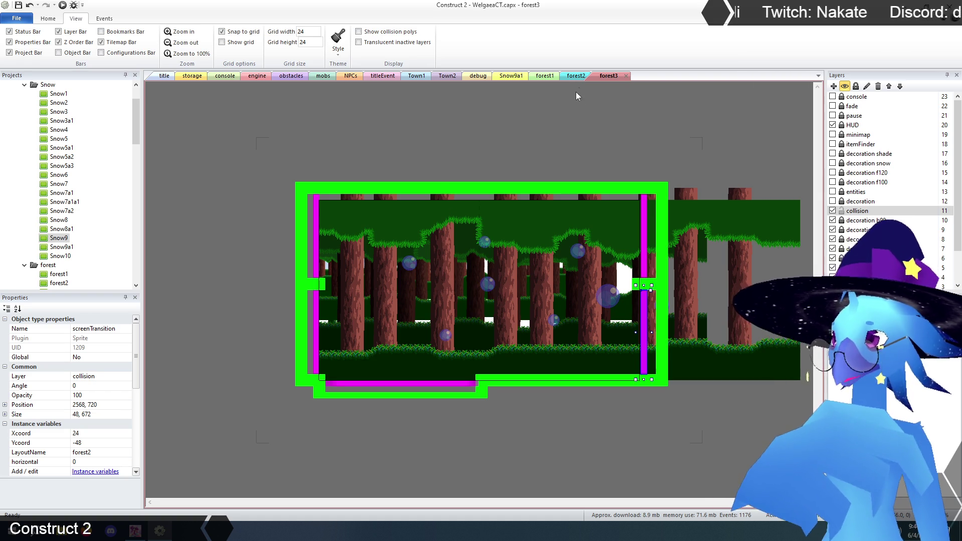
Step: Set forest2's left transition Xcoord to 2568 and Ycoord to 720
click(579, 78)
click(317, 221)
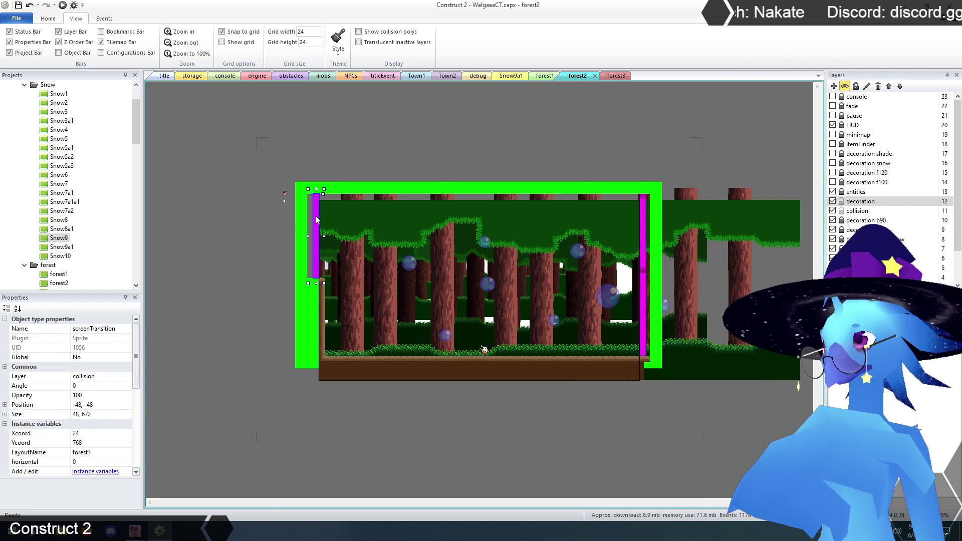
click(92, 432)
text(2568)
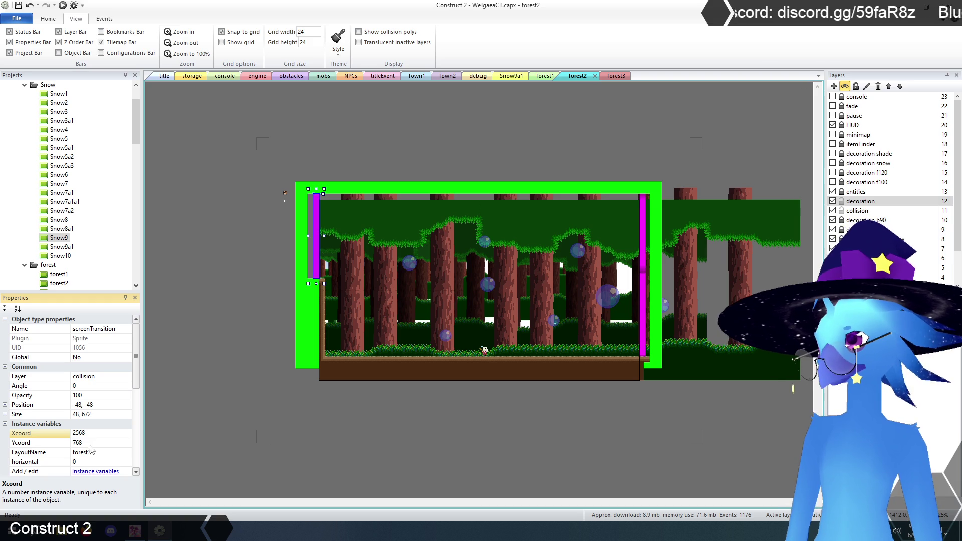
click(94, 443)
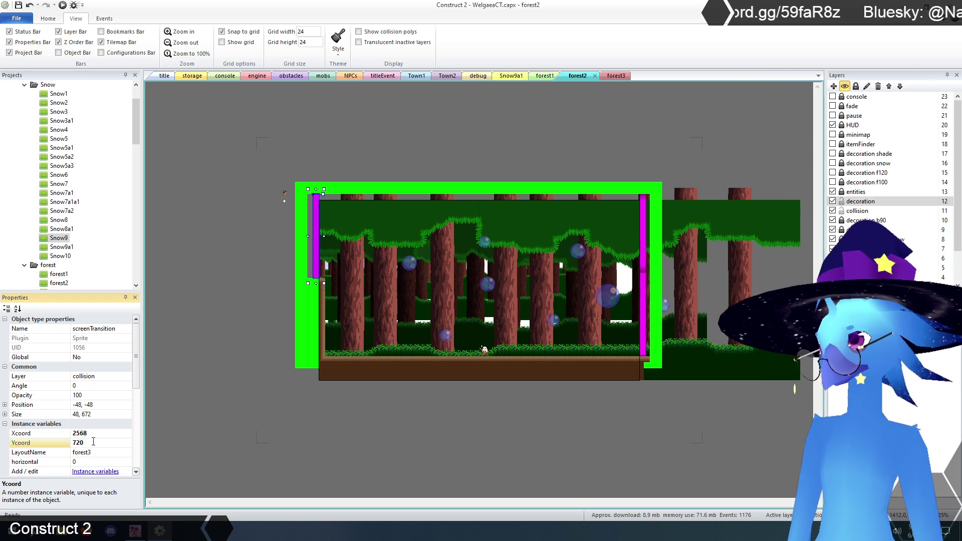
click(266, 453)
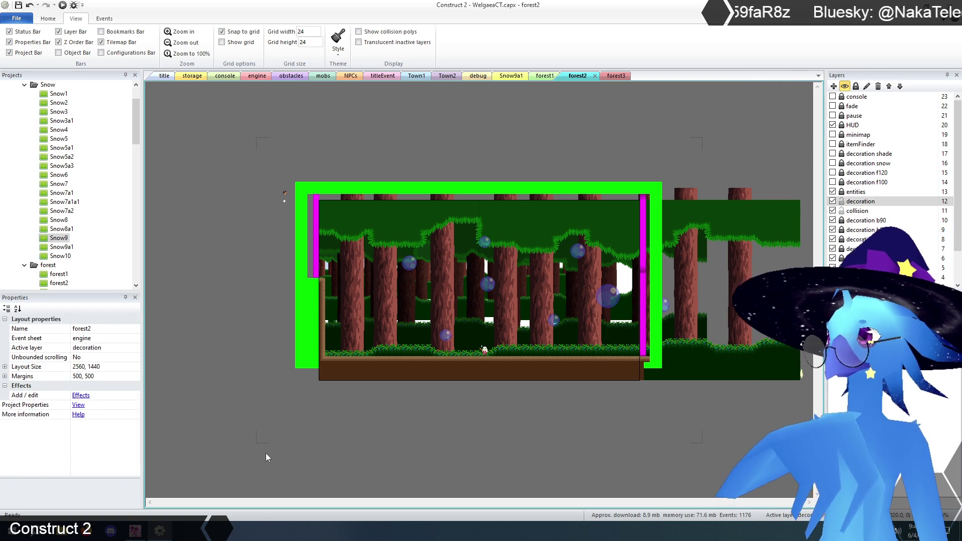
Step: Compare forest3's right screen transition position against forest2's layout
click(605, 77)
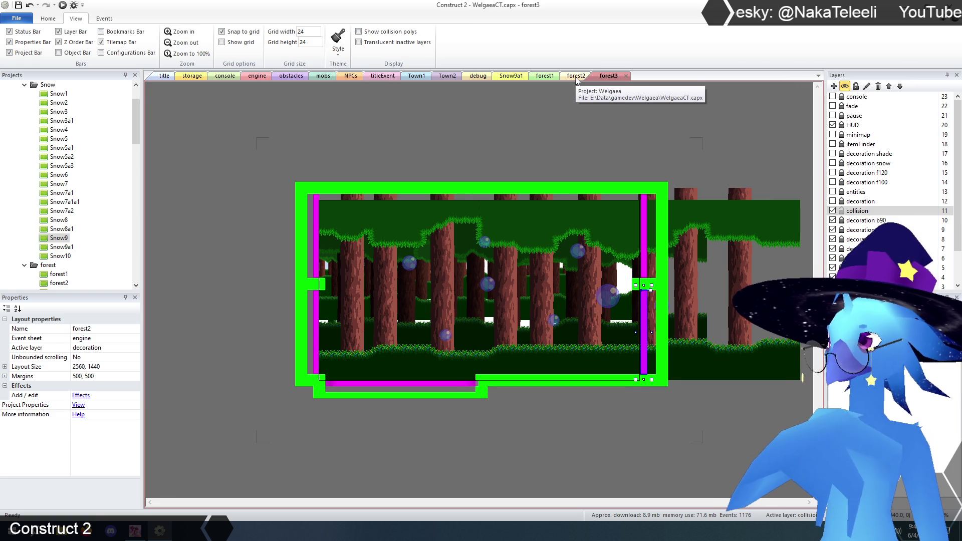
click(587, 410)
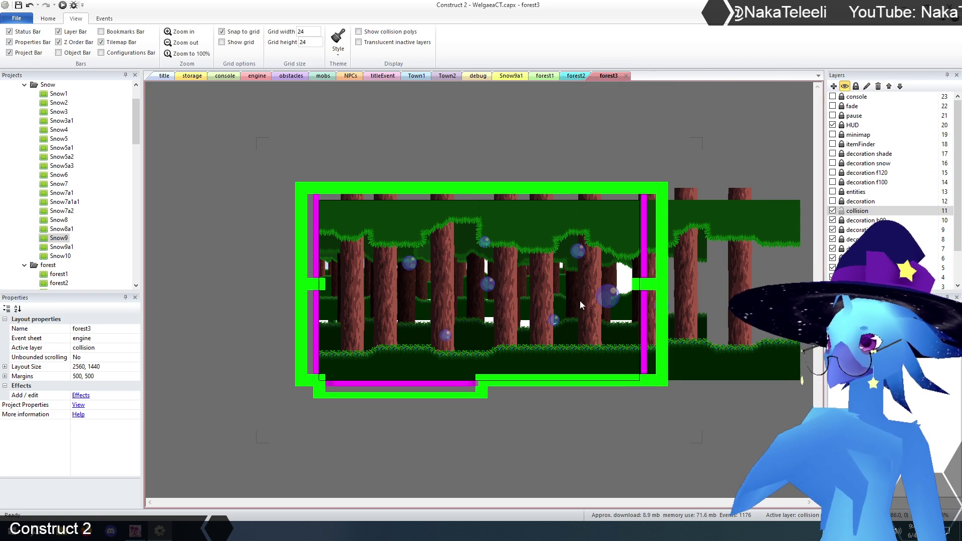
click(576, 76)
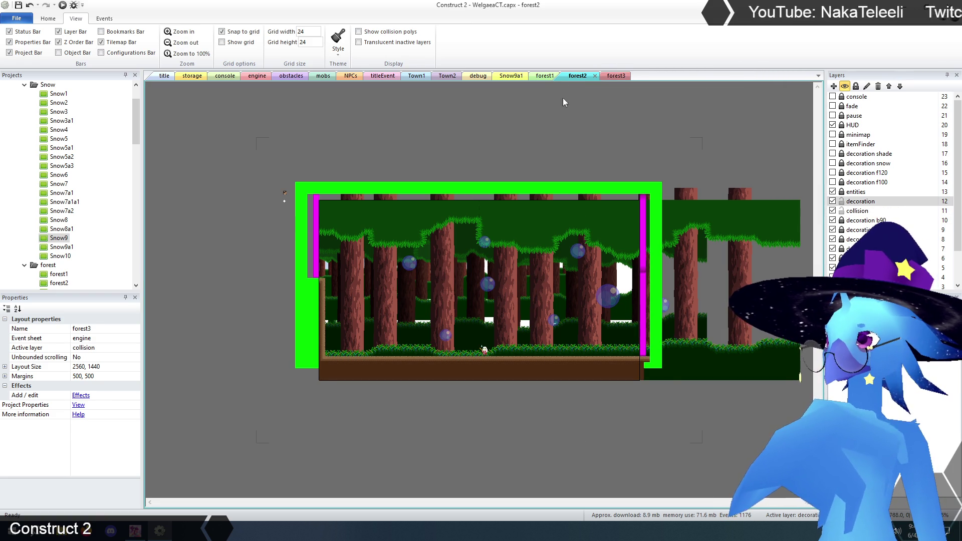
click(608, 77)
click(645, 308)
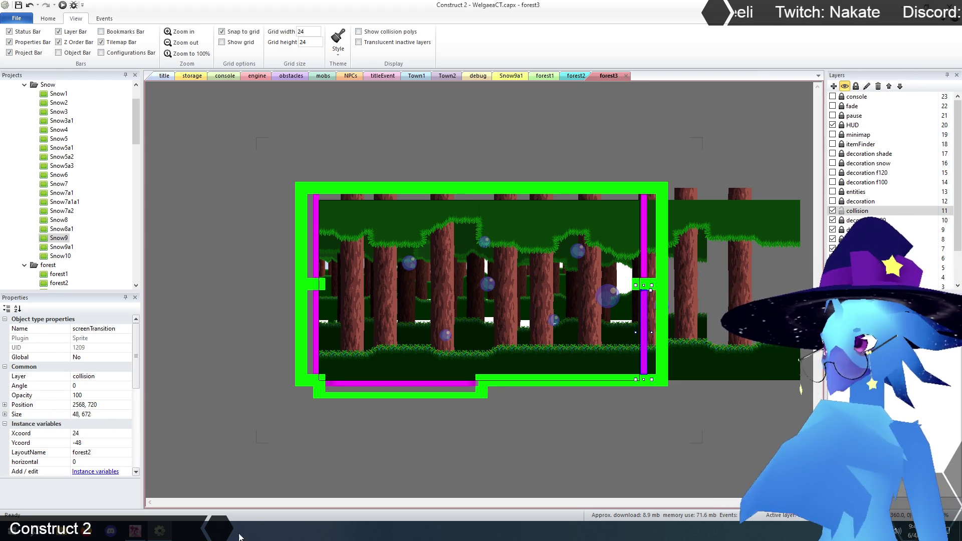
key(super)
Step: Compute 2568 − 48 = 2496 in the Windows Calculator
click(65, 175)
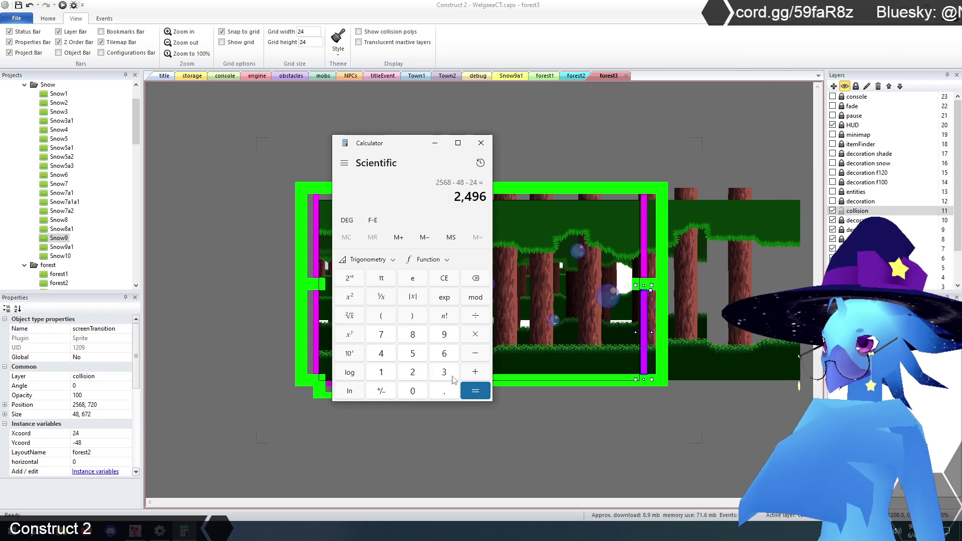
drag(405, 148, 441, 147)
click(471, 142)
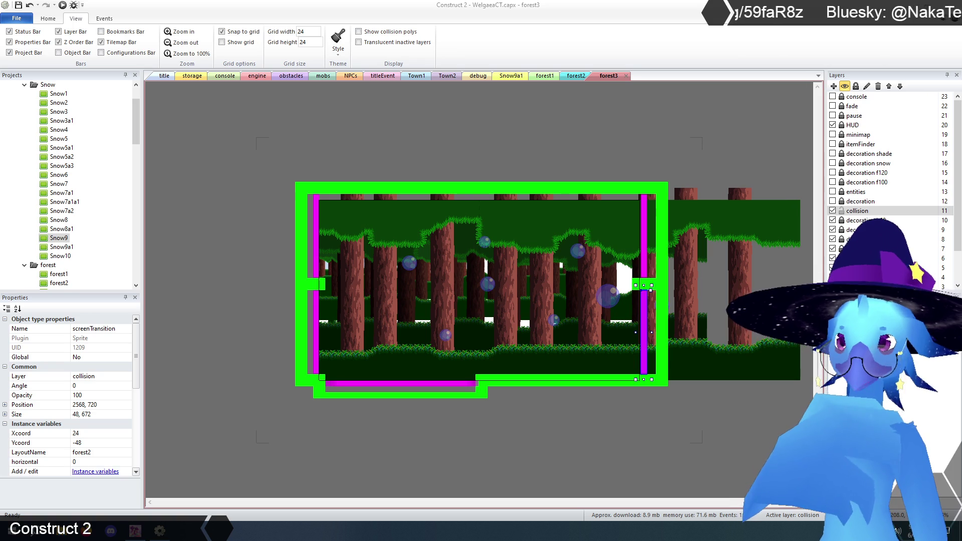
click(325, 140)
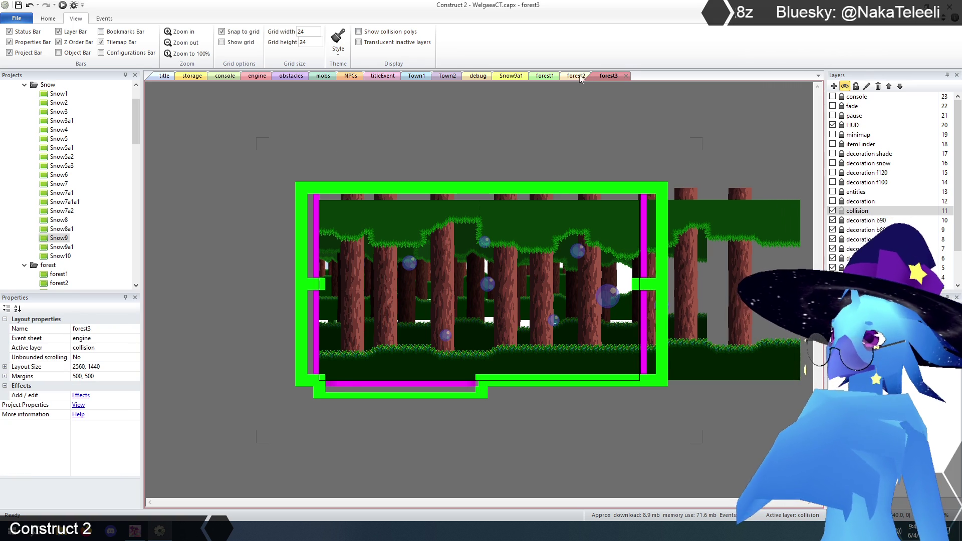
Step: Change forest2's left transition Xcoord to 2496, then reopen forest3
click(579, 77)
click(320, 229)
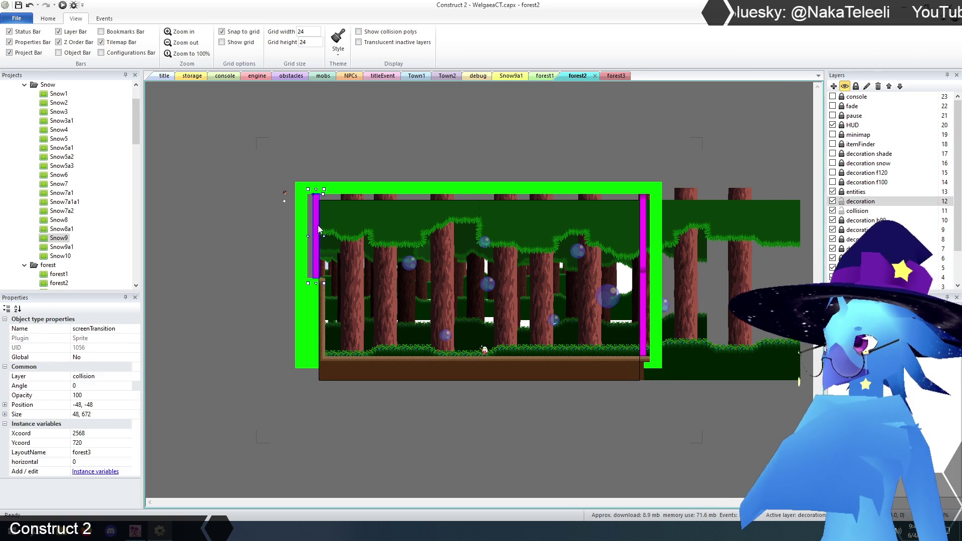
click(97, 437)
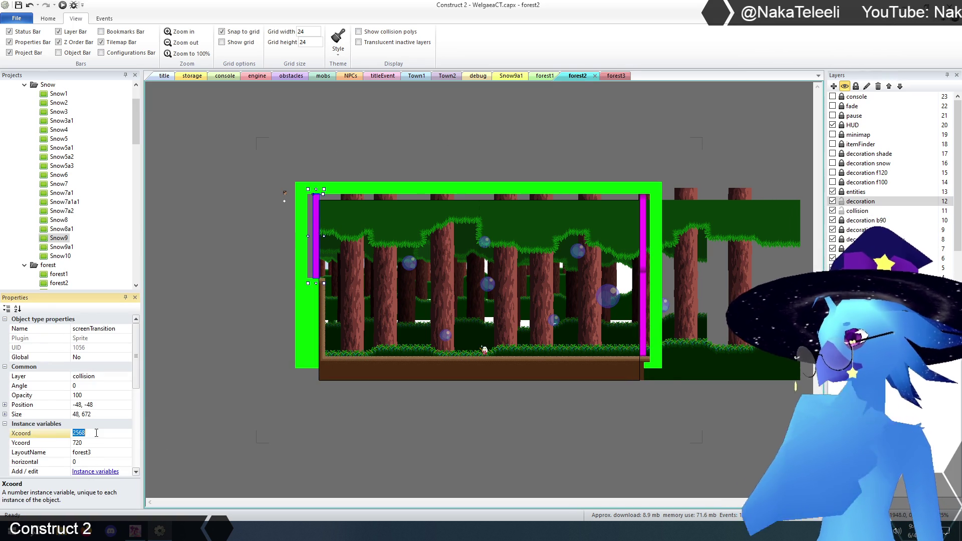
text(2496)
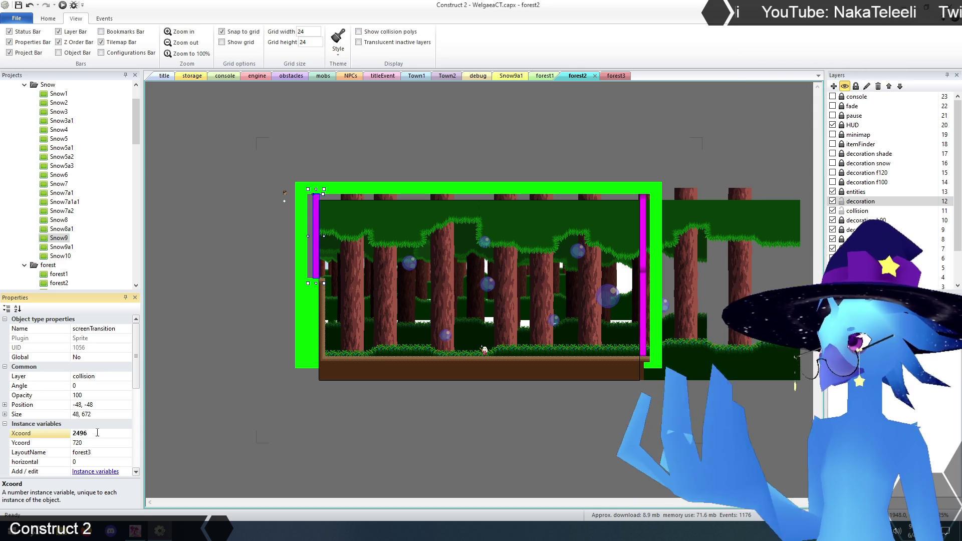
click(293, 467)
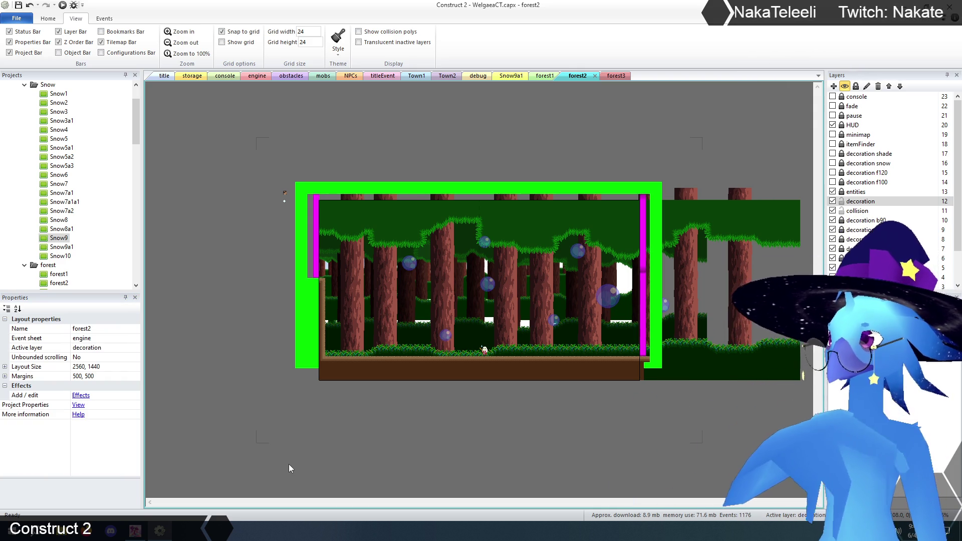
click(610, 77)
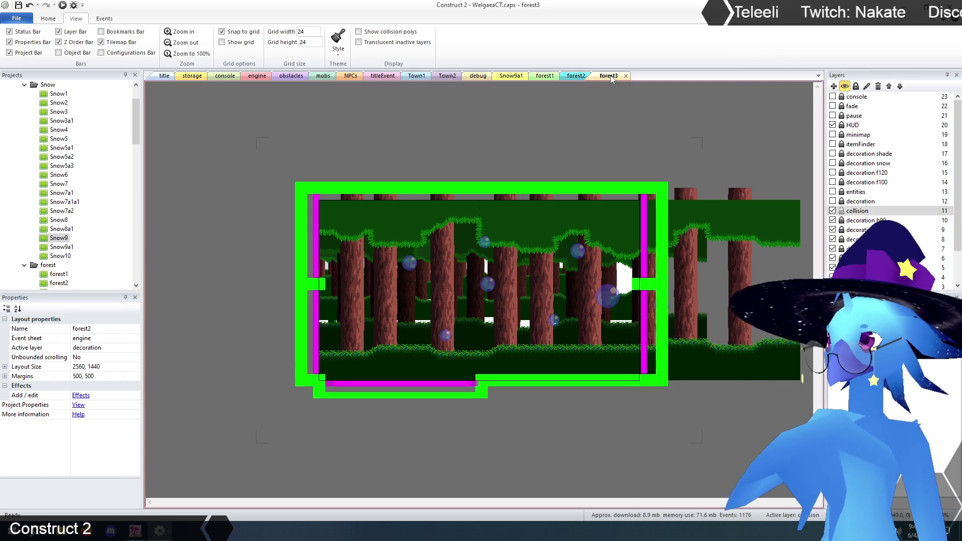
Step: Show the decoration layer and paint brown log tiles along TilemapCave's bottom
click(245, 307)
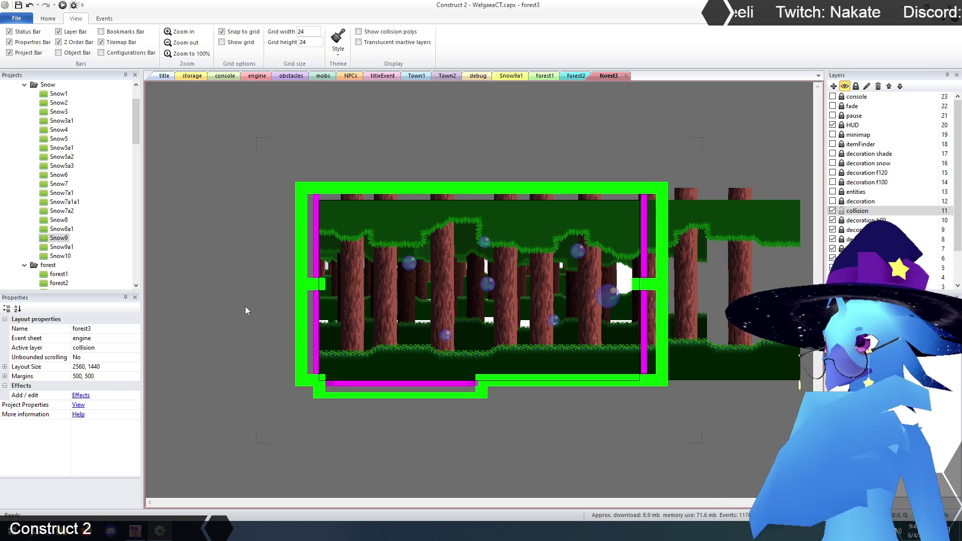
click(838, 211)
click(833, 201)
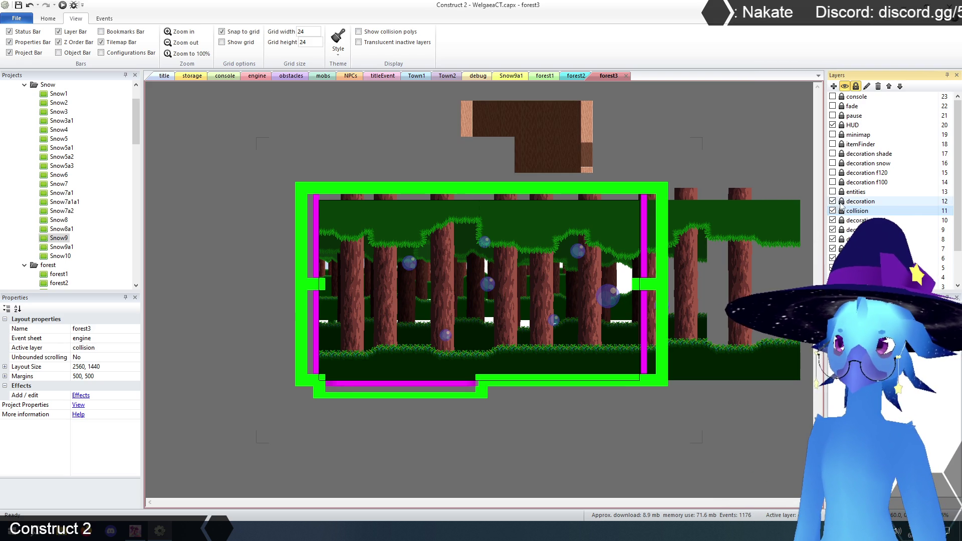
click(861, 201)
click(504, 320)
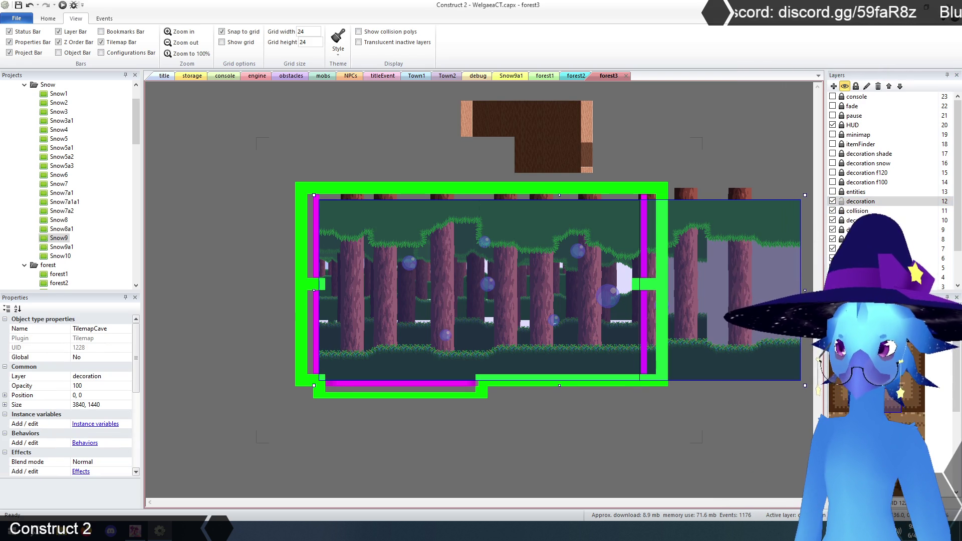
mouse_move(491, 381)
mouse_down()
mouse_move(483, 383)
mouse_move(649, 379)
mouse_up()
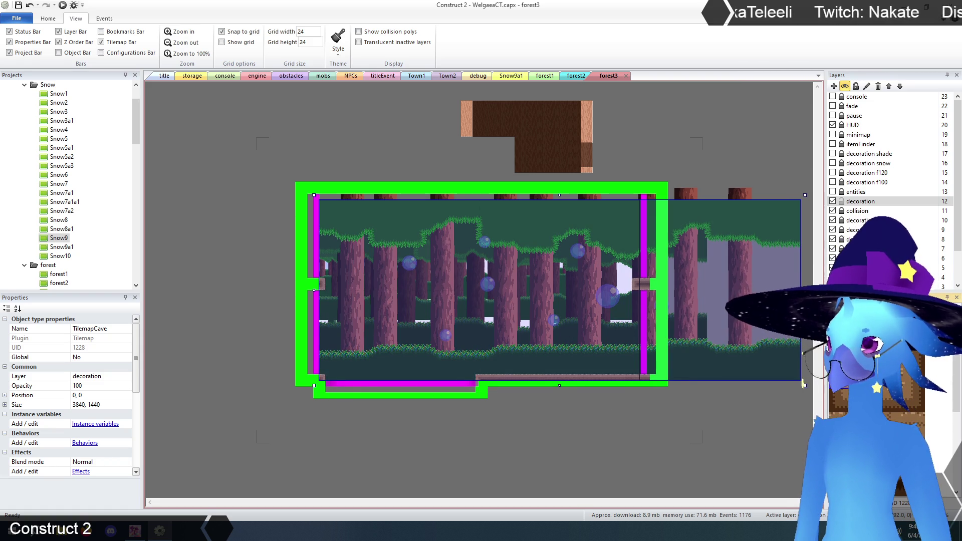
Step: Narrow the TilemapCave tilemap from 3840 to 2664 wide
drag(805, 290, 682, 297)
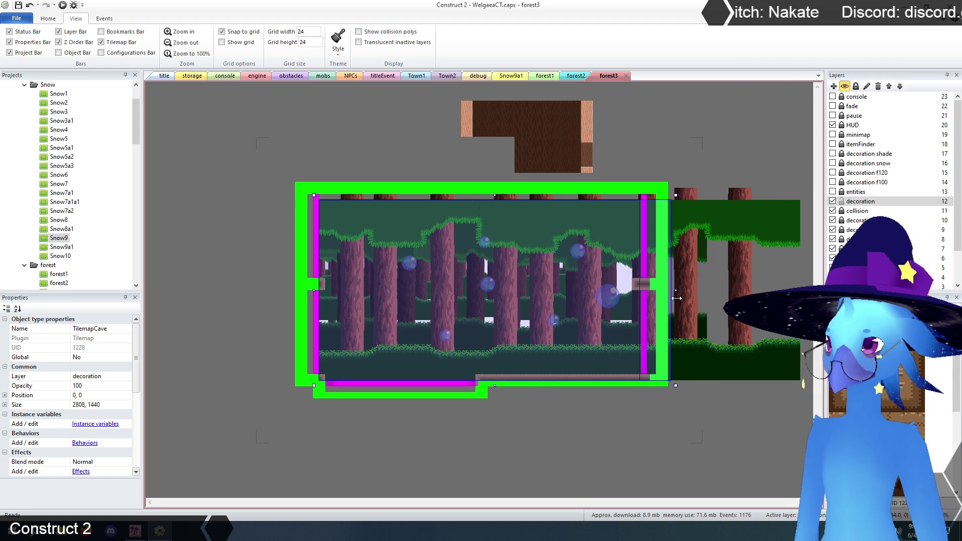
drag(663, 298, 658, 299)
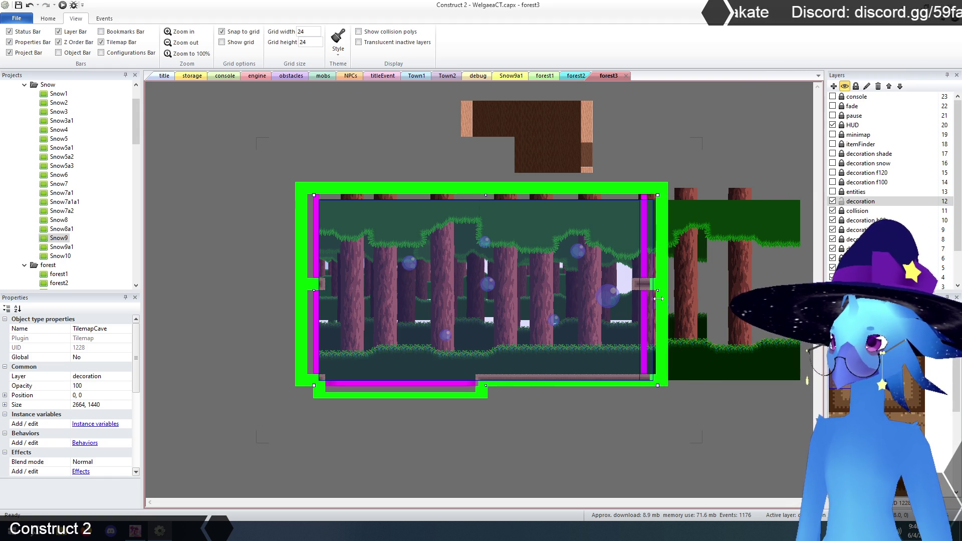
click(674, 453)
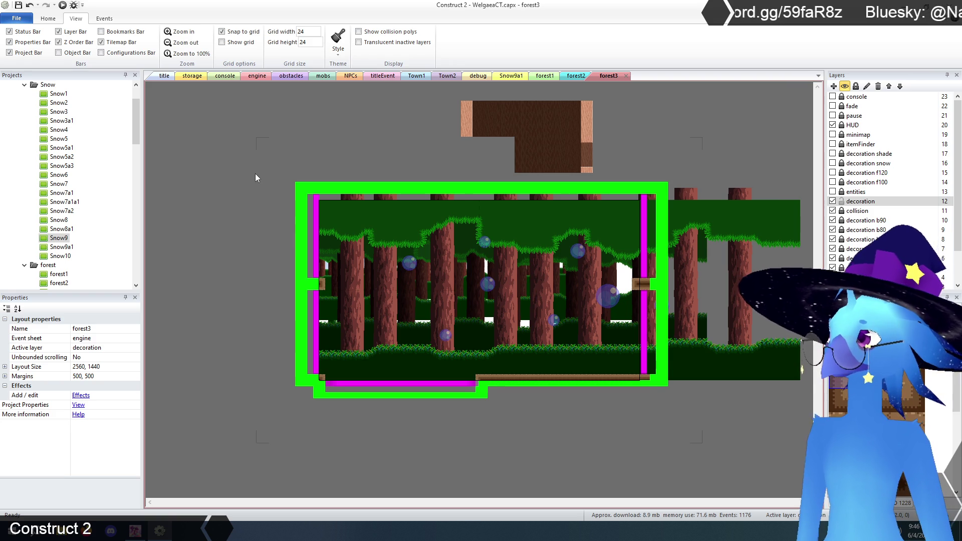
Step: On the entities layer, set forest3's roomStuff mapX to 19 and trim mapY's last digit, then view the title layout
click(833, 192)
click(279, 191)
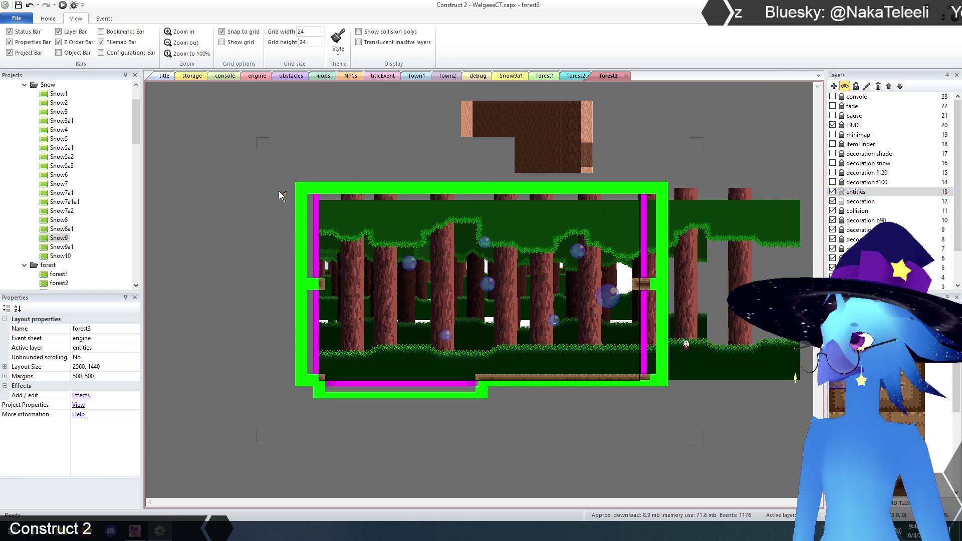
click(285, 193)
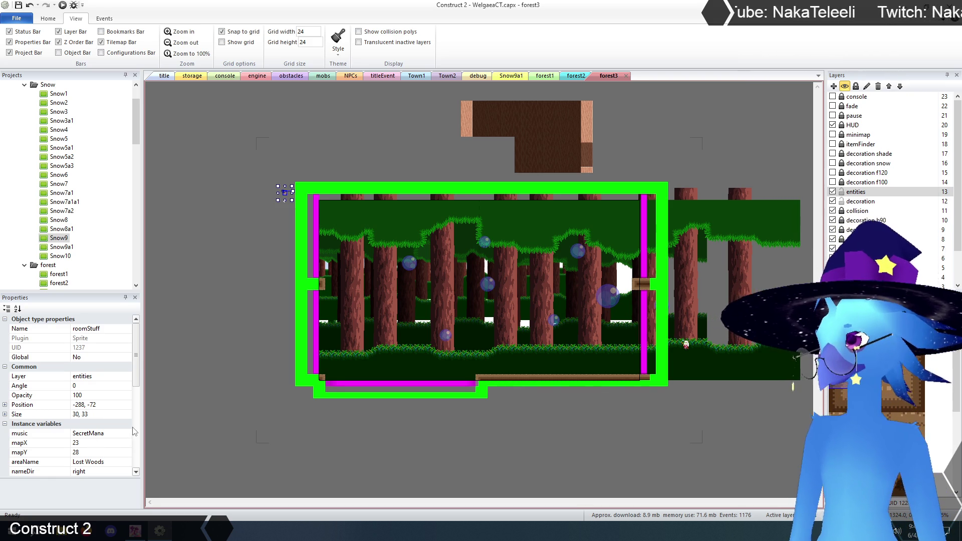
click(91, 443)
text(19)
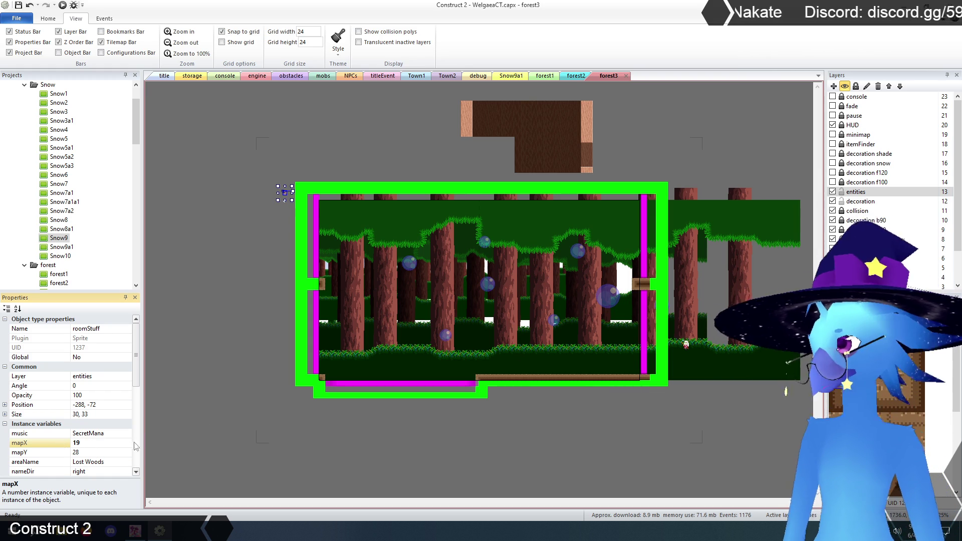
click(94, 452)
key(BackSpace)
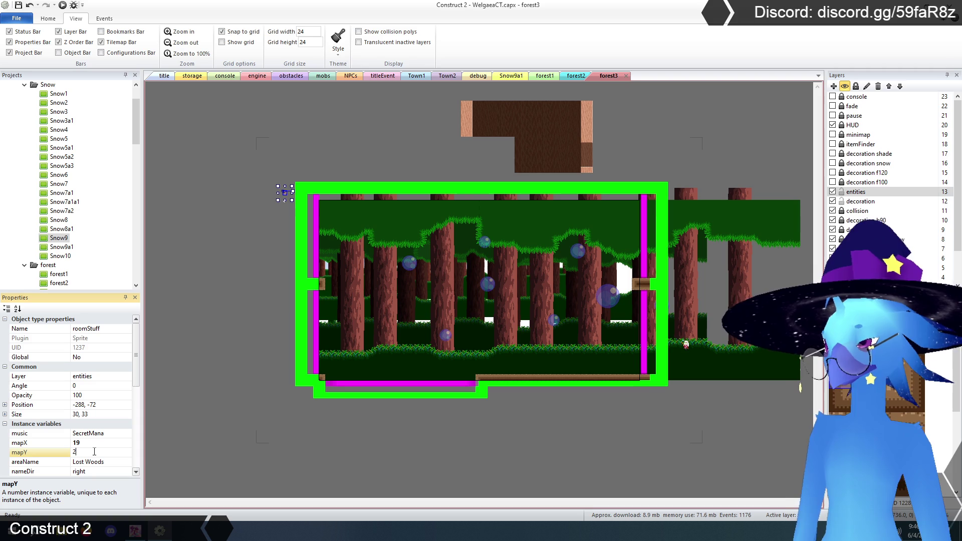
text(6)
click(213, 125)
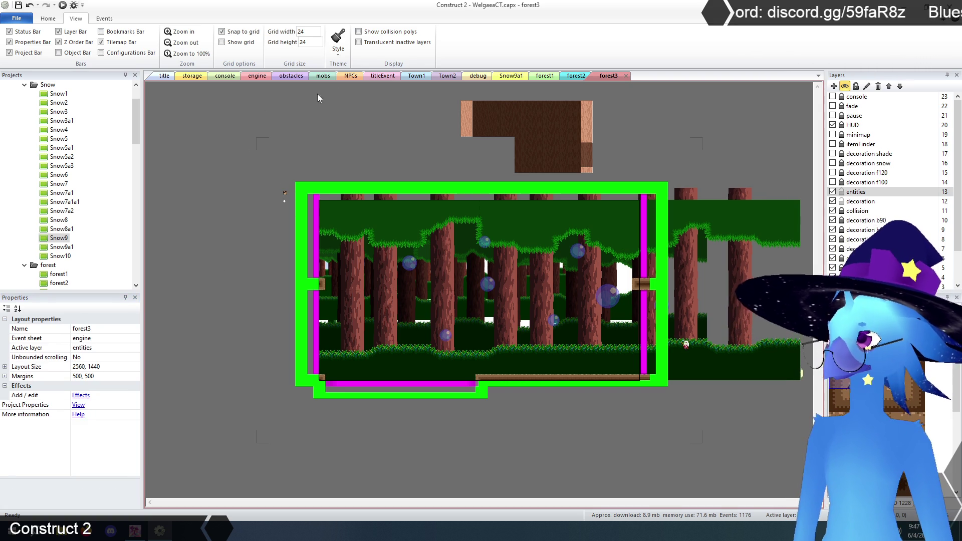
click(164, 76)
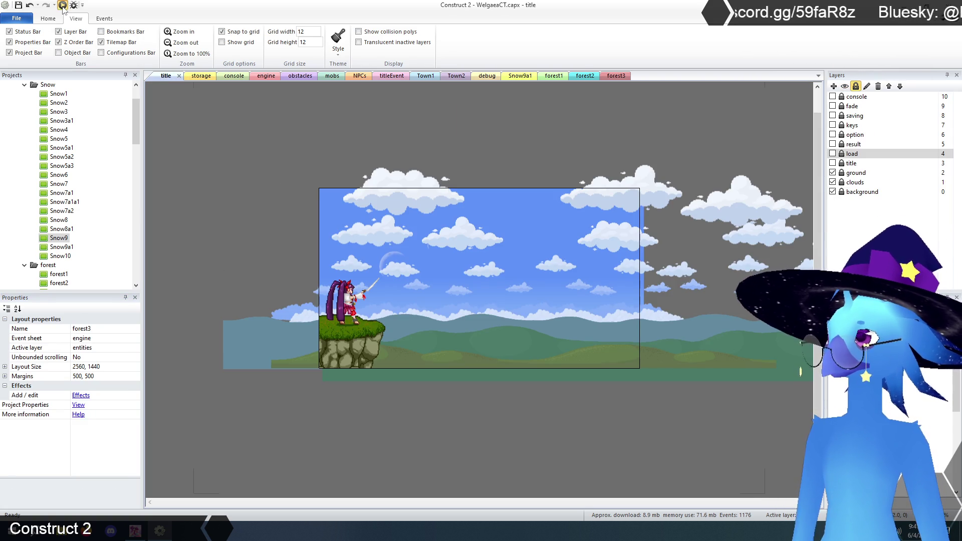
Step: Preview the game, load a save and head left through Lost Woods, swapping characters and climbing a ledge
click(63, 5)
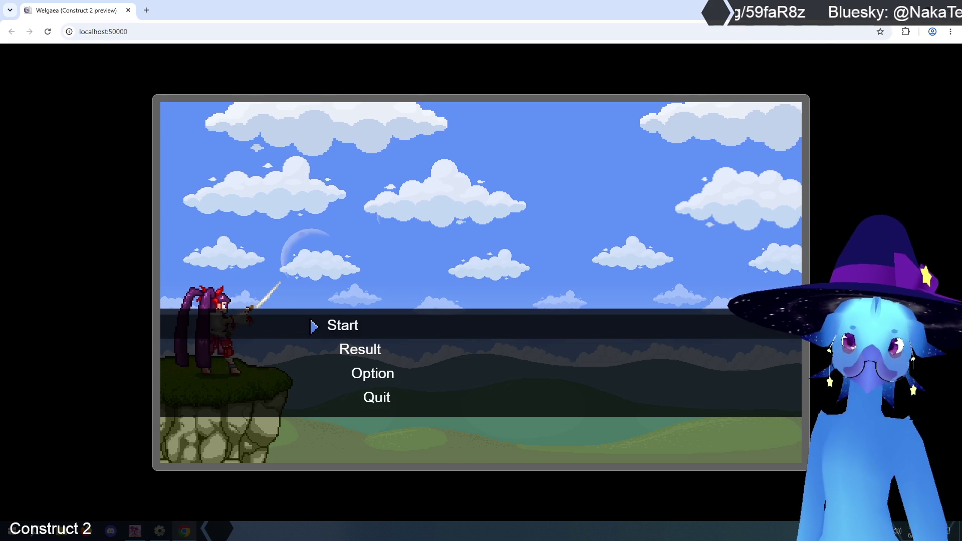
key(z)
key(z)
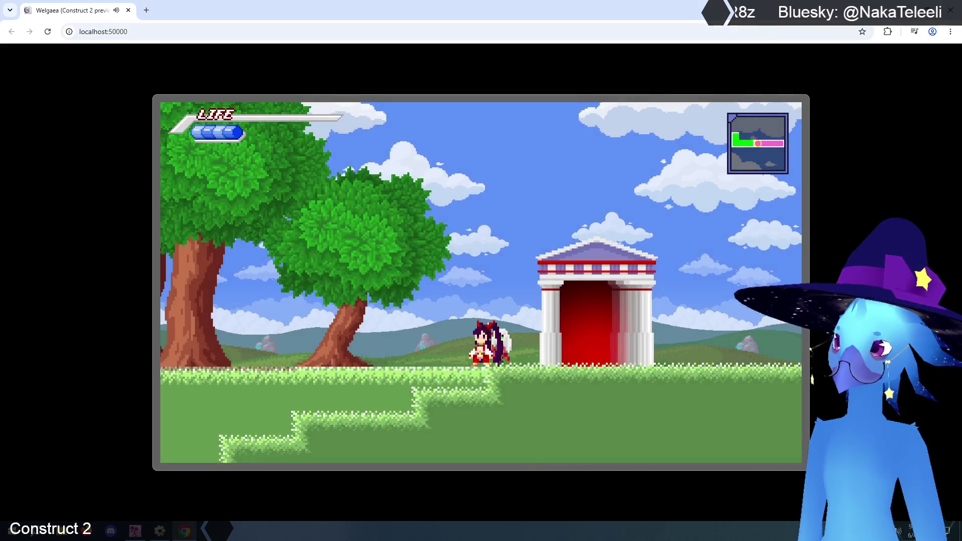
key(Left)
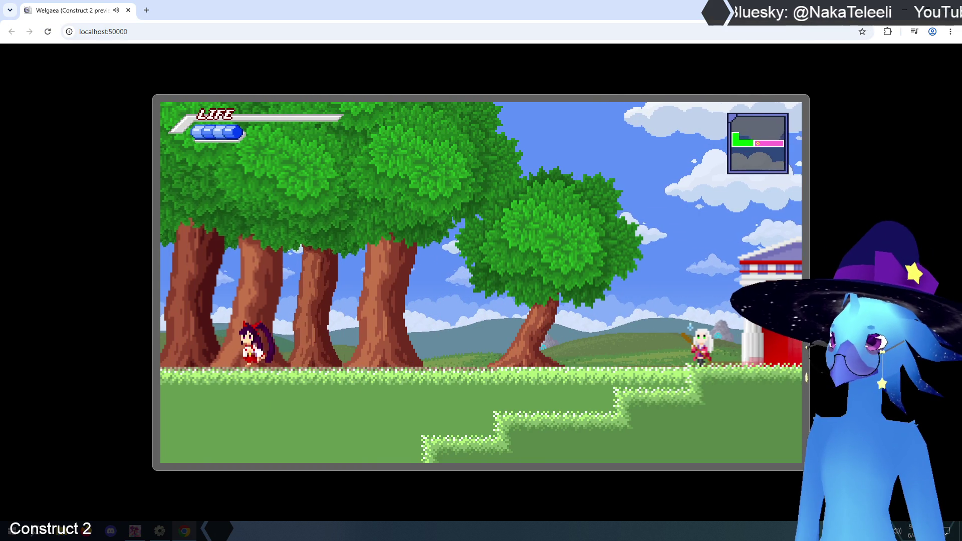
key(z)
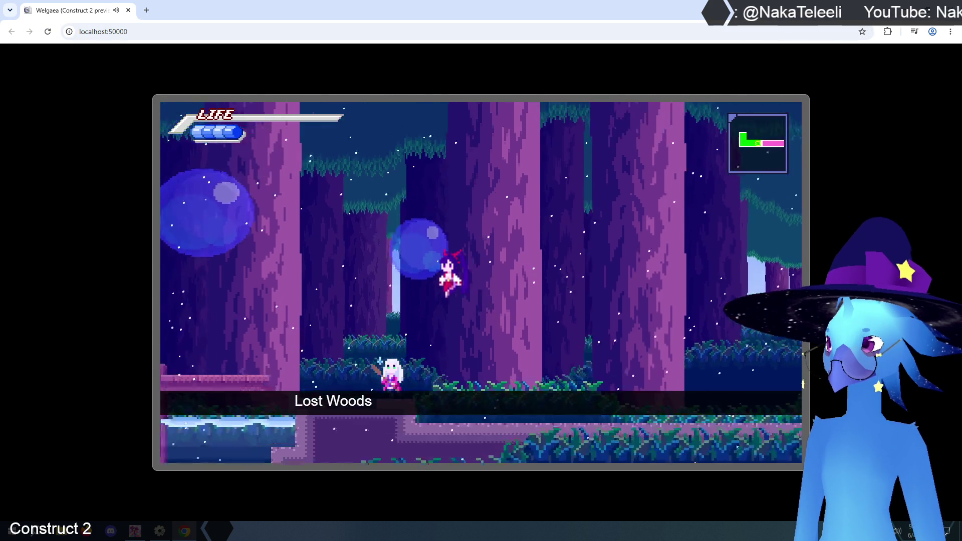
key(Left)
key(z)
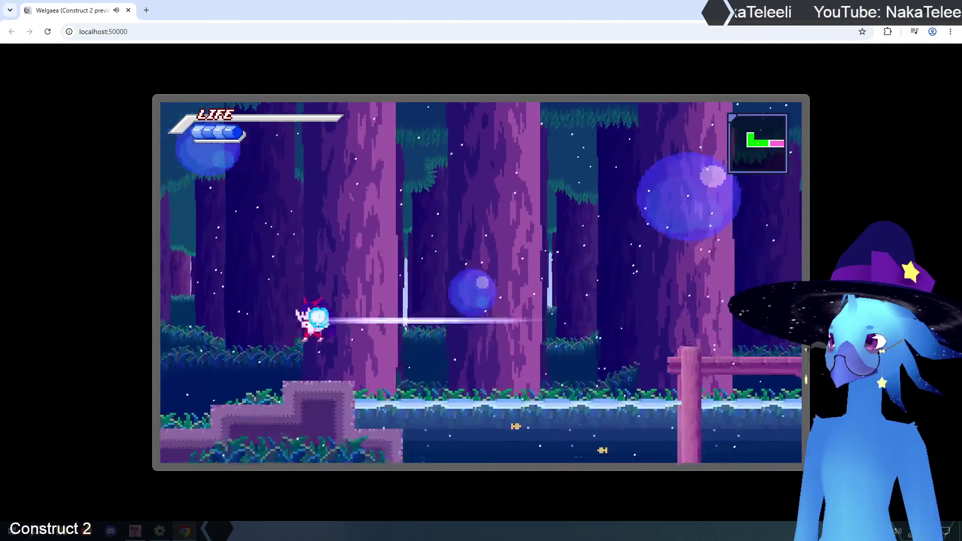
key(c)
key(Left)
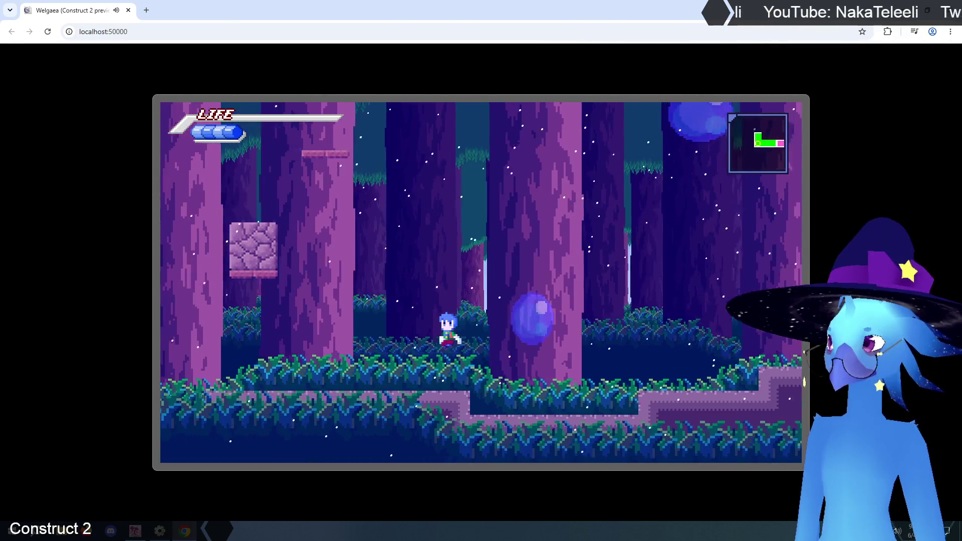
key(c)
key(z)
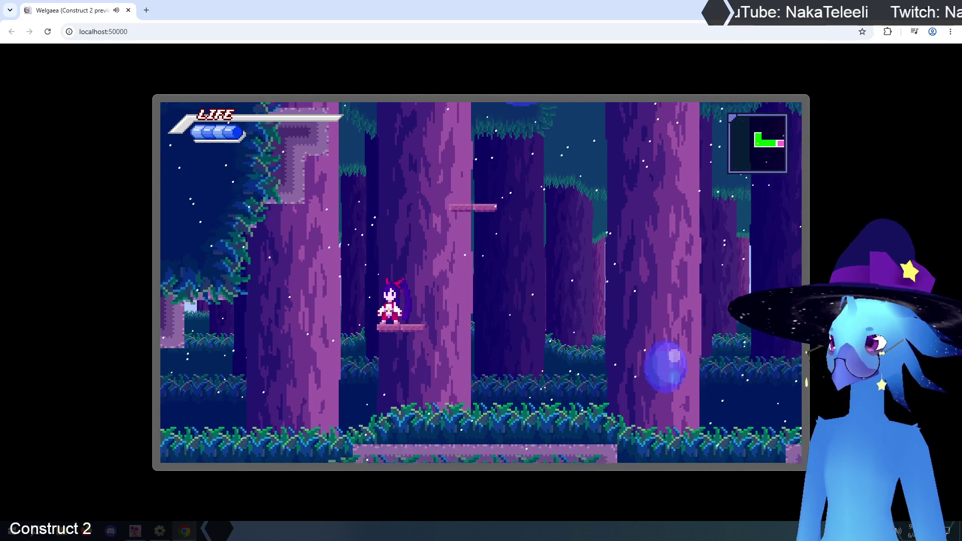
key(Left)
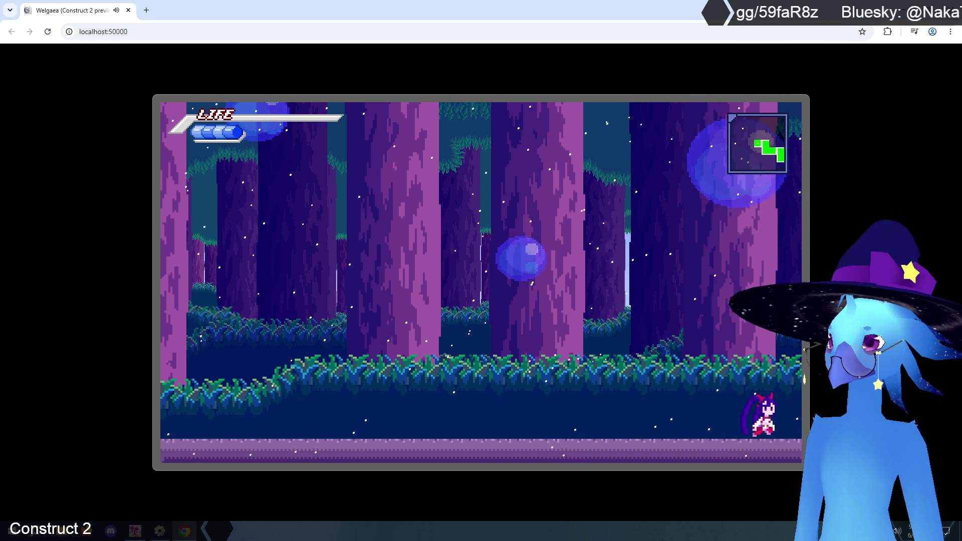
Step: Cross the following forest rooms over the grassy ledges and back, then return to the editor
key(Left)
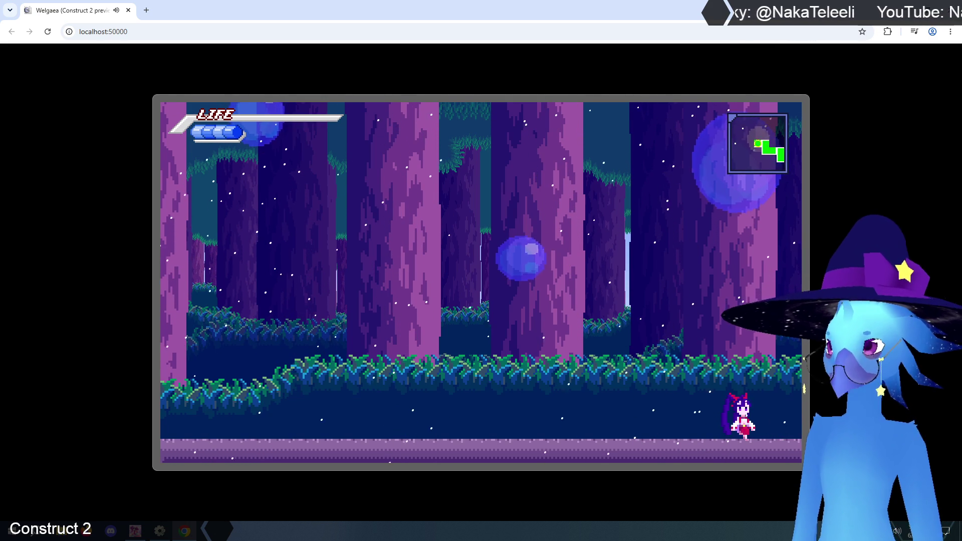
key(Left)
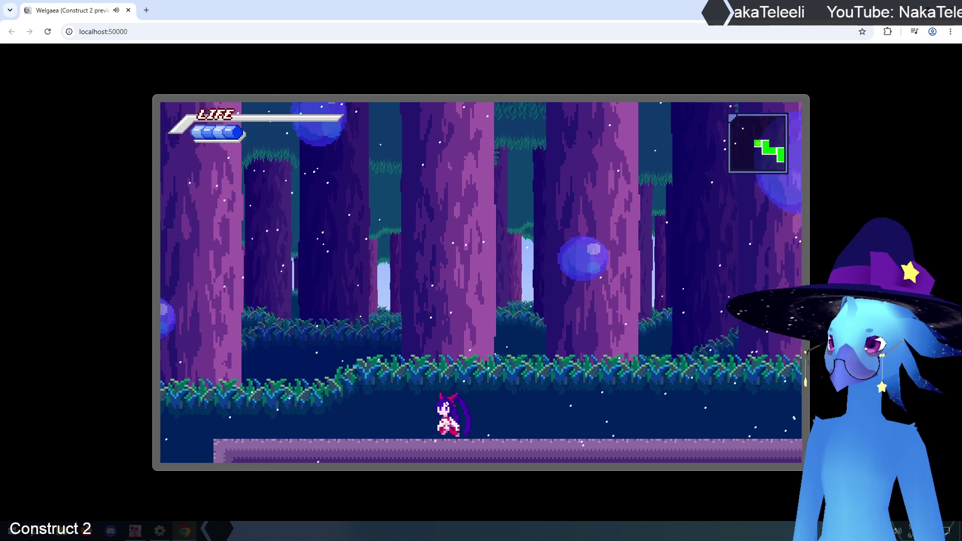
key(Left)
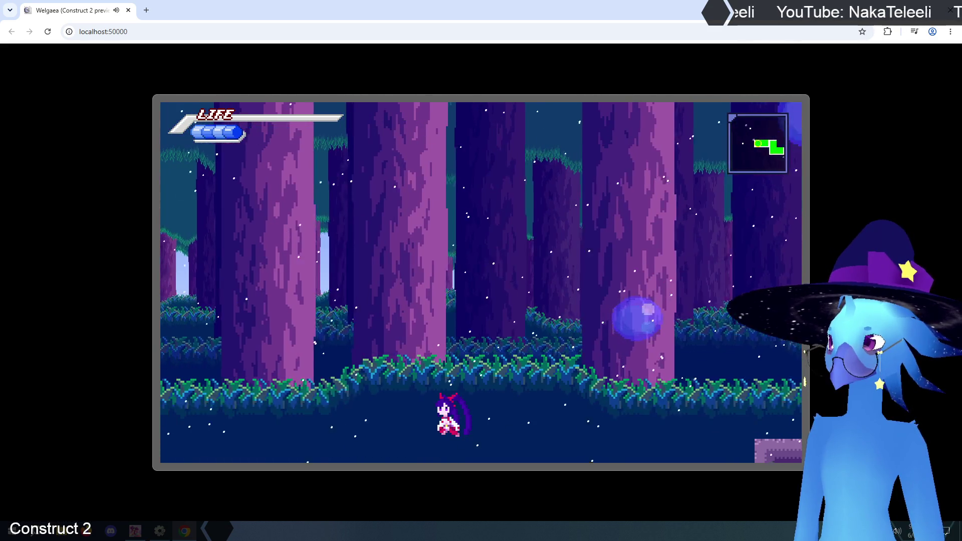
key(Up)
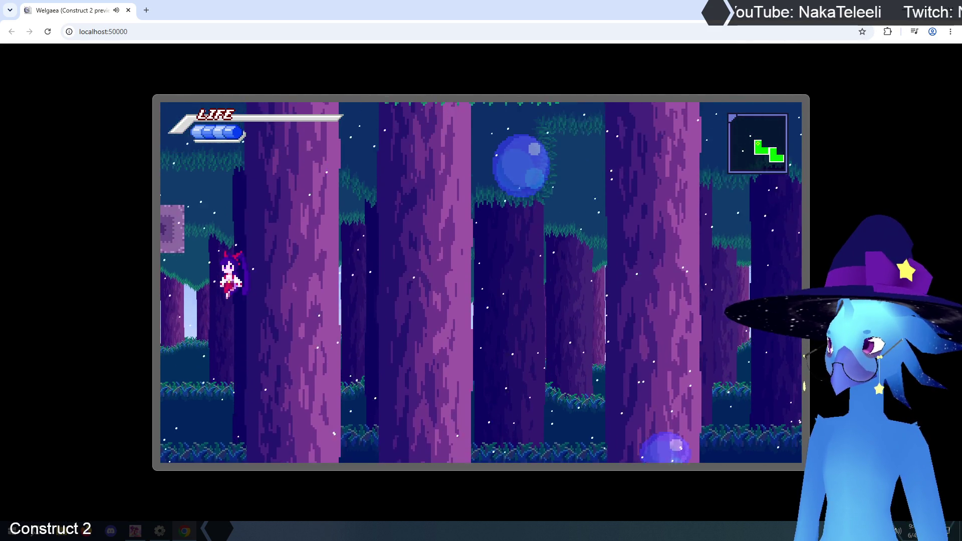
key(Up)
key(Right)
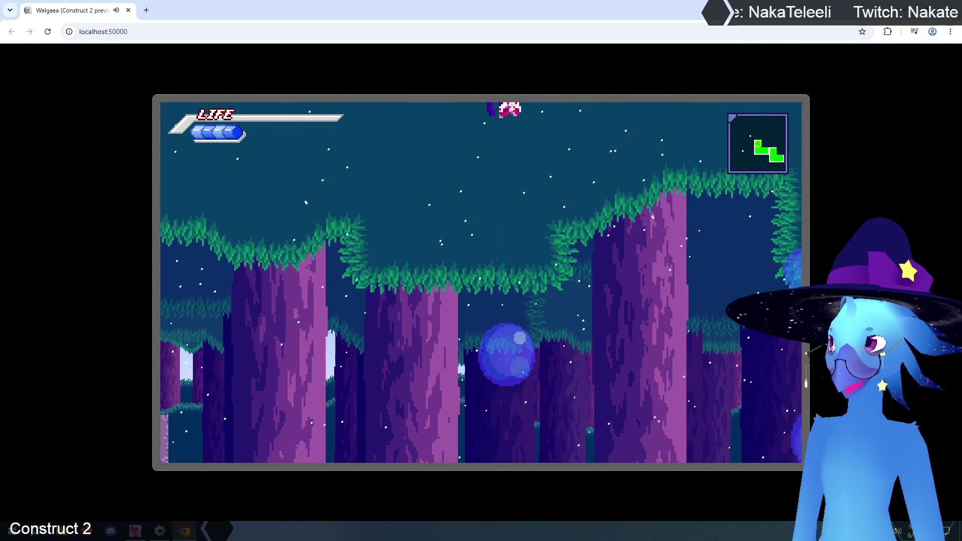
key(Right)
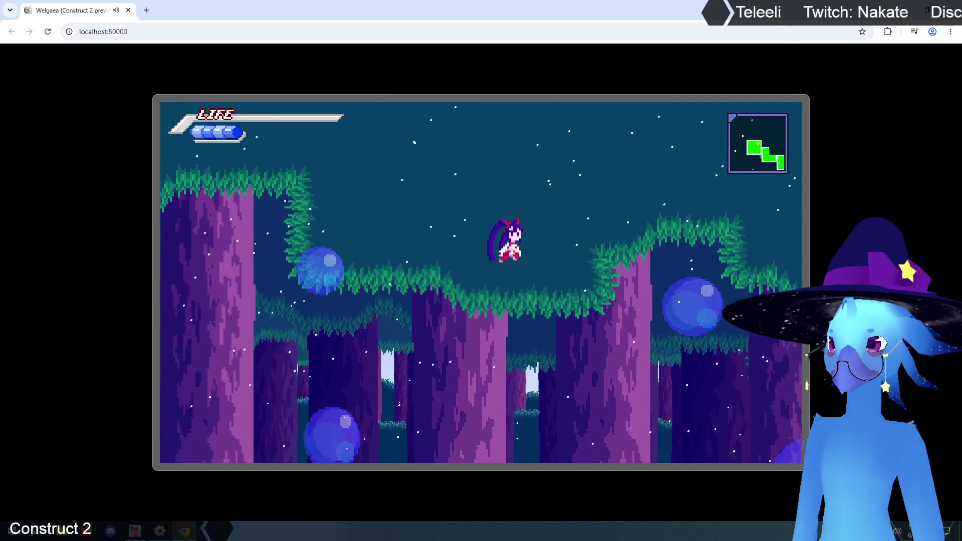
key(Right)
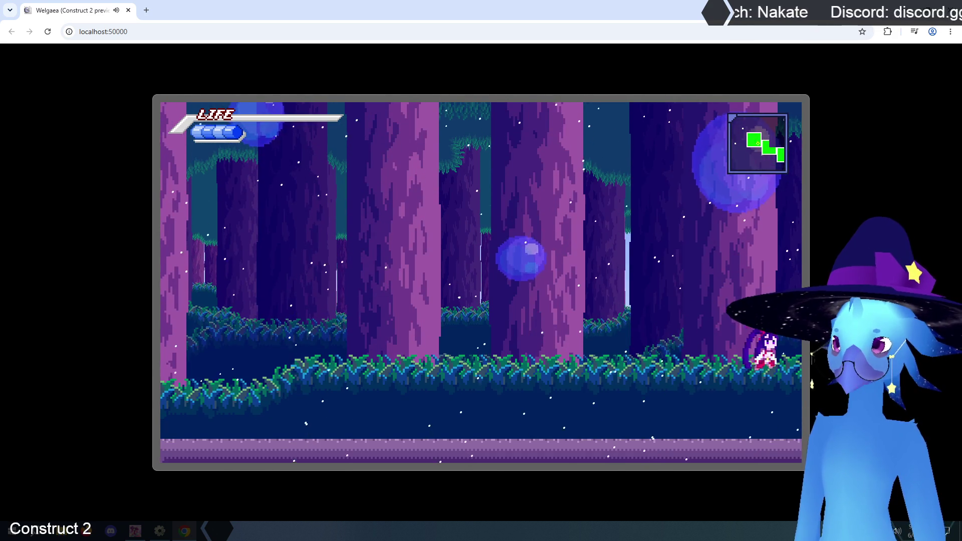
key(Right)
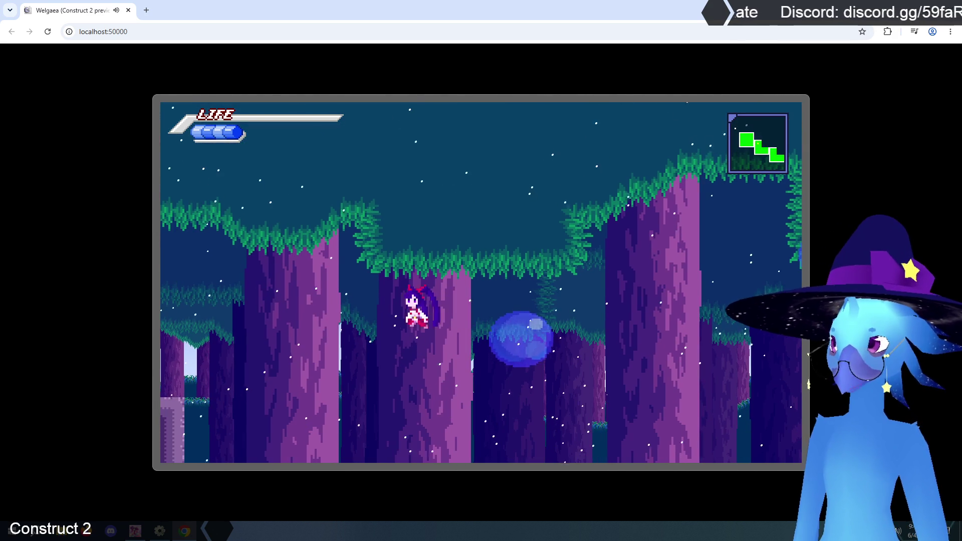
key(Left)
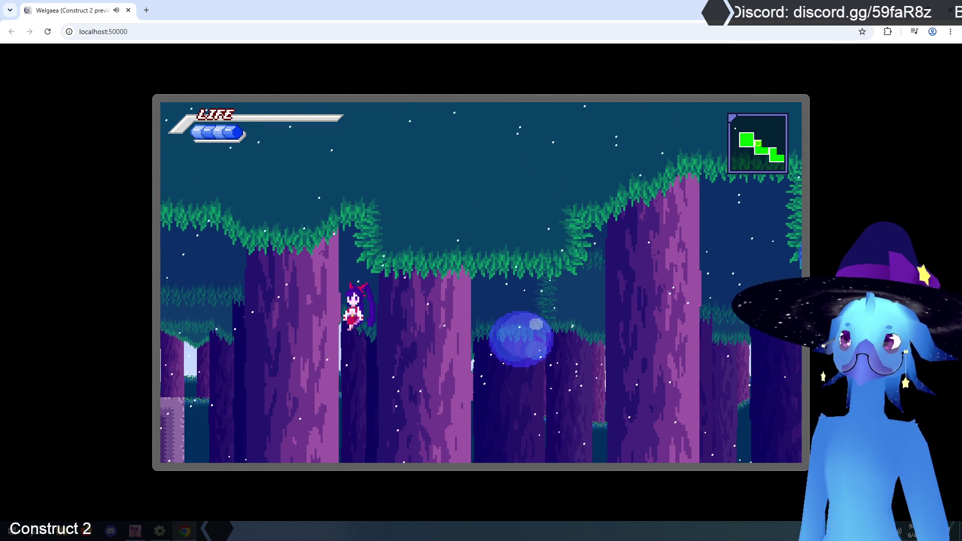
key(alt+Tab)
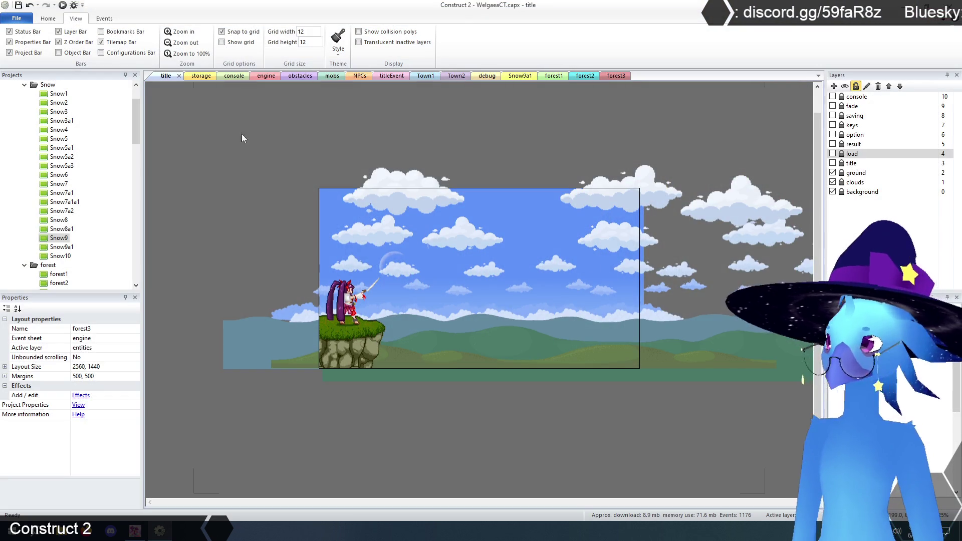
click(618, 77)
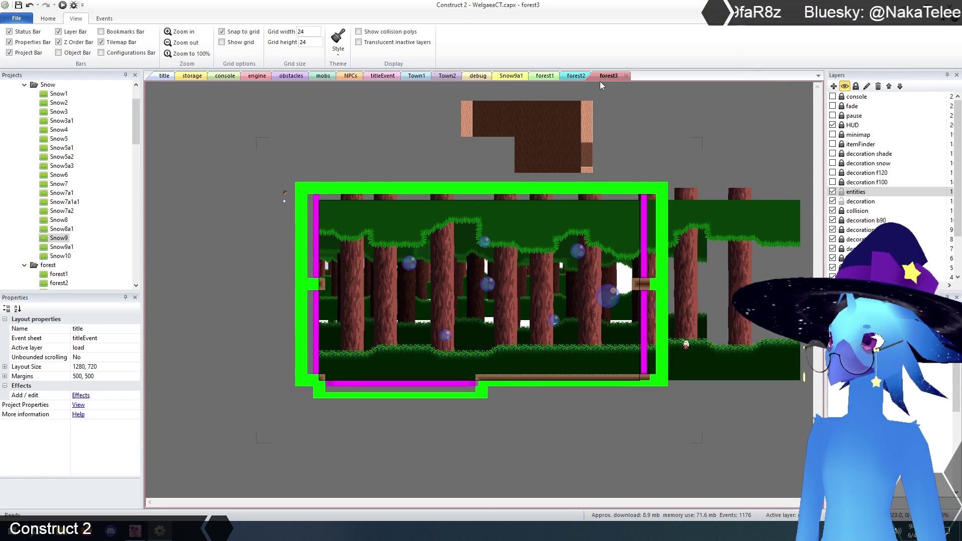
click(573, 78)
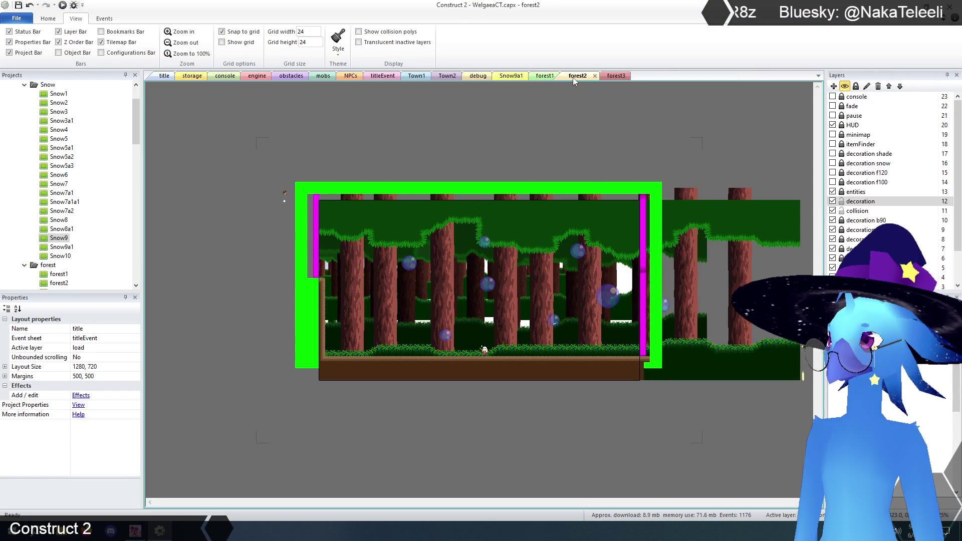
click(316, 244)
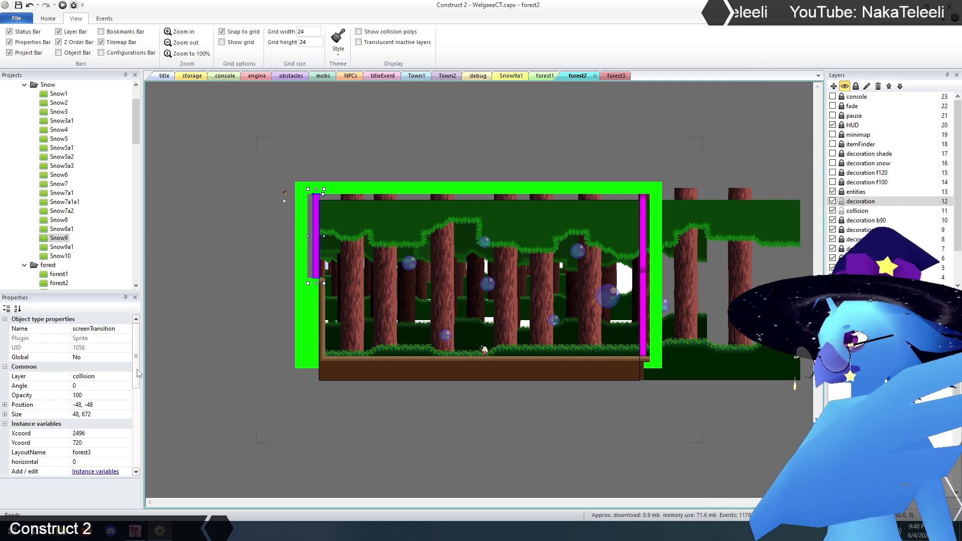
drag(136, 368, 132, 442)
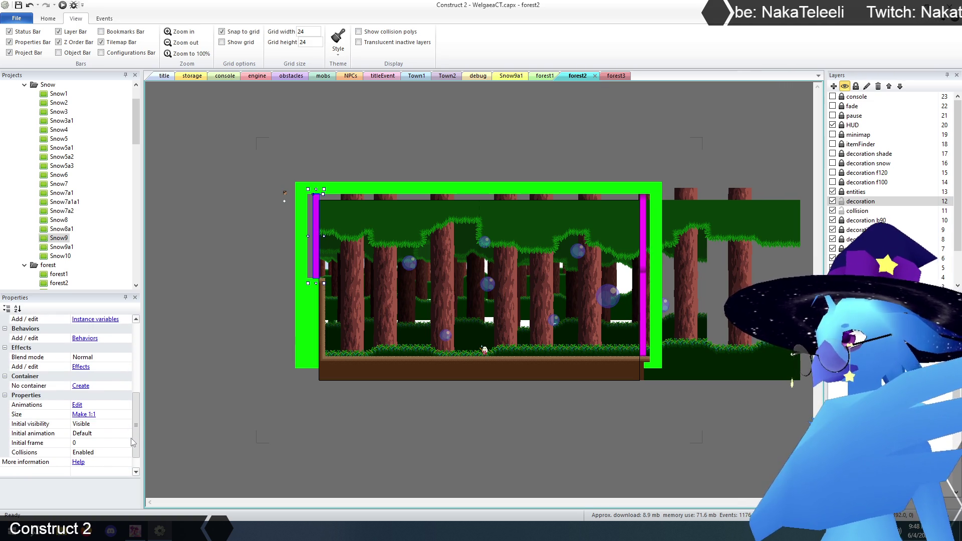
click(194, 375)
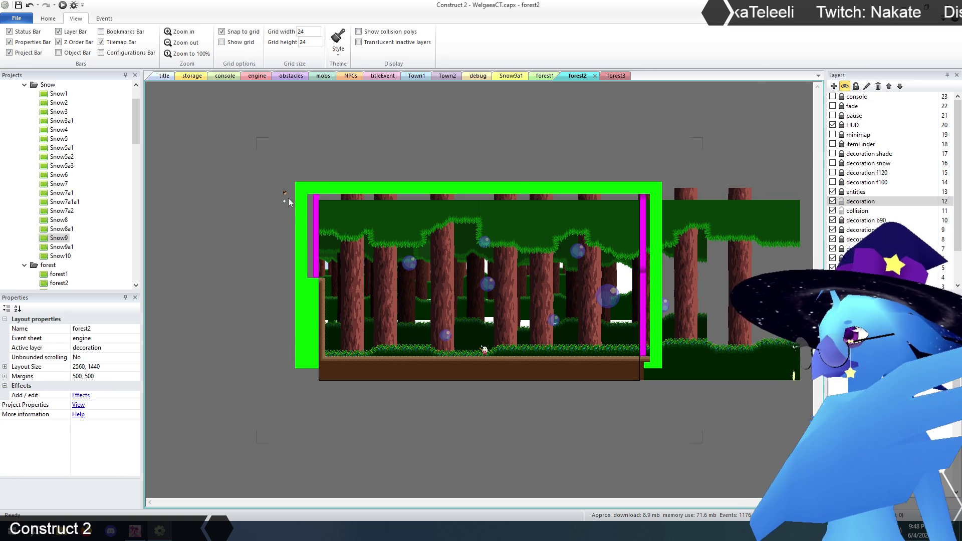
click(614, 76)
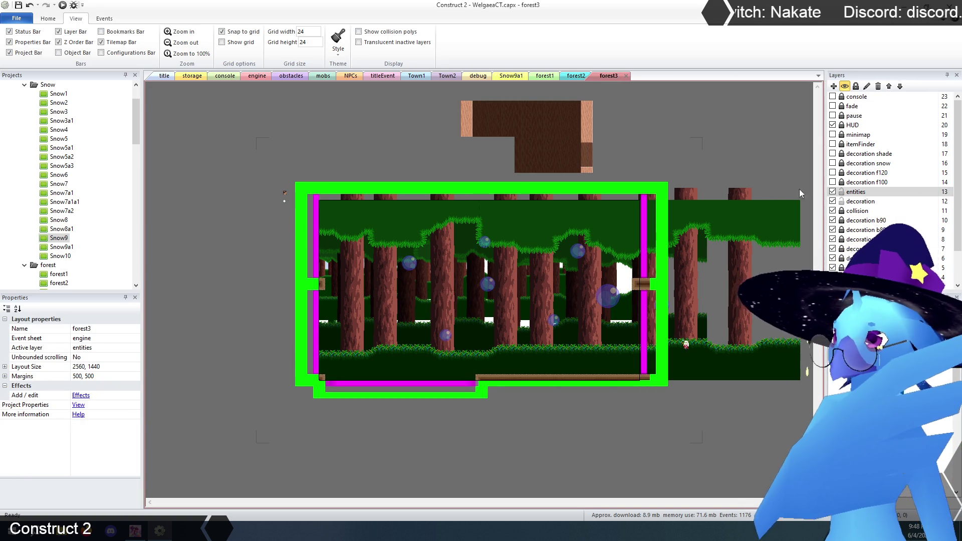
click(285, 195)
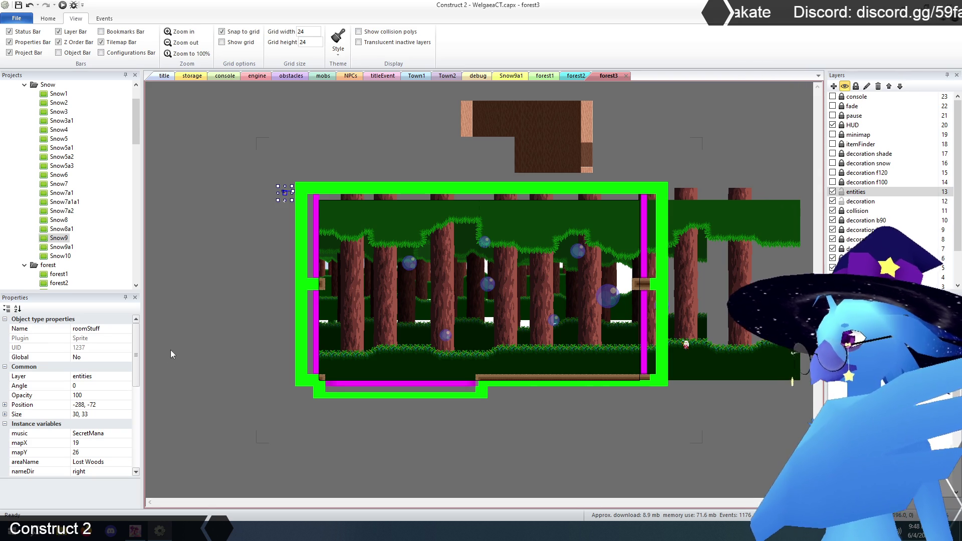
mouse_move(137, 357)
mouse_down()
mouse_move(136, 391)
mouse_move(143, 366)
mouse_move(144, 381)
mouse_up()
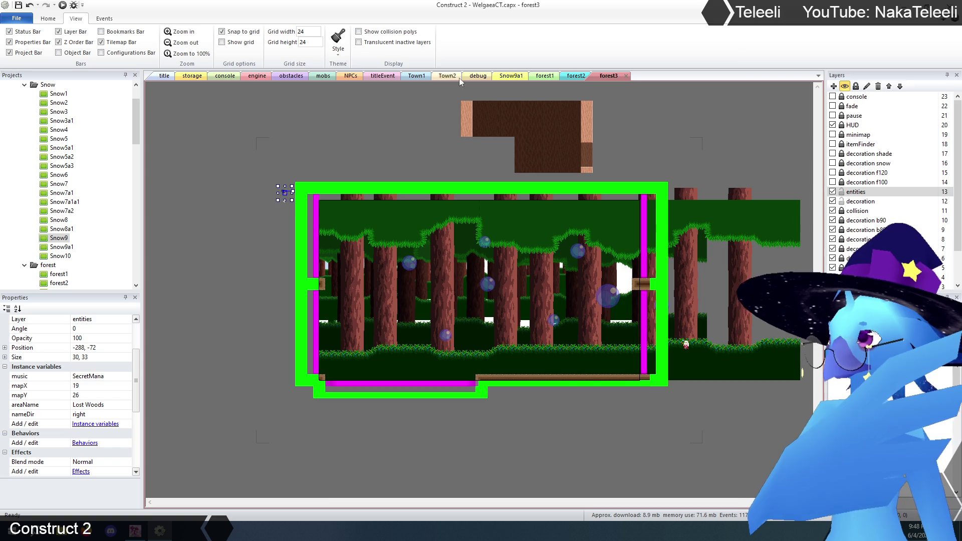
click(511, 76)
Step: Inspect the roomStuff markers in Snow9a1 and Snow6 (mapX 48, mapY 21, music Hiya), then return to forest2
click(263, 158)
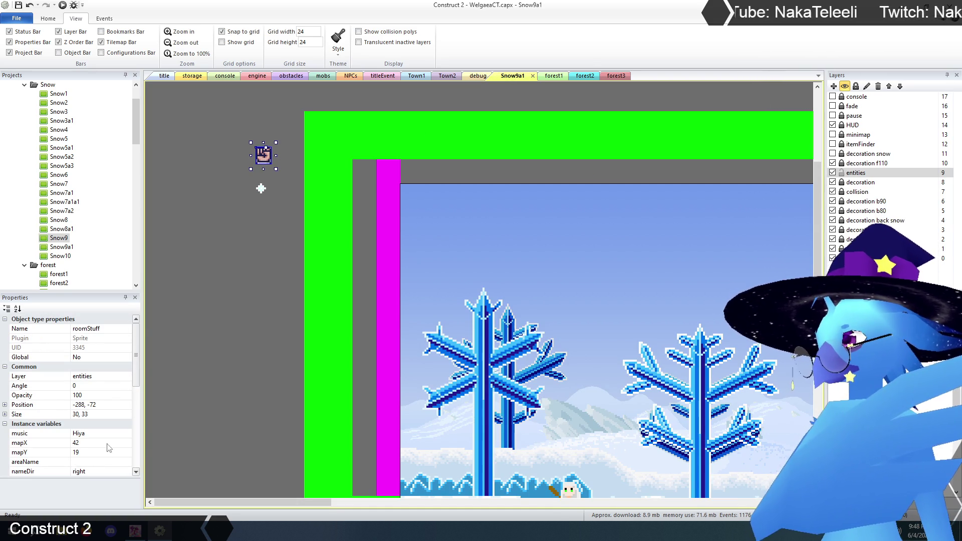
drag(136, 371, 140, 405)
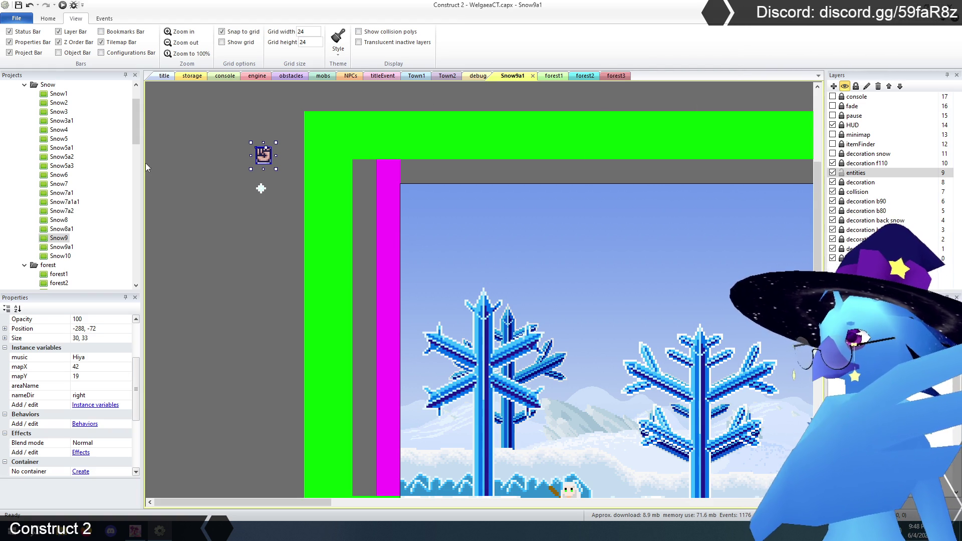
double_click(59, 175)
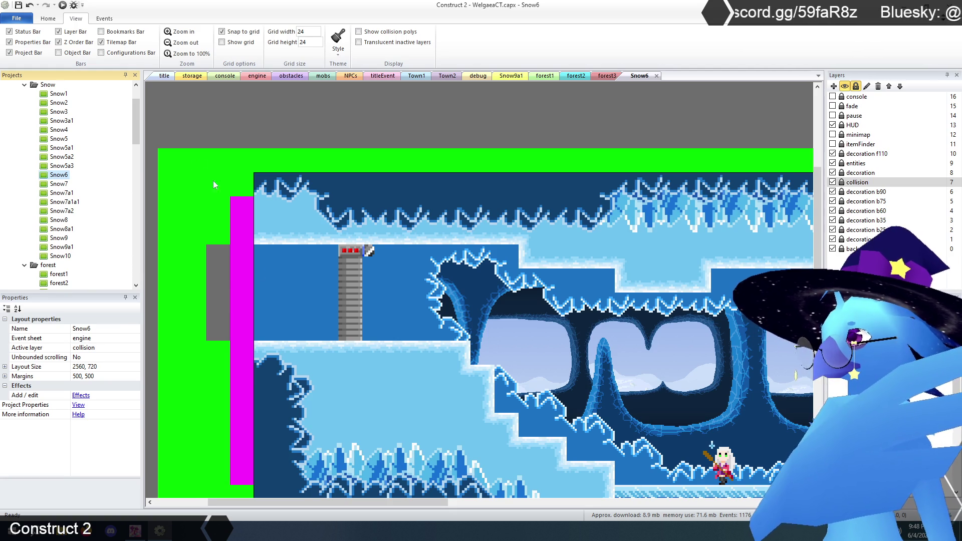
drag(288, 502, 231, 503)
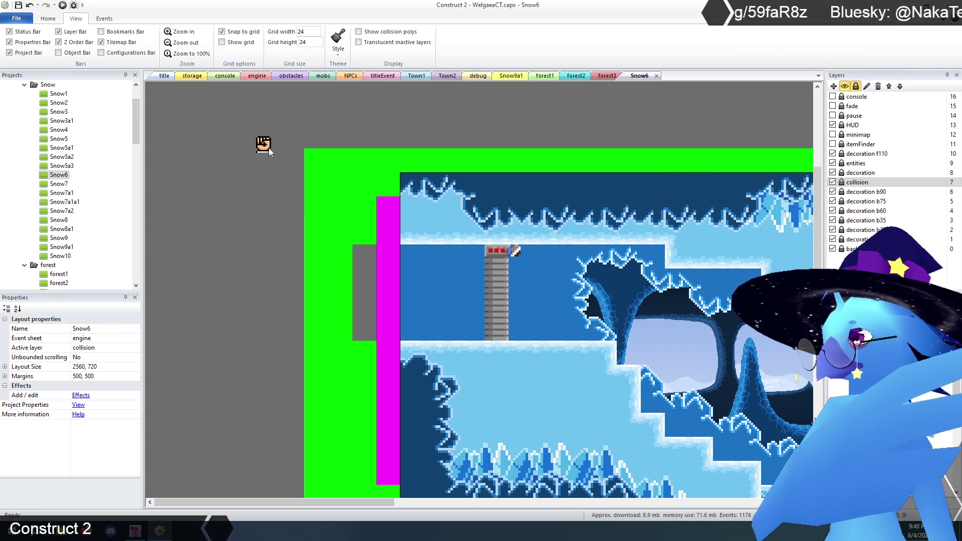
click(841, 163)
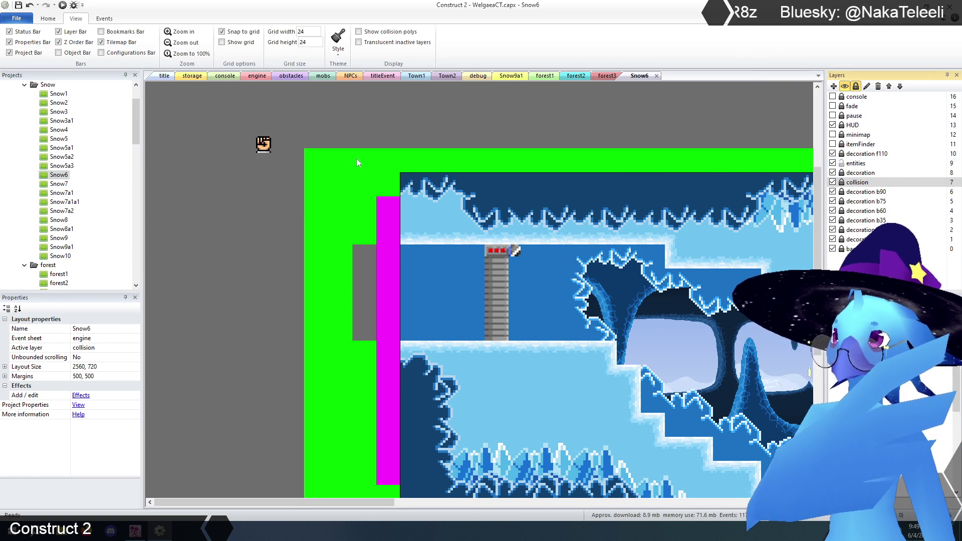
click(264, 145)
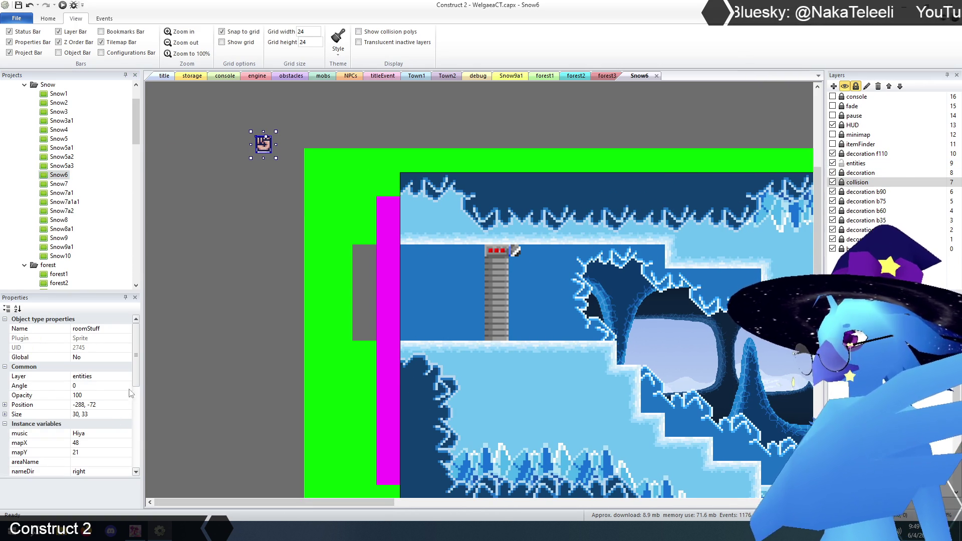
scroll(139, 402, down, 2)
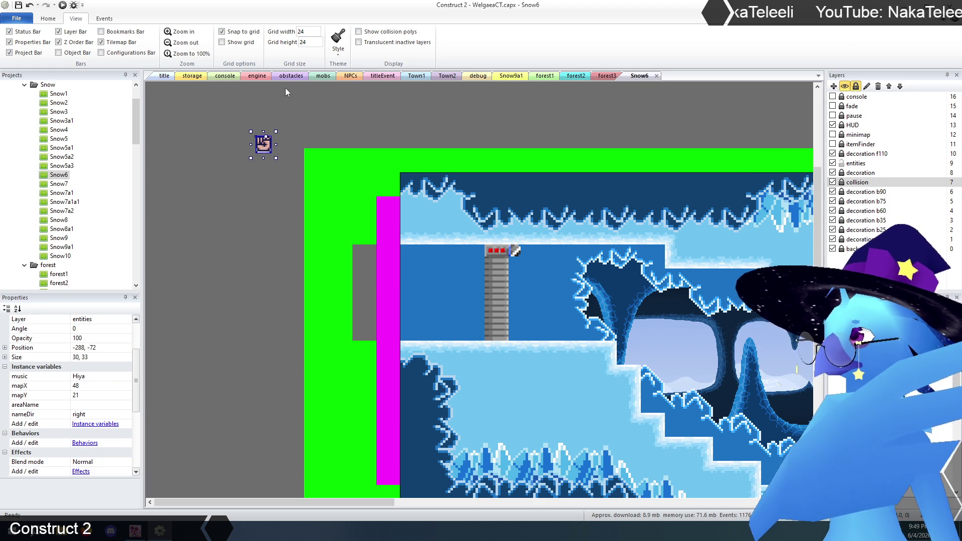
click(583, 77)
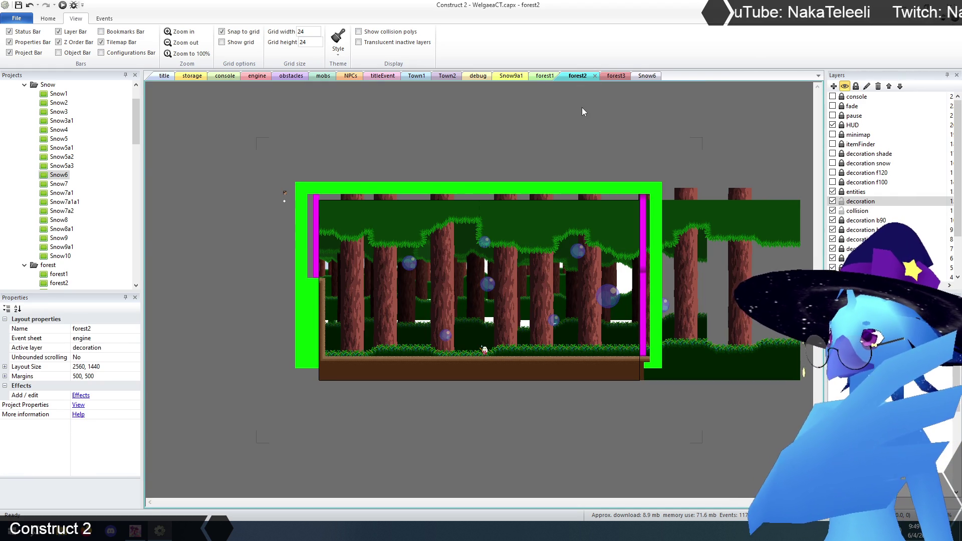
Step: Look over forest1, then unlock entities and check forest2's roomStuff areaName value
click(576, 79)
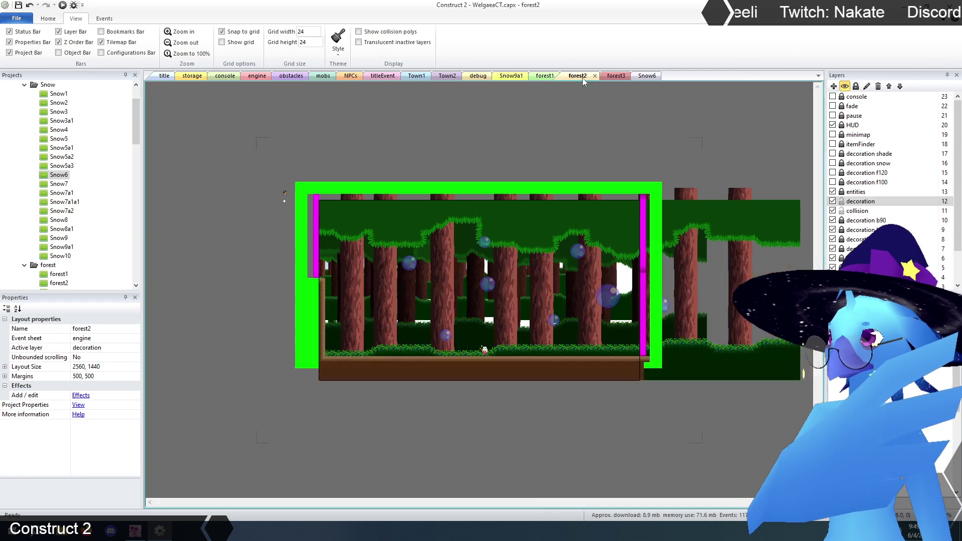
click(582, 76)
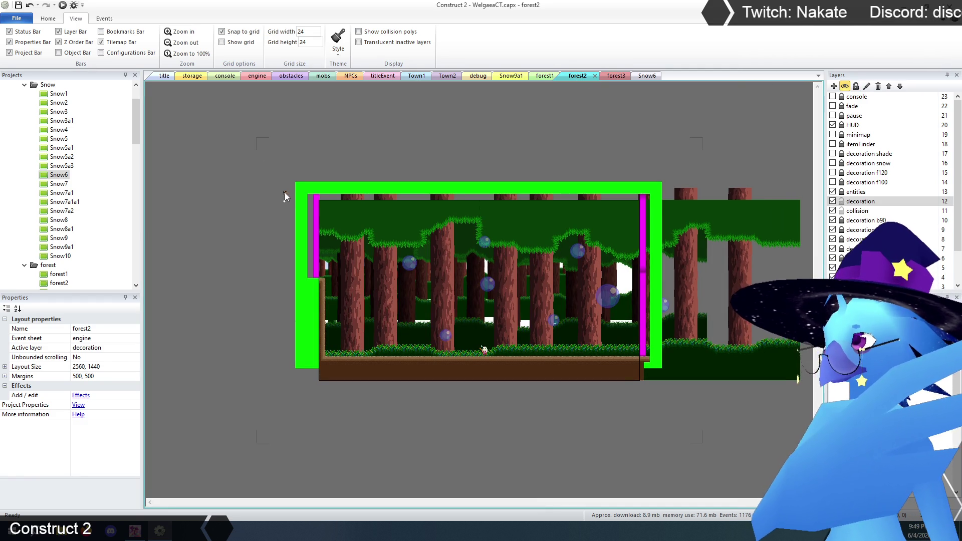
click(842, 192)
click(284, 193)
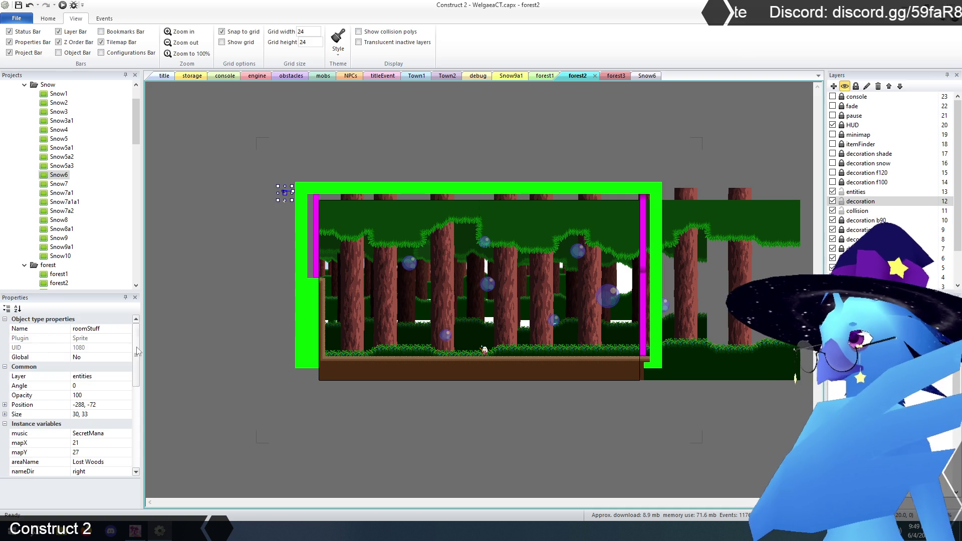
click(121, 463)
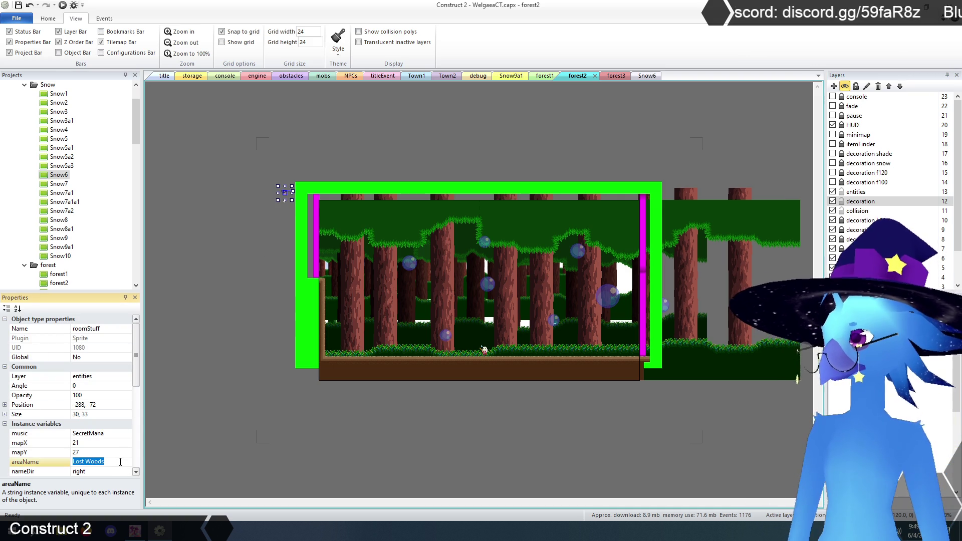
click(257, 156)
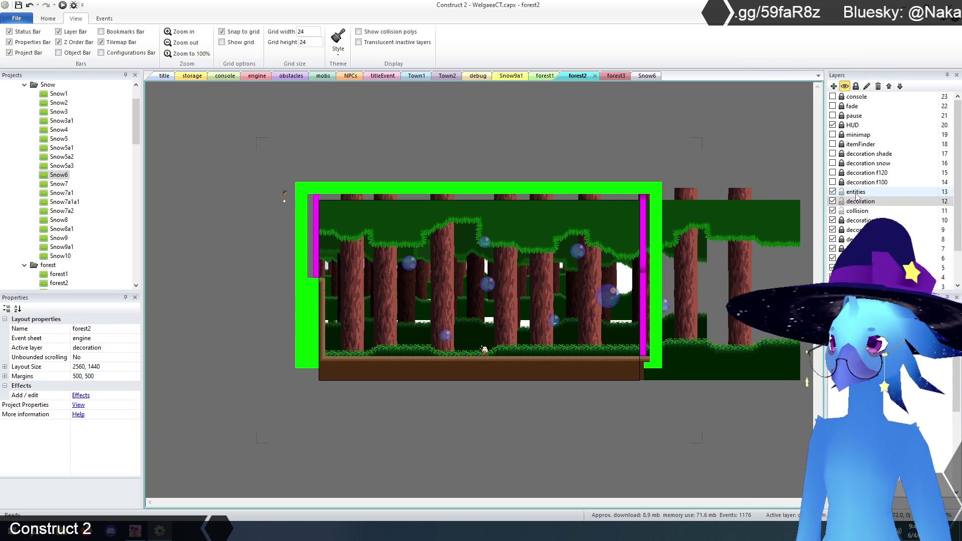
Step: Erase forest3's Lost Woods areaName, then run an F5 preview from the title layout
click(615, 76)
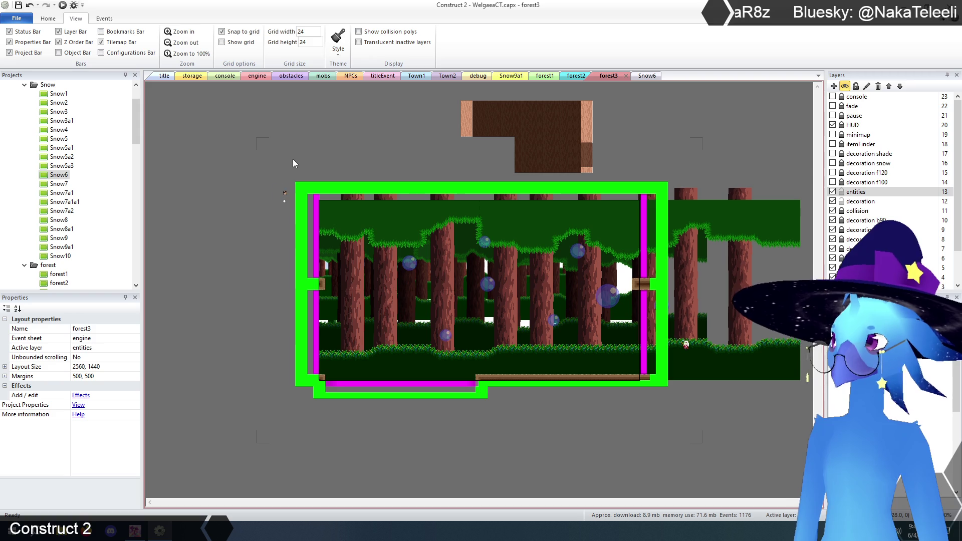
click(285, 192)
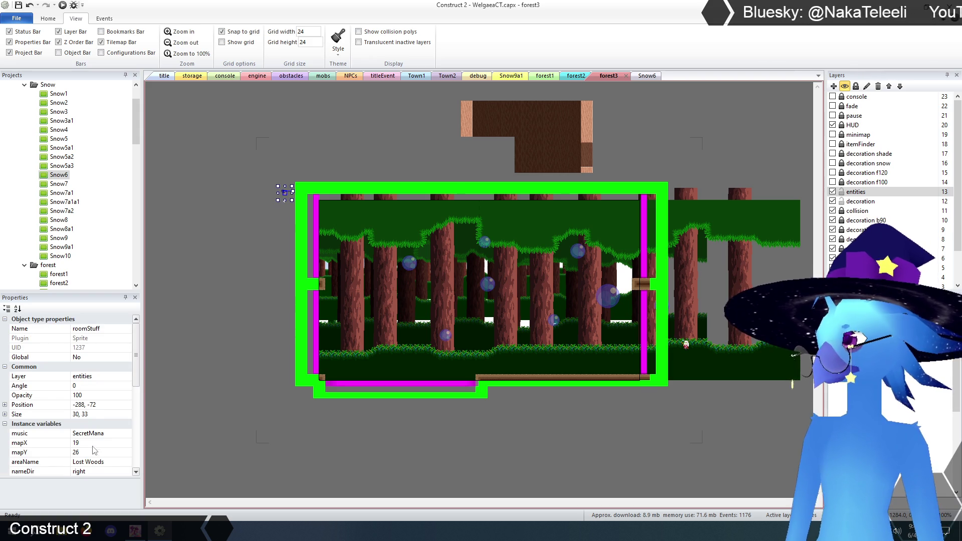
click(110, 462)
key(BackSpace)
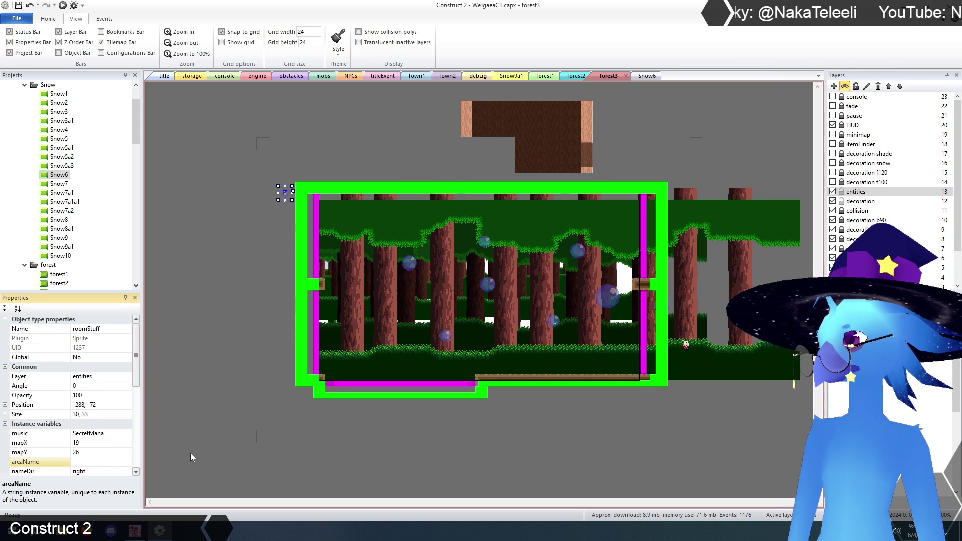
click(208, 329)
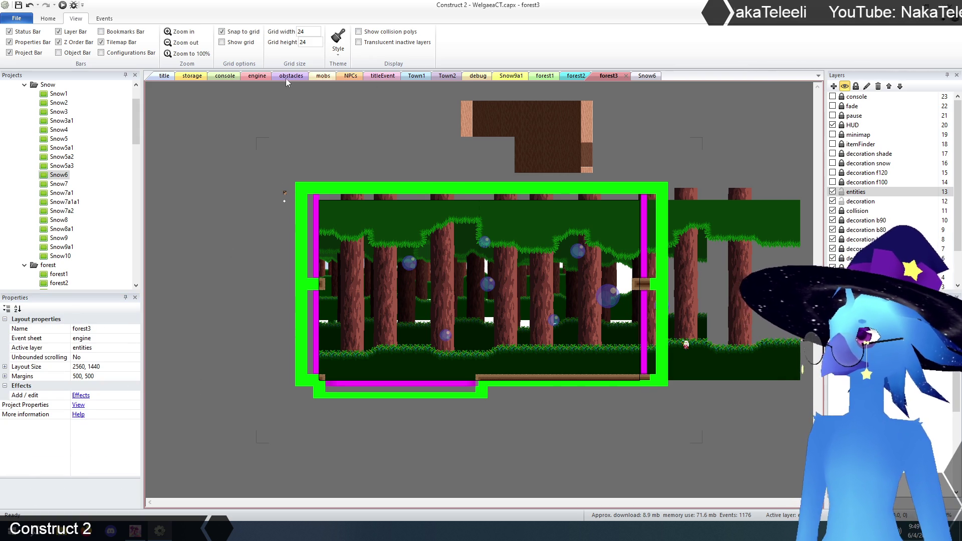
click(161, 76)
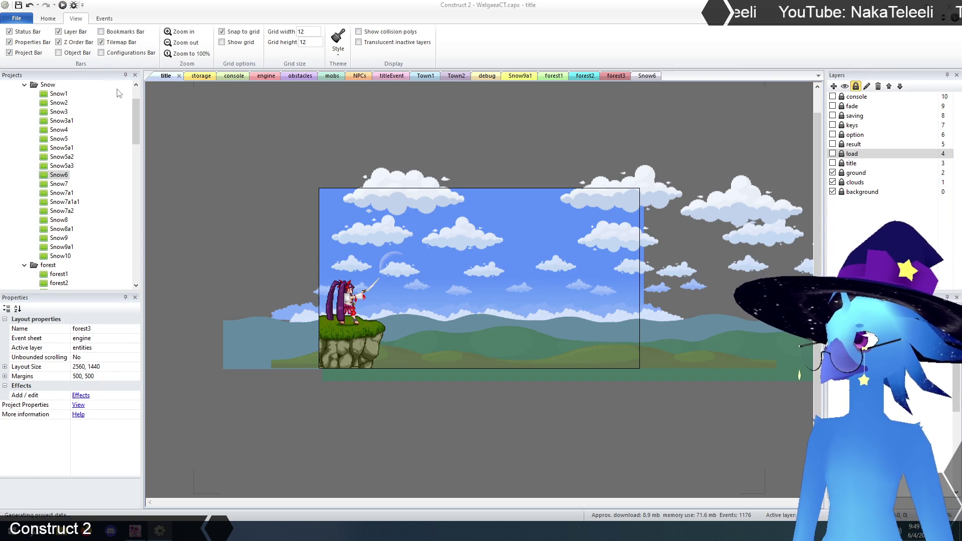
key(F5)
Step: Load the first save slot, walk left through Lost Woods and the shrine area, then close the preview
key(Return)
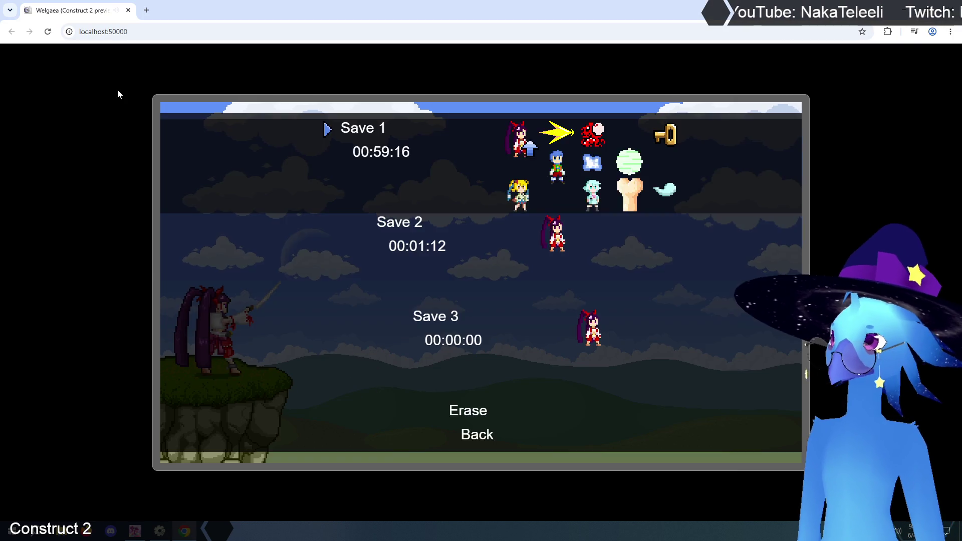
key(Return)
key(Left)
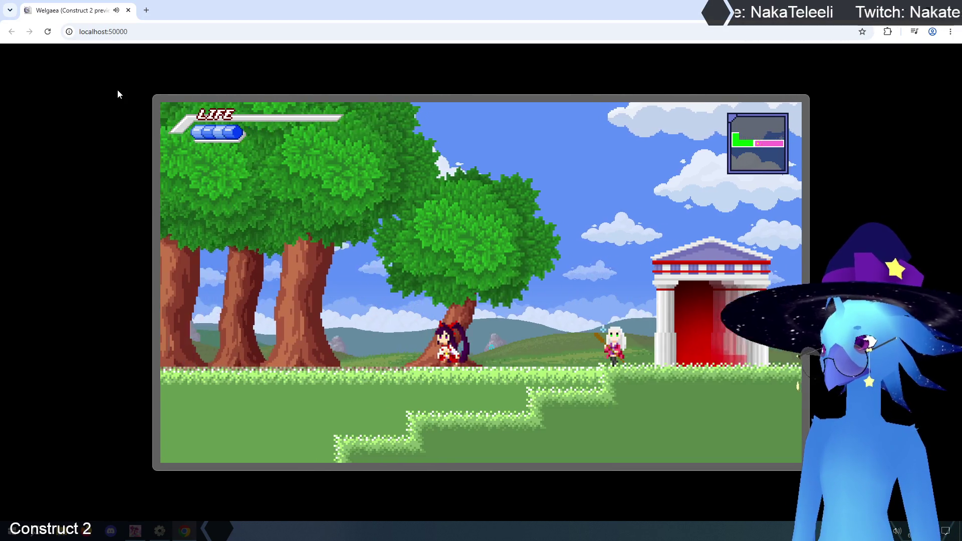
key(Left)
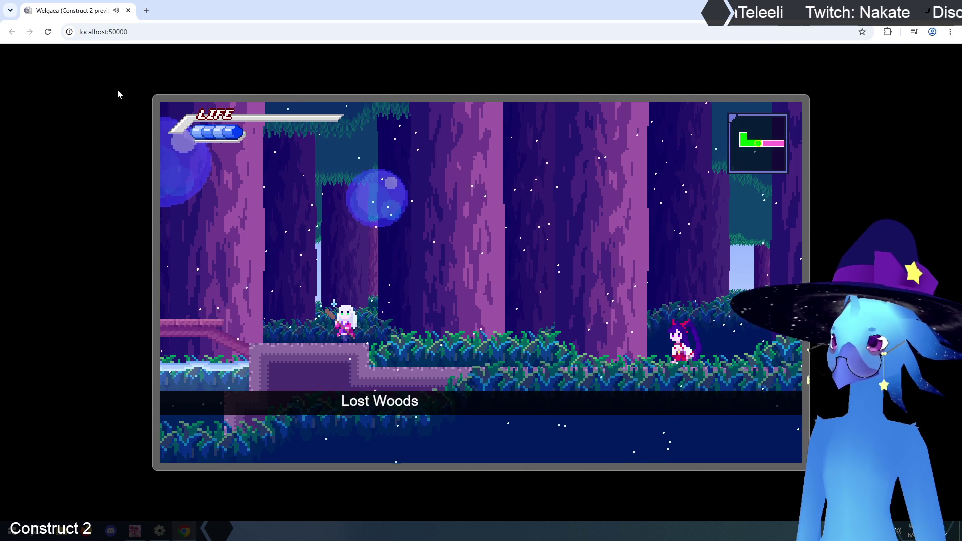
key(Left)
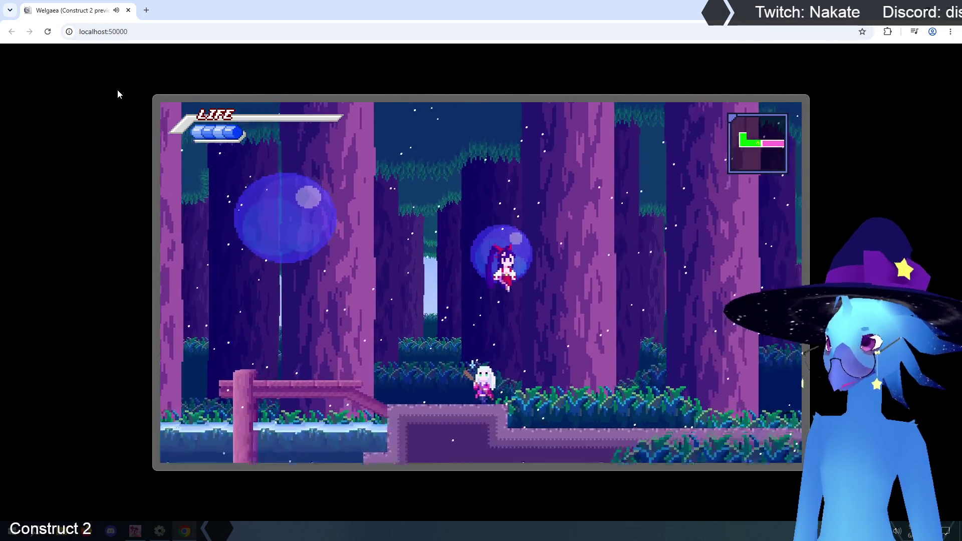
key(Left)
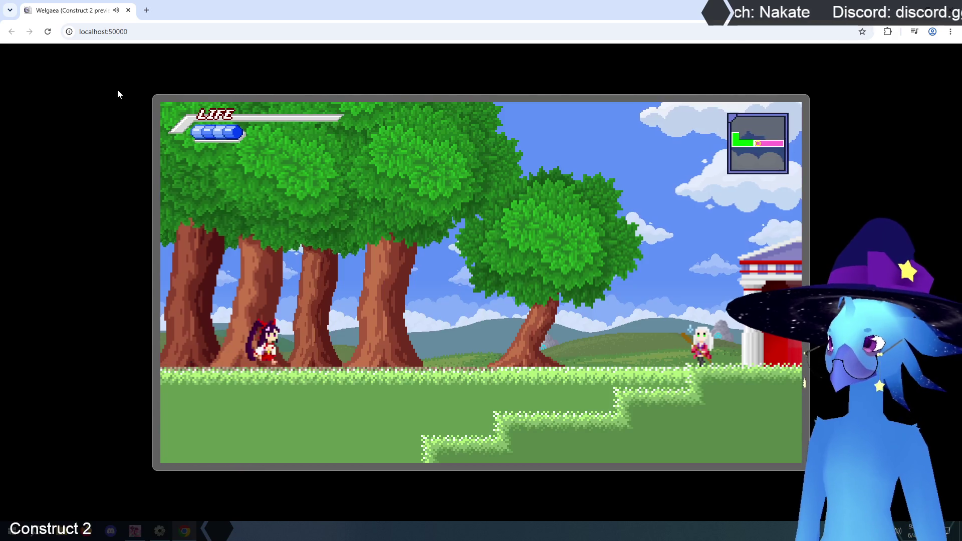
key(Left)
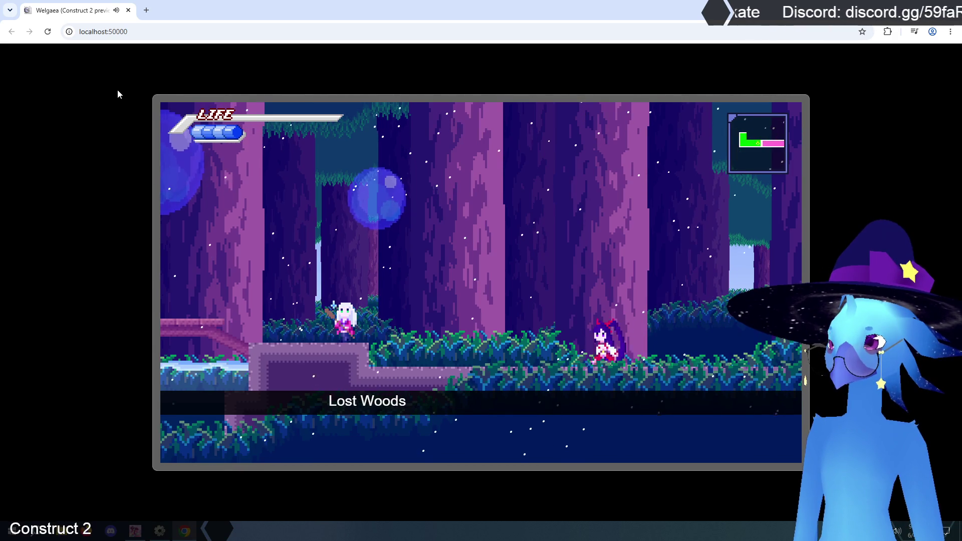
key(Left)
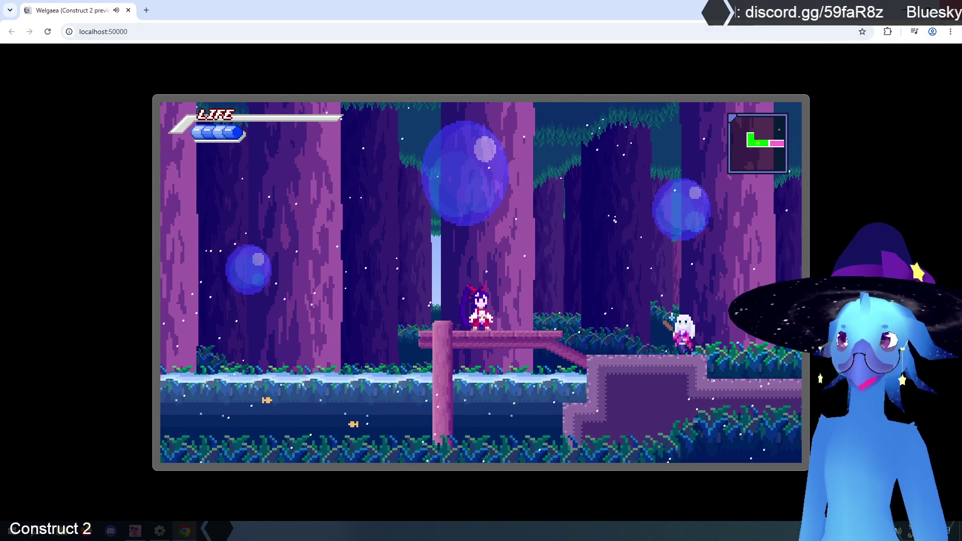
key(alt+F4)
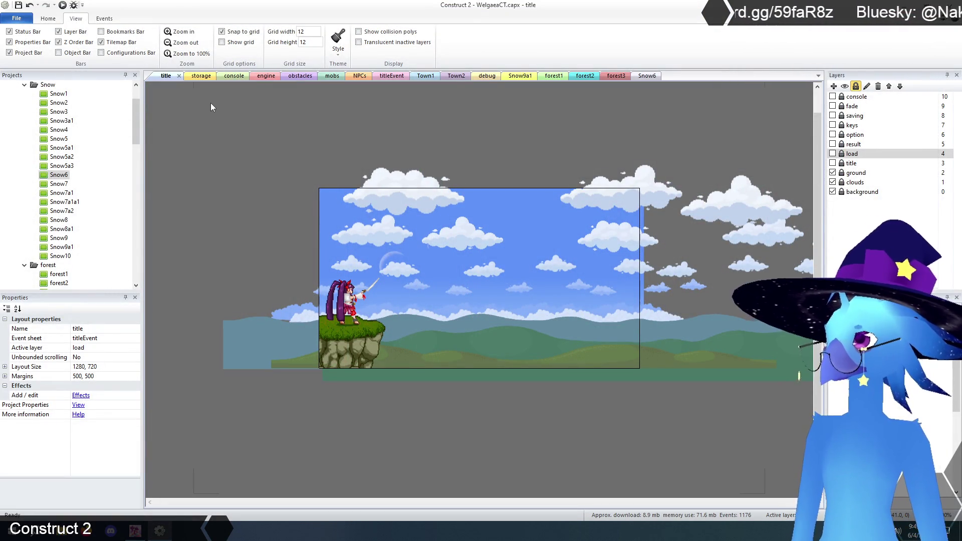
click(451, 76)
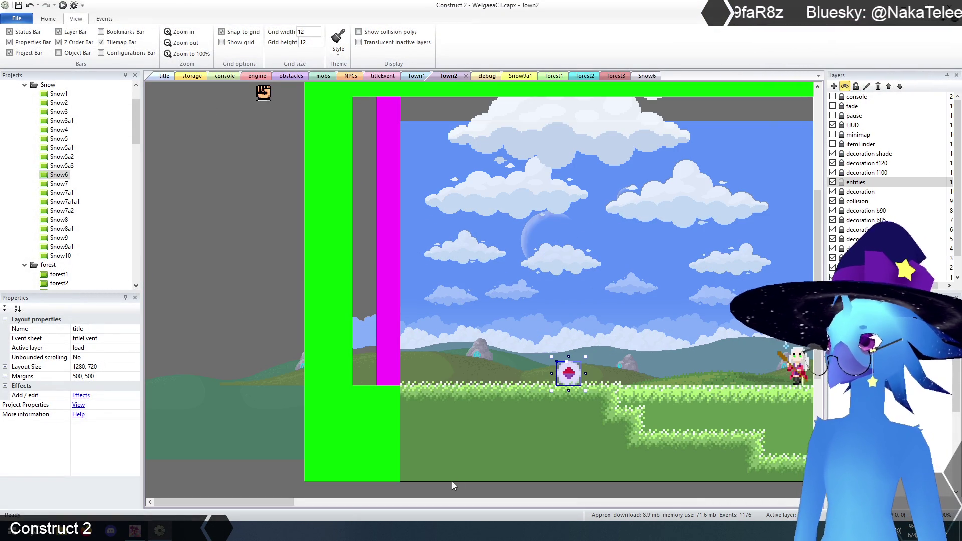
mouse_move(287, 501)
mouse_down()
mouse_move(516, 501)
mouse_move(265, 504)
mouse_up()
scroll(255, 131, up, 2)
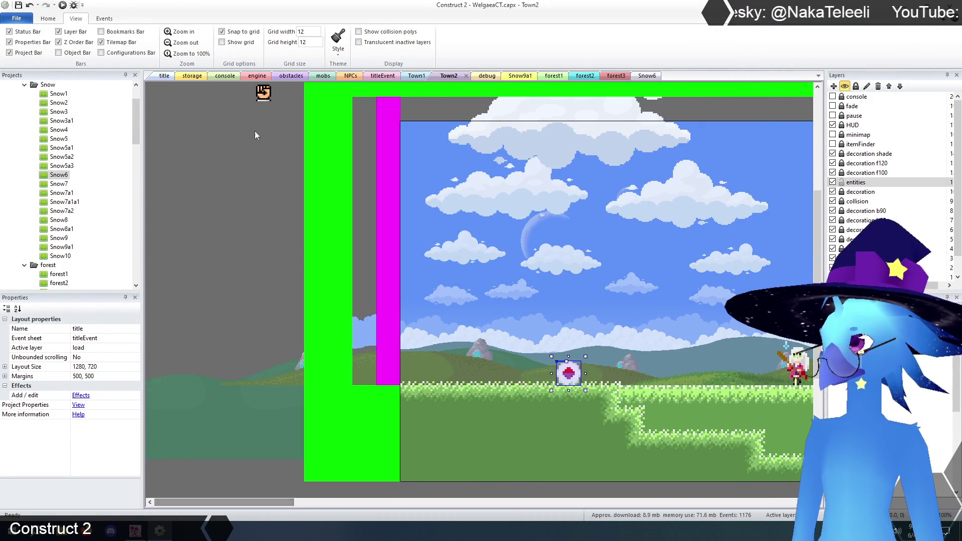
click(264, 159)
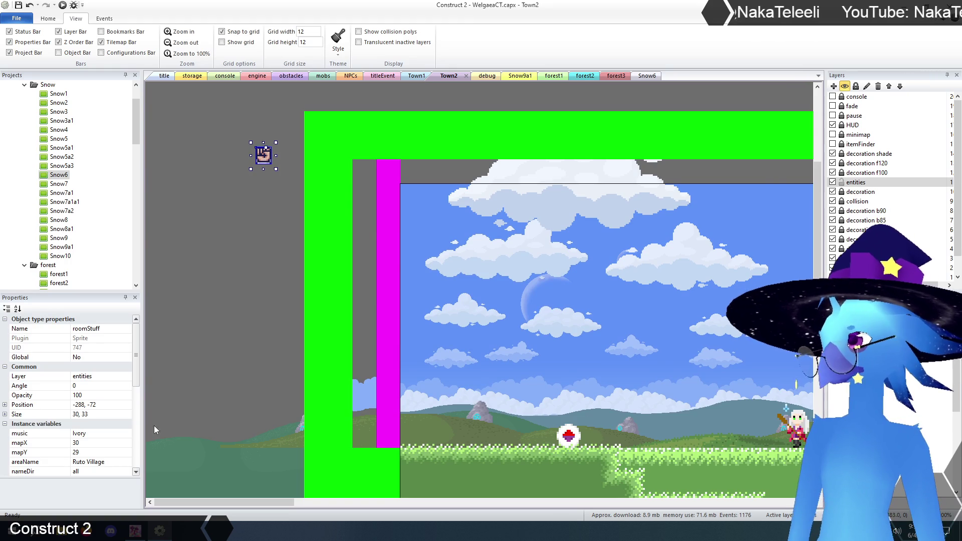
scroll(136, 380, down, 3)
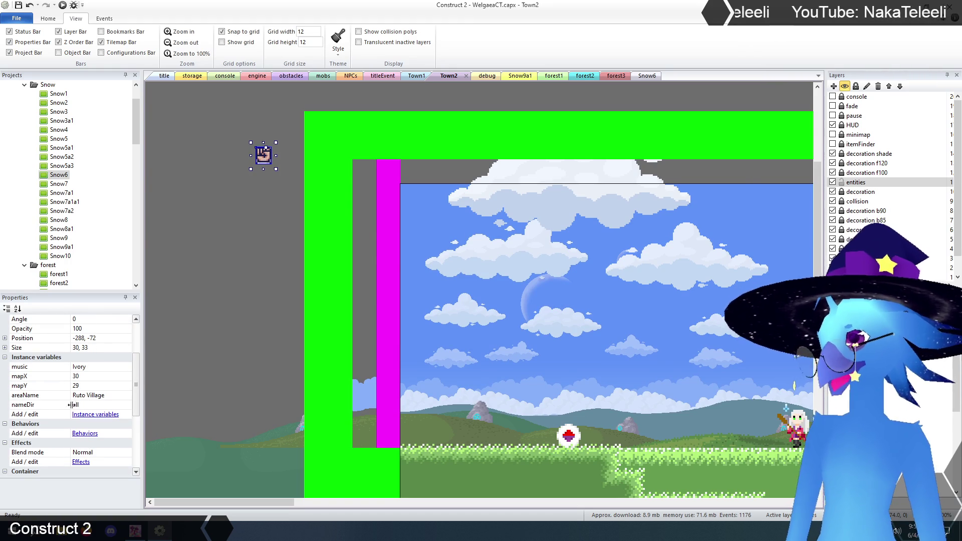
click(197, 290)
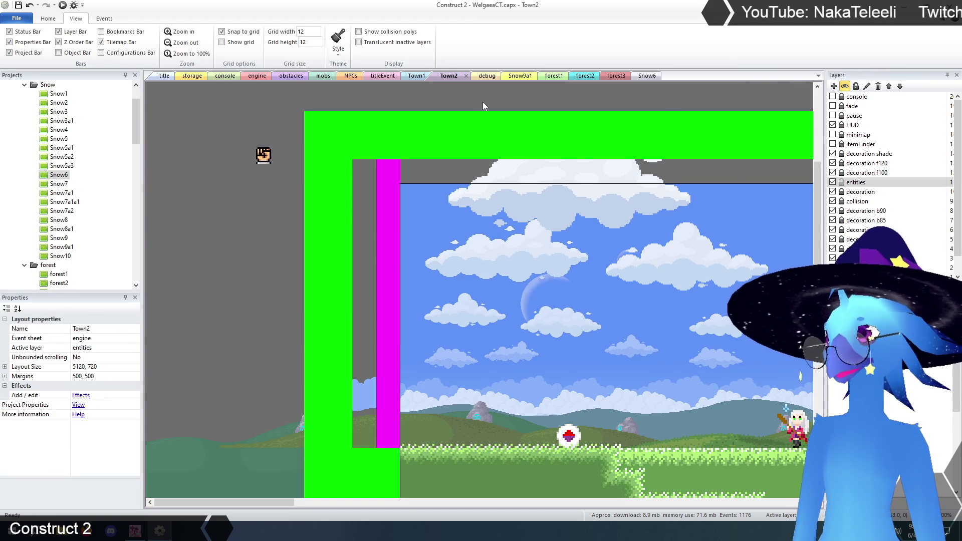
click(164, 76)
Step: Preview the game from Save 3 and run left through Lost Woods into the next forest screen
click(62, 5)
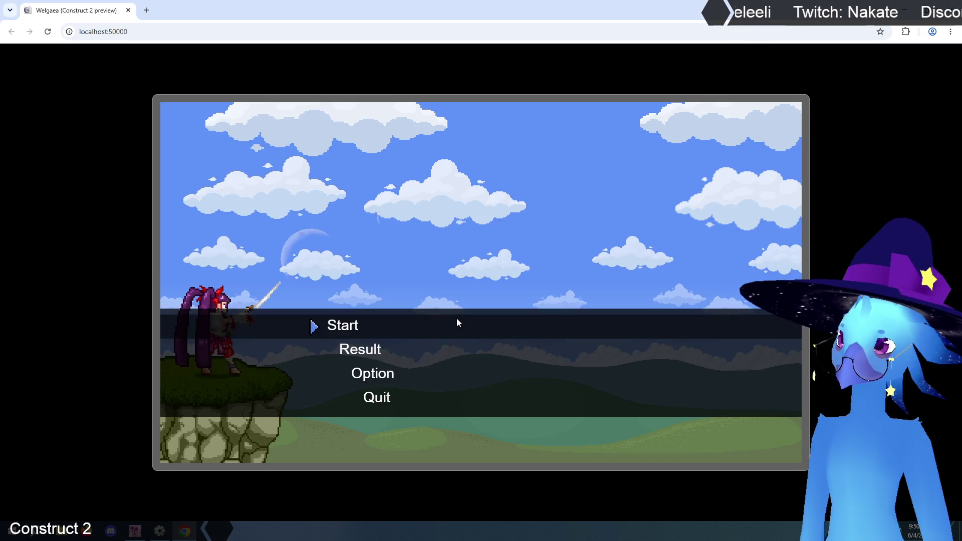
click(456, 317)
click(456, 318)
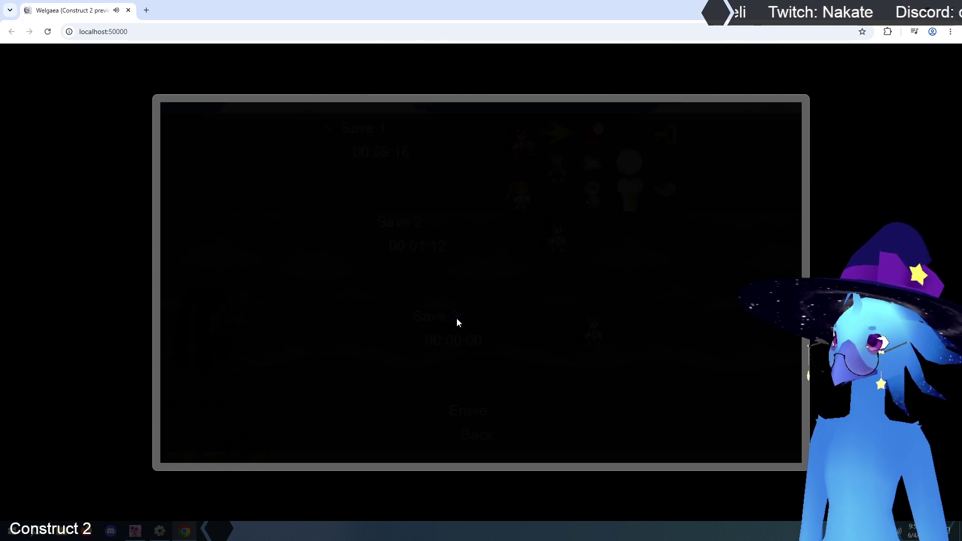
key(Left)
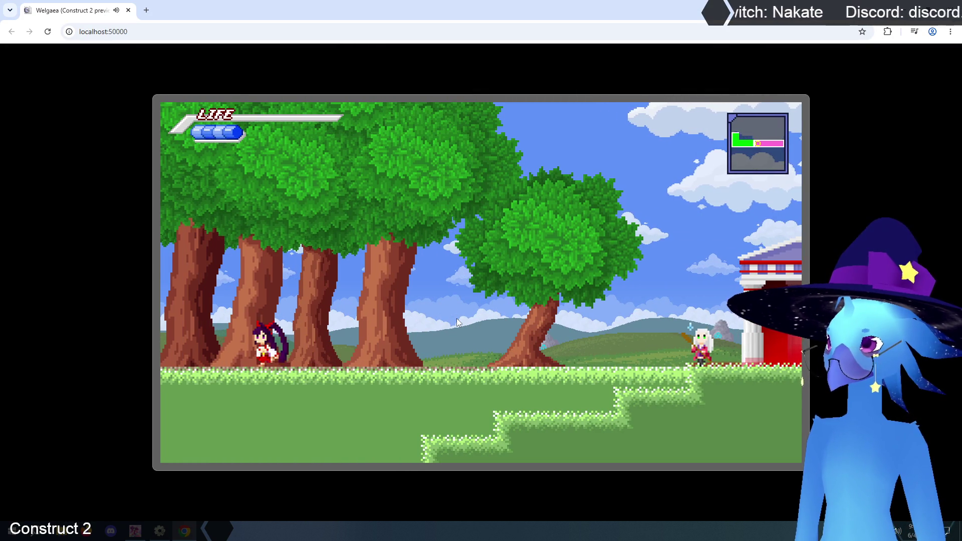
key(Left)
key(Up)
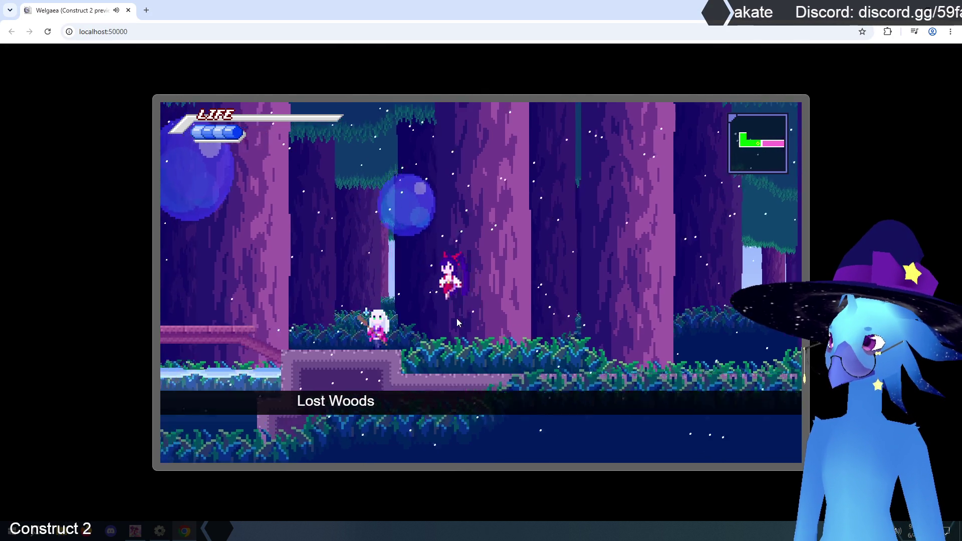
key(Left)
key(Up)
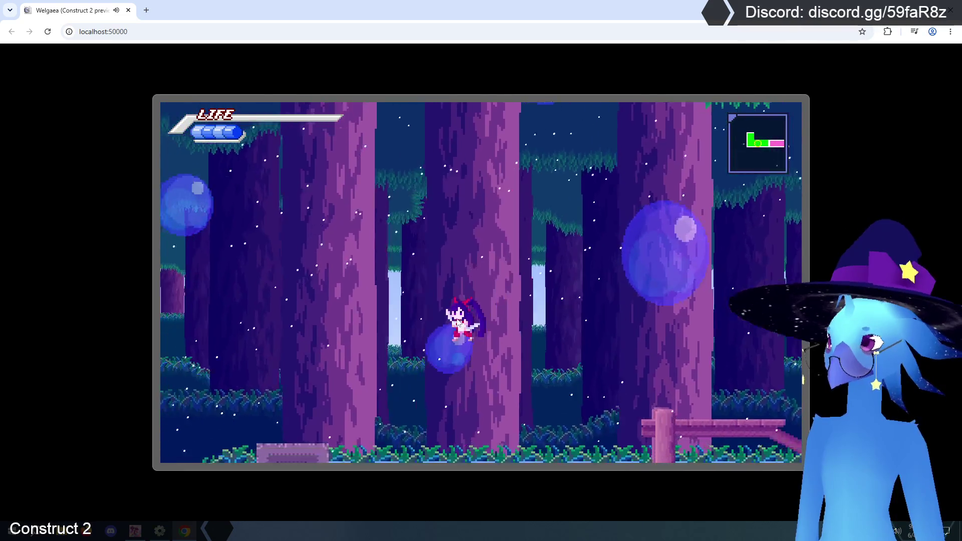
key(Left)
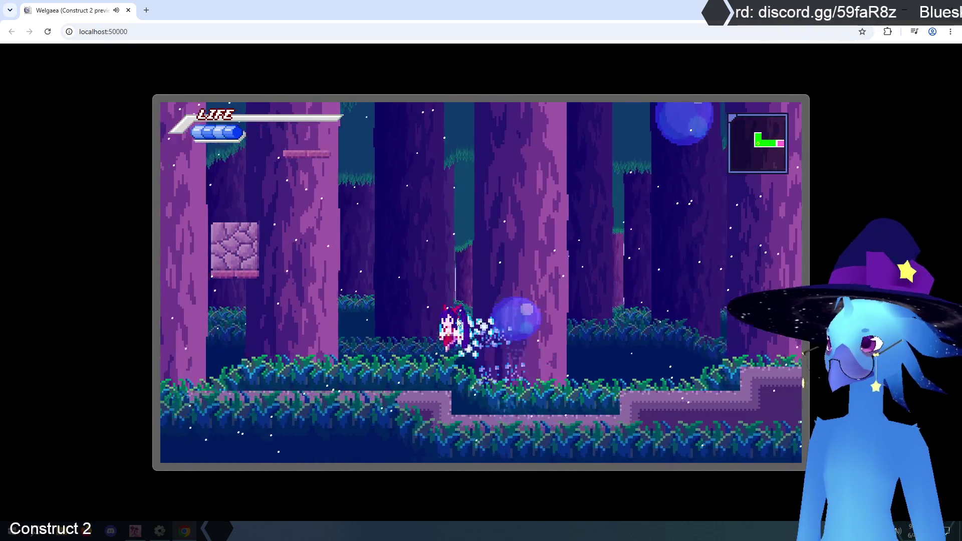
key(Up)
key(Left)
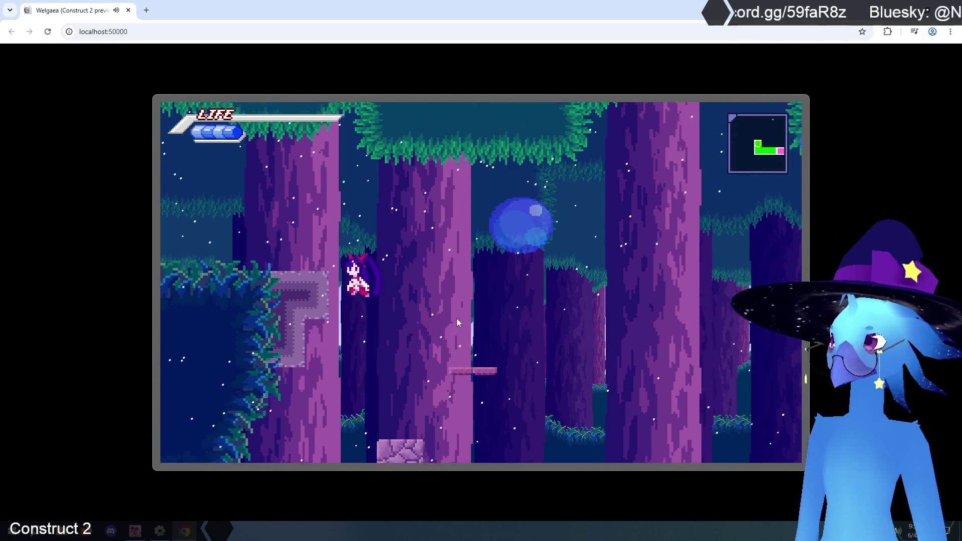
Step: Cross back and forth between forest rooms to test transitions, climbing the vertical shaft
key(Right)
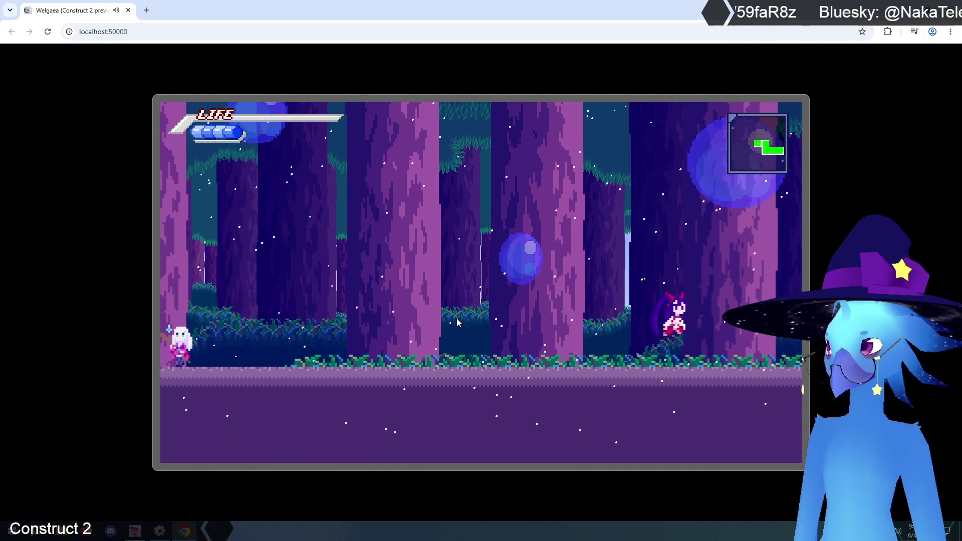
key(Left)
key(Left)
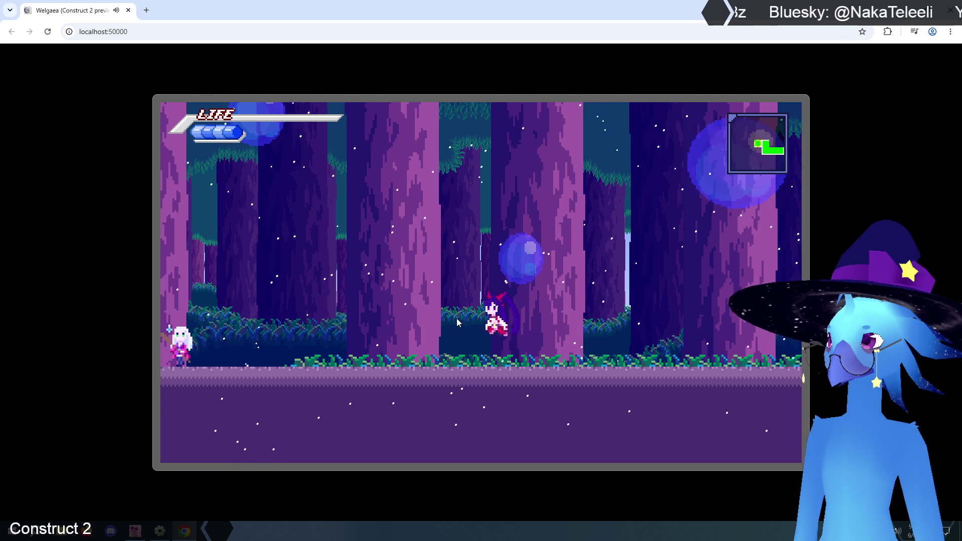
key(Up)
key(Left)
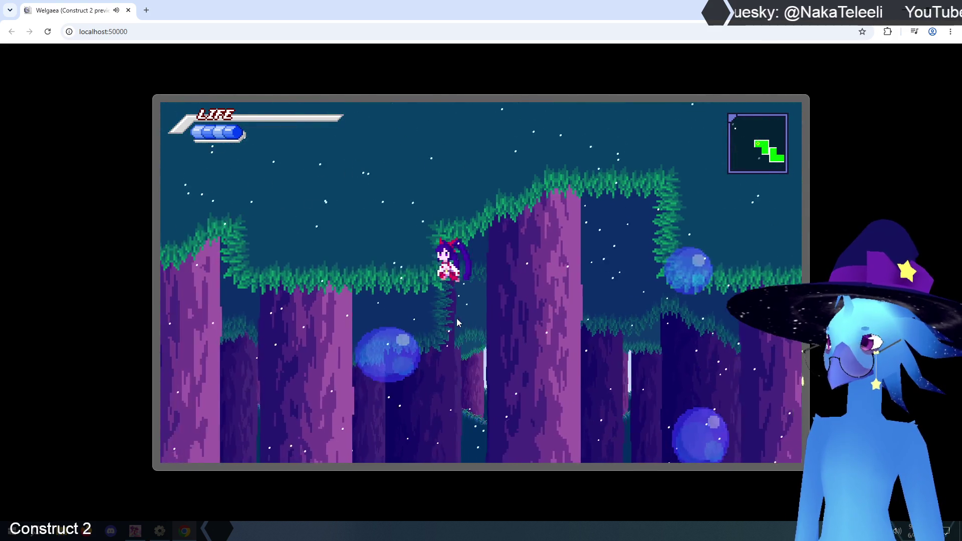
key(Left)
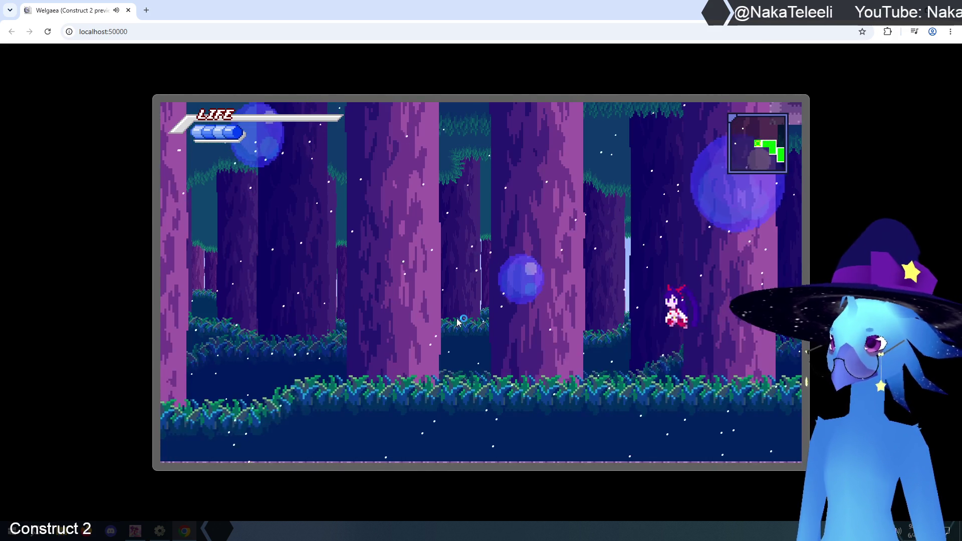
key(Right)
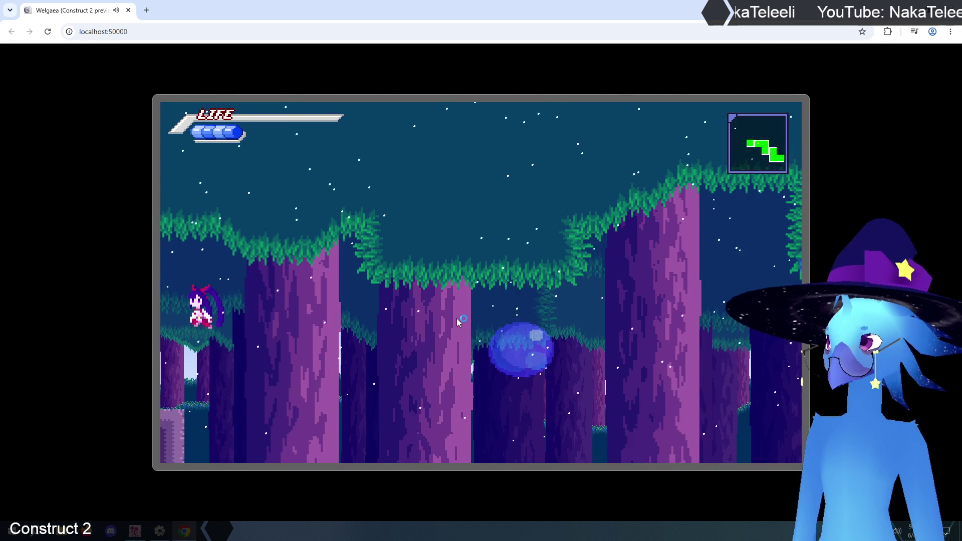
key(Left)
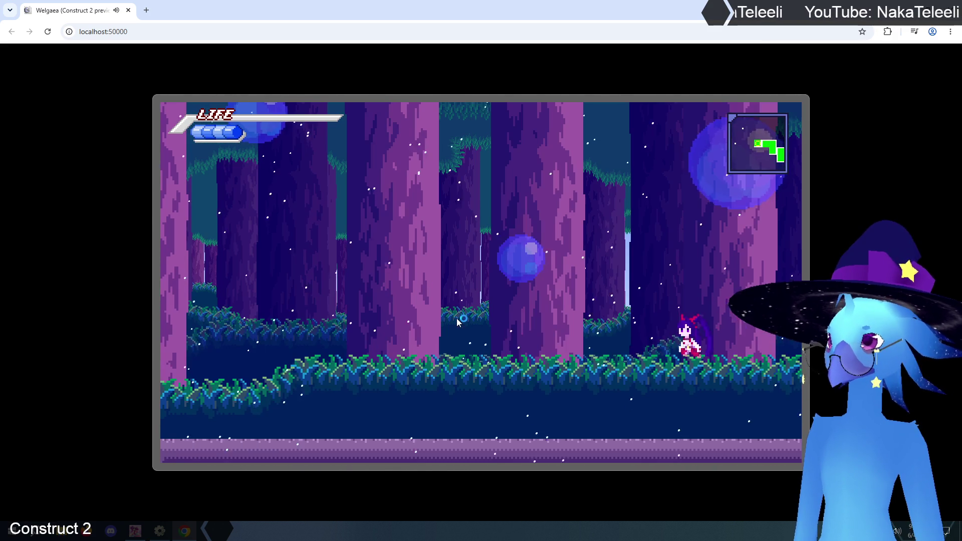
key(Left)
key(Up)
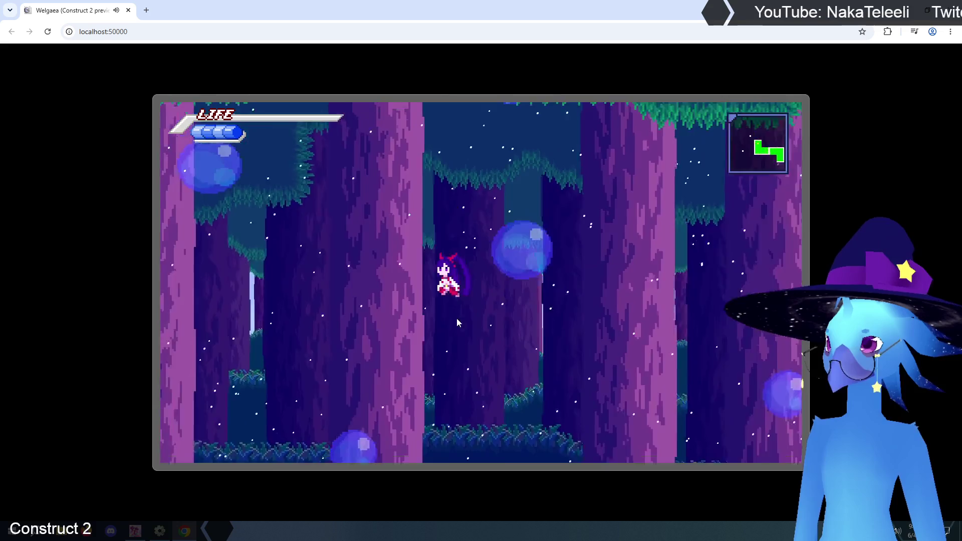
key(Right)
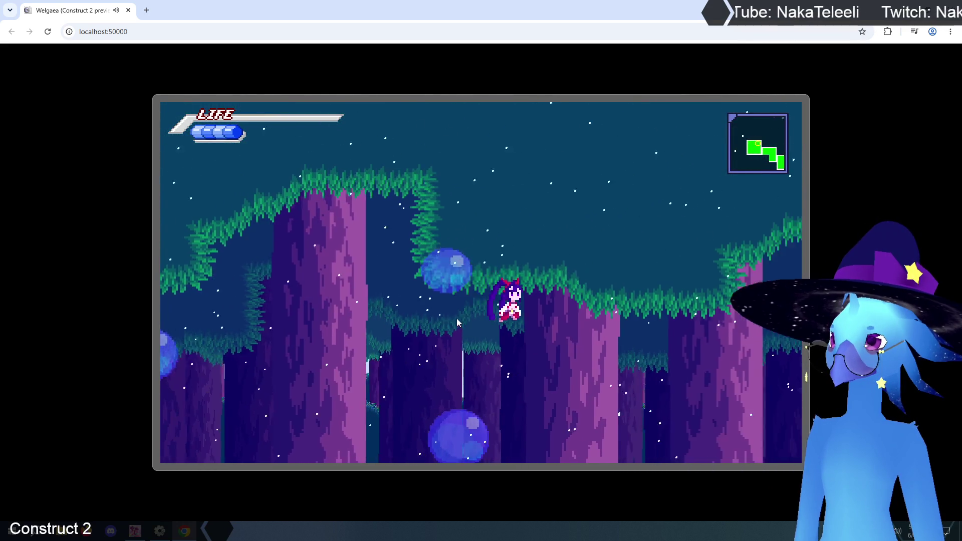
Step: Pause, choose End Game to return to the title, and close the preview
key(Escape)
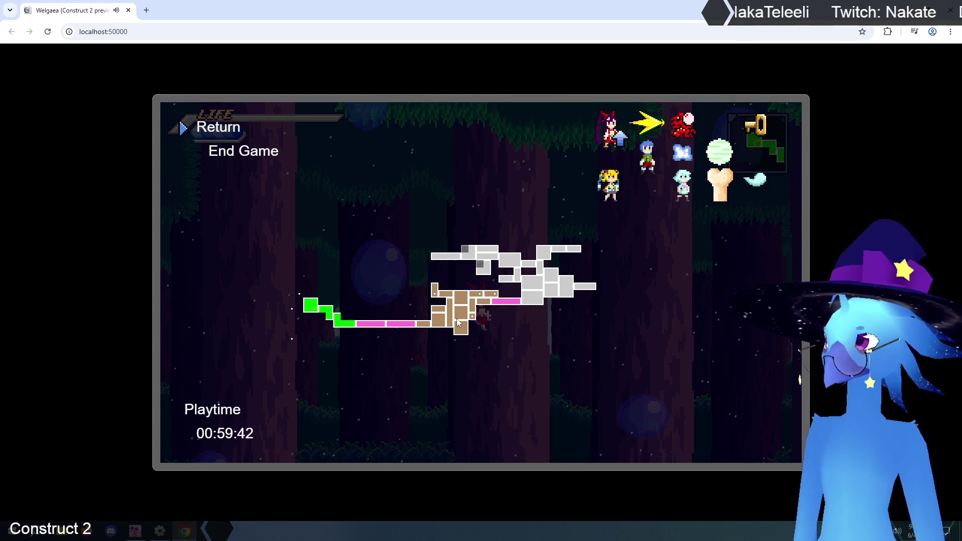
key(Down)
key(Return)
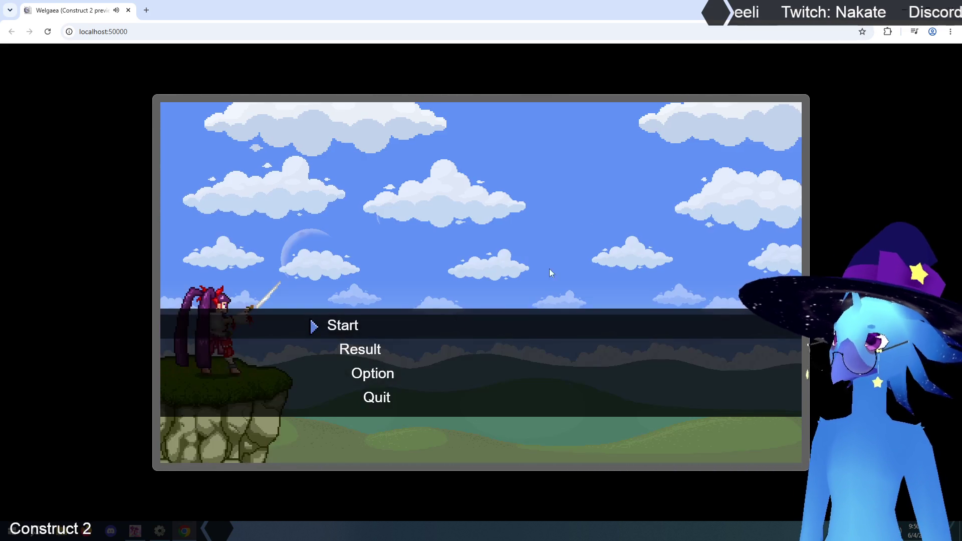
key(ctrl+w)
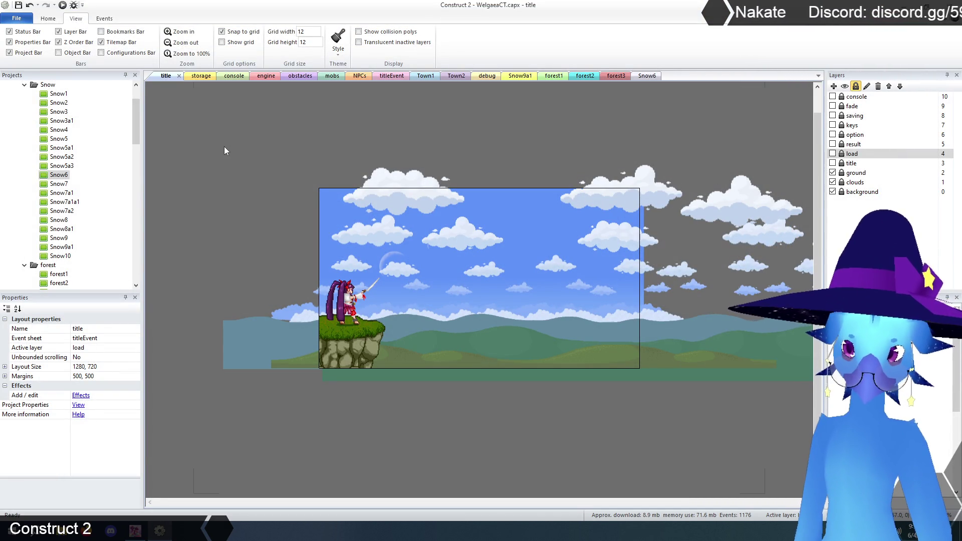
Step: Collapse the Snow folder in the Projects panel and switch to Spirit City: Lofi Sessions
click(24, 84)
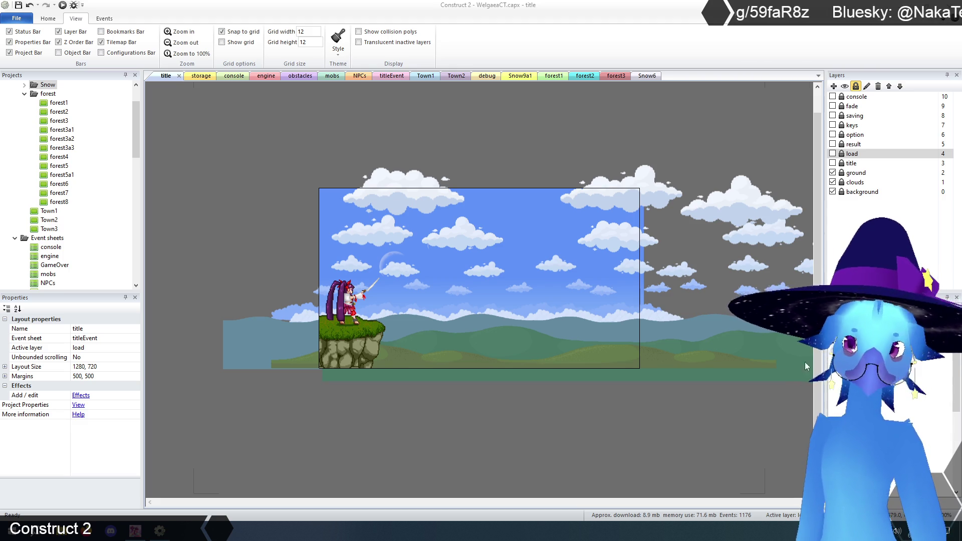
key(alt+Tab)
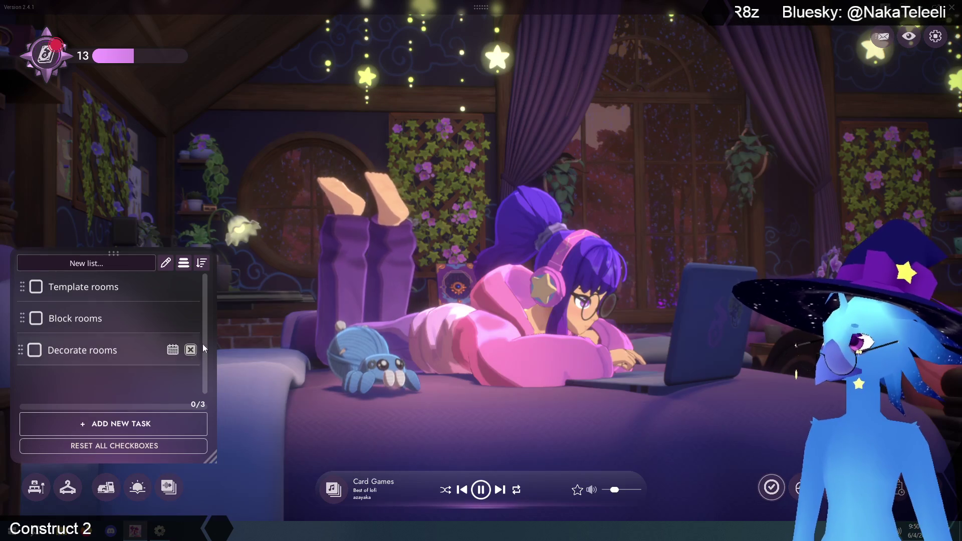
Step: Open the new-spirit notice, read Vootodoo's Spiritdex description, and go back to the bedroom
click(48, 82)
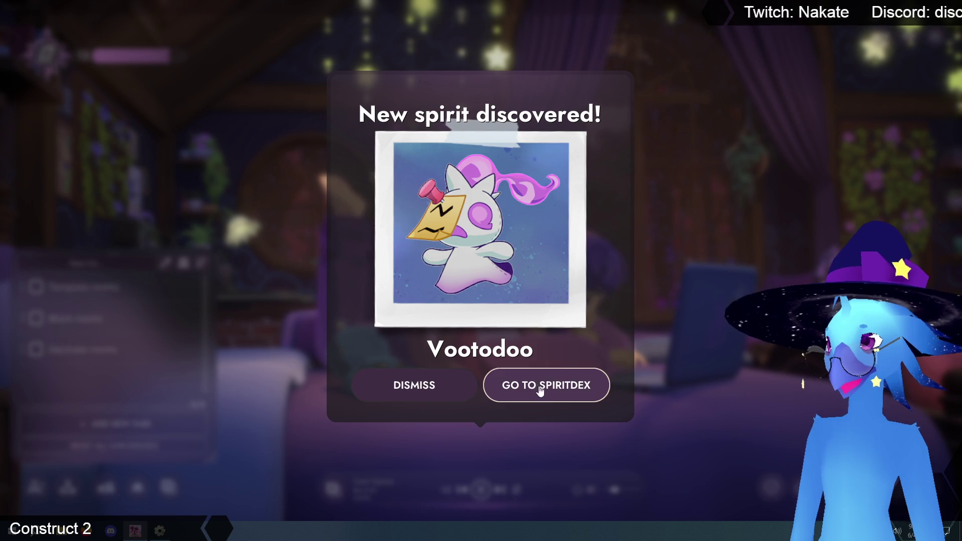
click(558, 392)
scroll(600, 321, down, 1)
scroll(601, 322, up, 1)
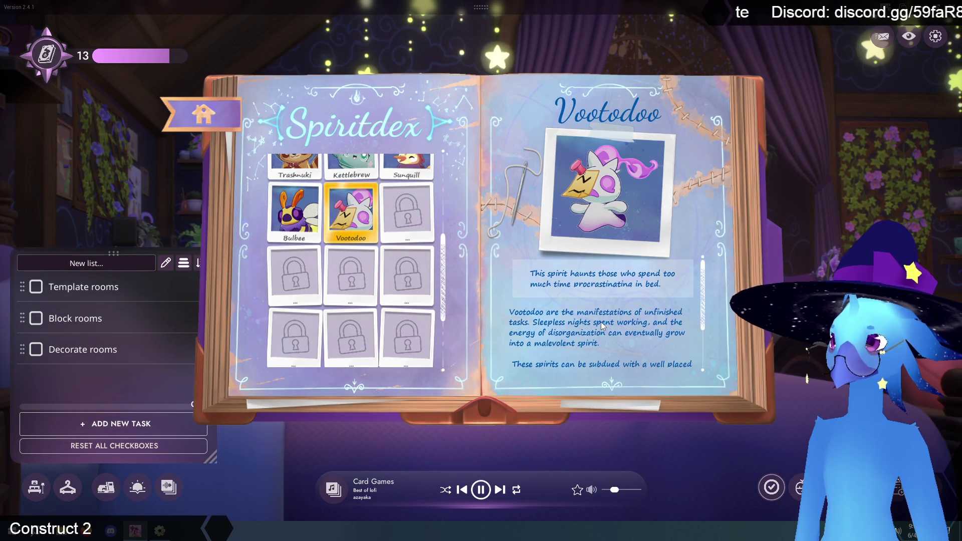
scroll(600, 321, down, 2)
scroll(601, 322, down, 1)
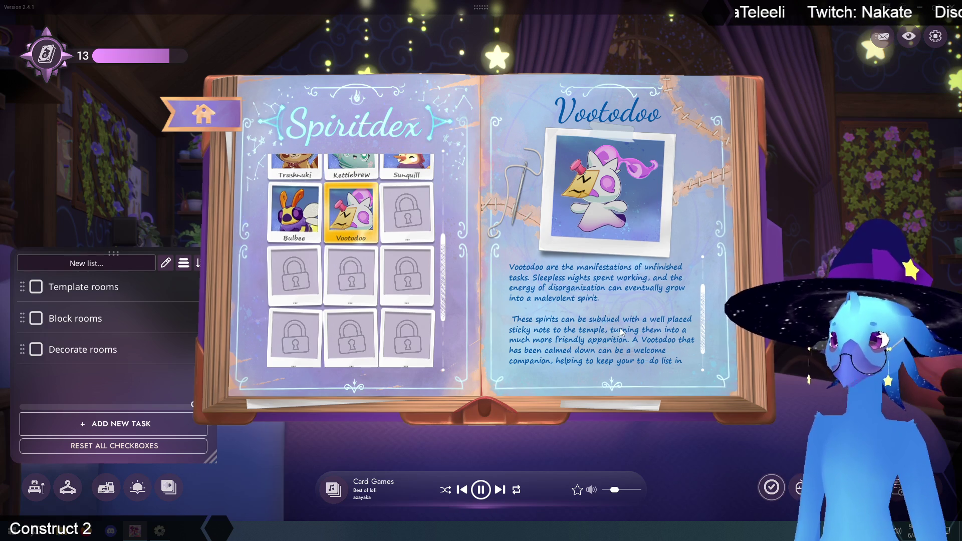
scroll(621, 332, down, 1)
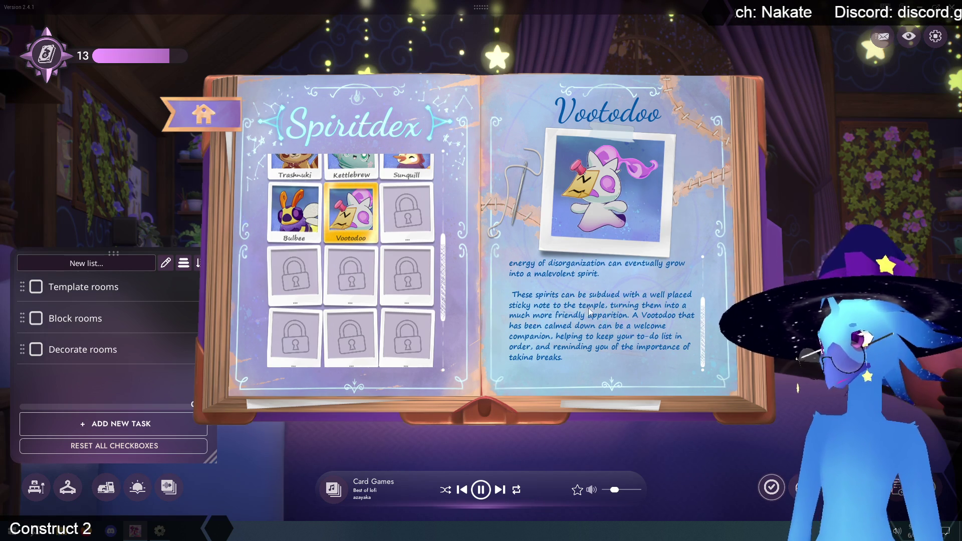
click(203, 115)
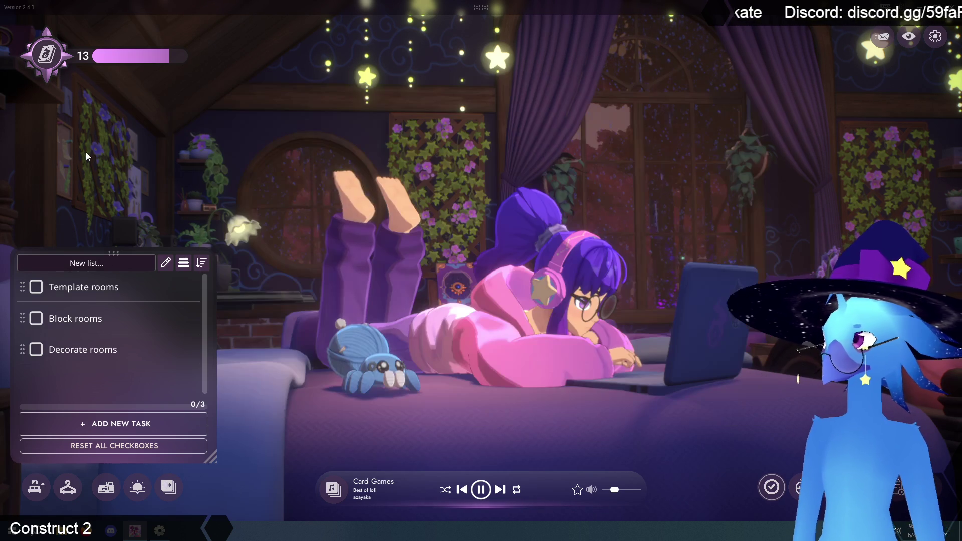
Step: Reopen the Spiritdex to view the silhouette spirit's entry, then close the book
click(47, 57)
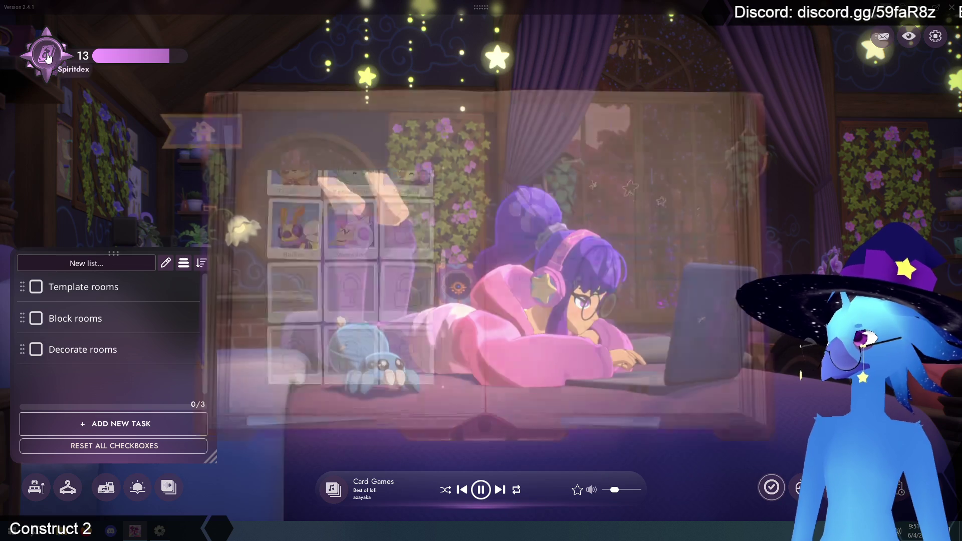
scroll(365, 280, down, 5)
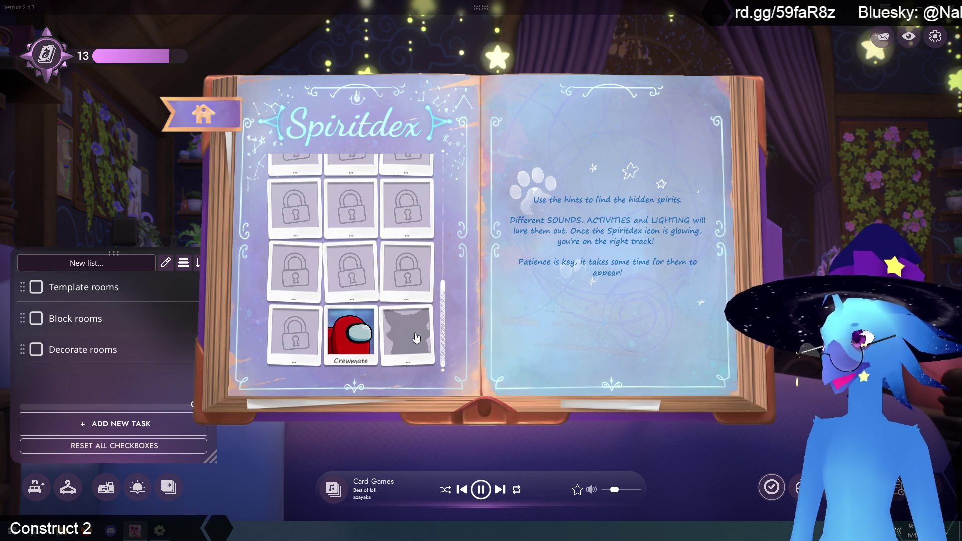
click(416, 339)
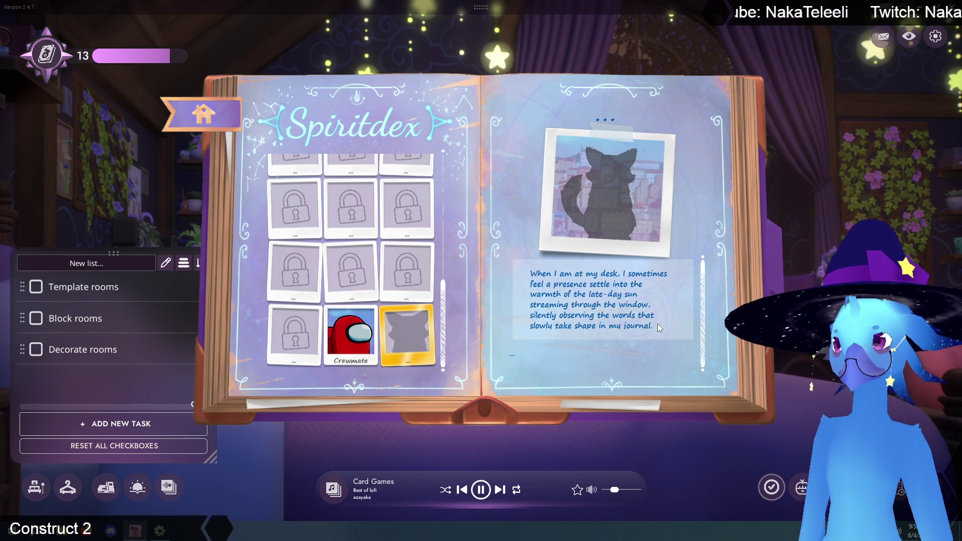
click(122, 174)
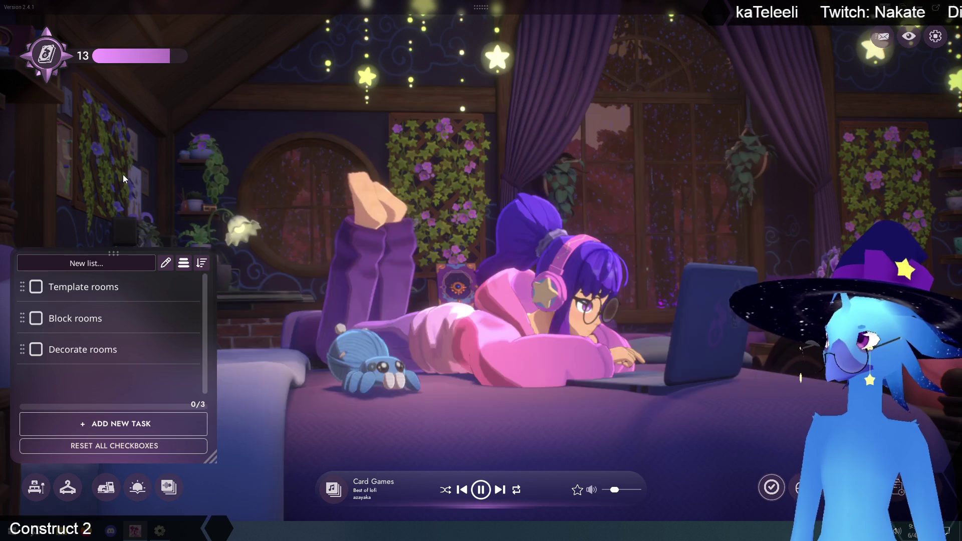
Step: Set the room activity to Desk with the character Writing
click(105, 490)
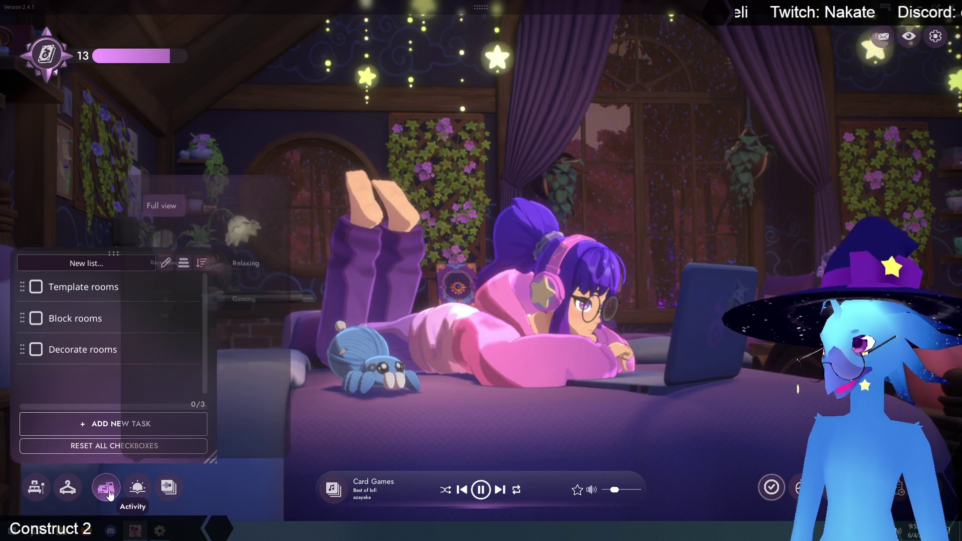
click(173, 312)
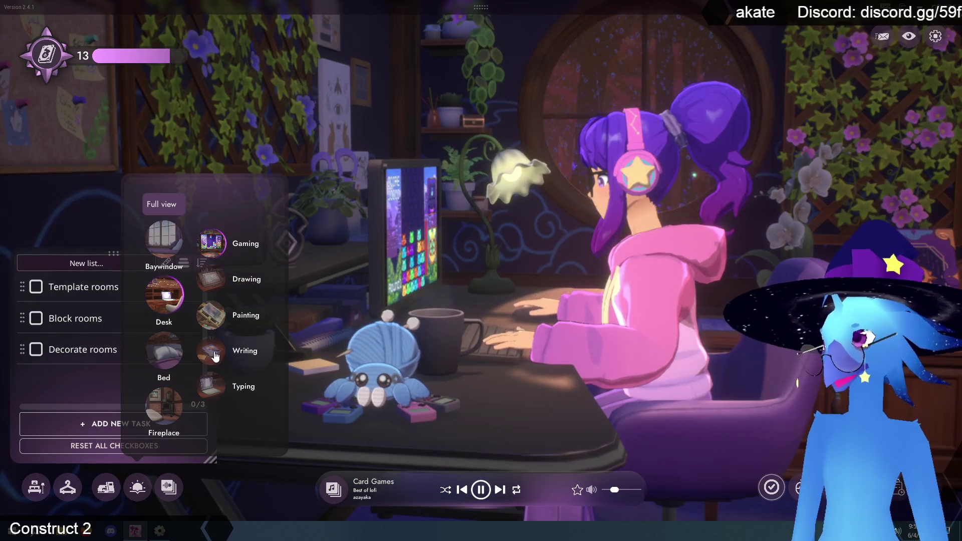
click(212, 353)
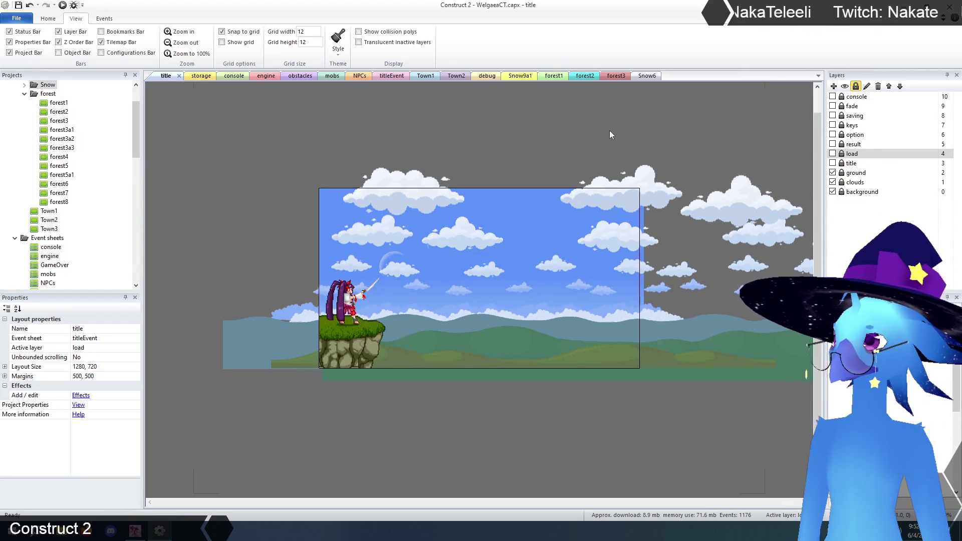
Step: Close the Snow6 and Snow9a1 layout tabs, leaving forest3 in front
click(616, 76)
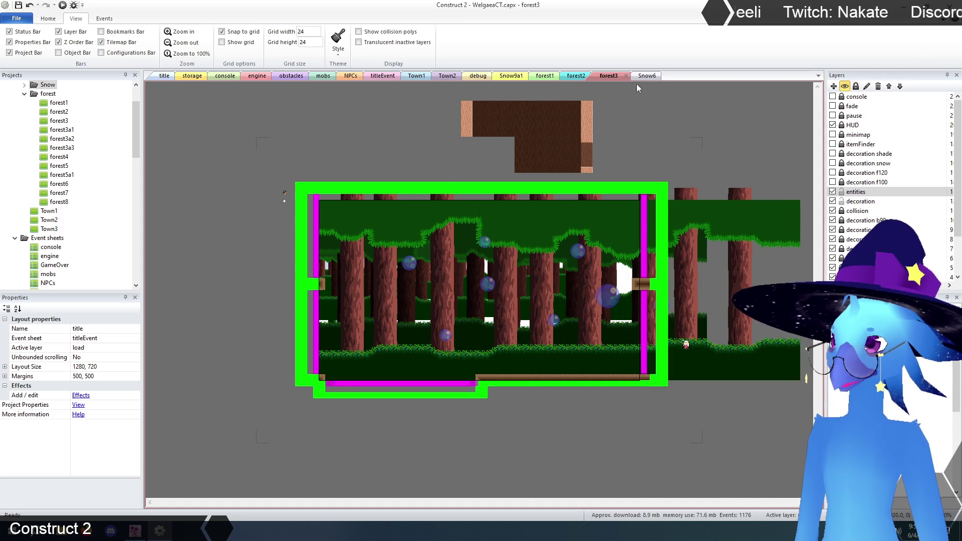
click(644, 77)
click(655, 76)
click(430, 118)
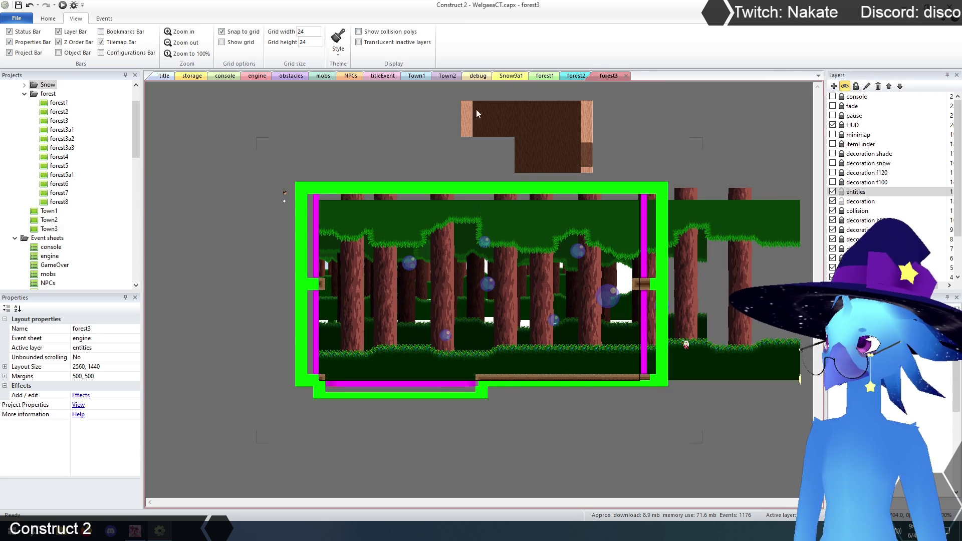
click(509, 77)
click(526, 76)
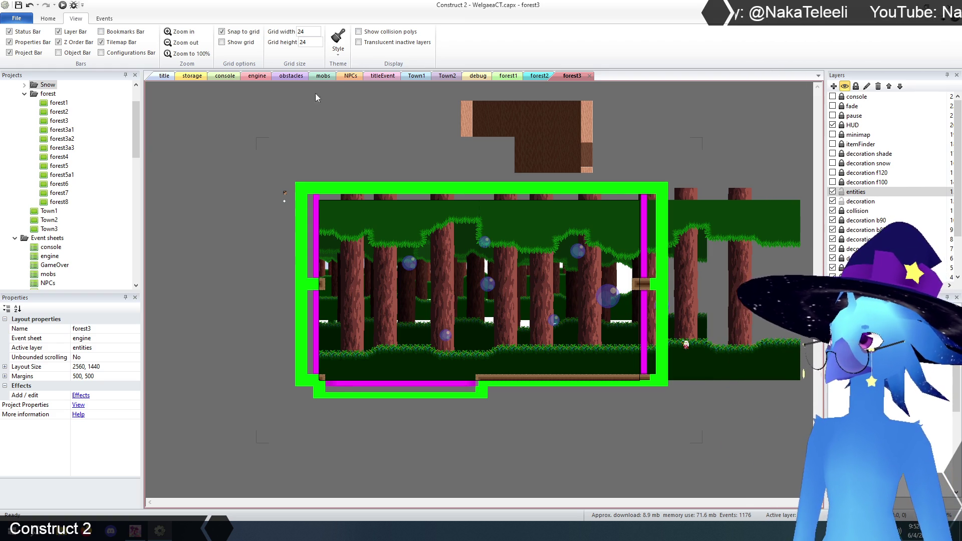
Step: Glance at the mobs event sheet, then open the forest3a1 layout from the Projects panel
click(323, 76)
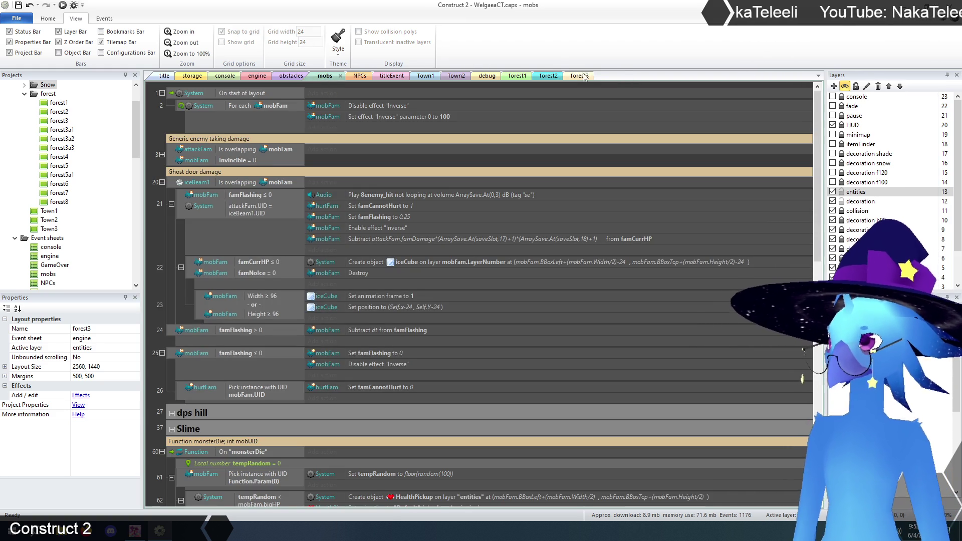
click(584, 76)
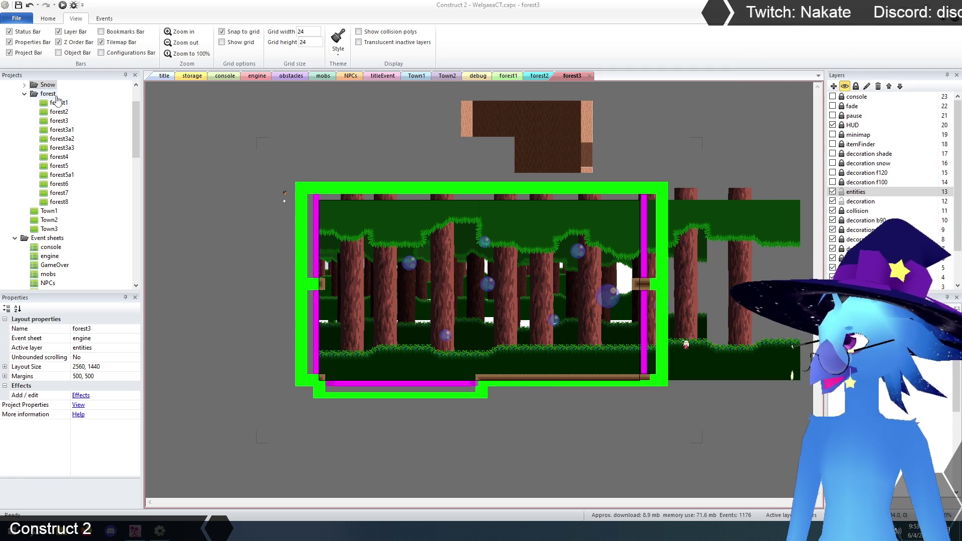
double_click(56, 130)
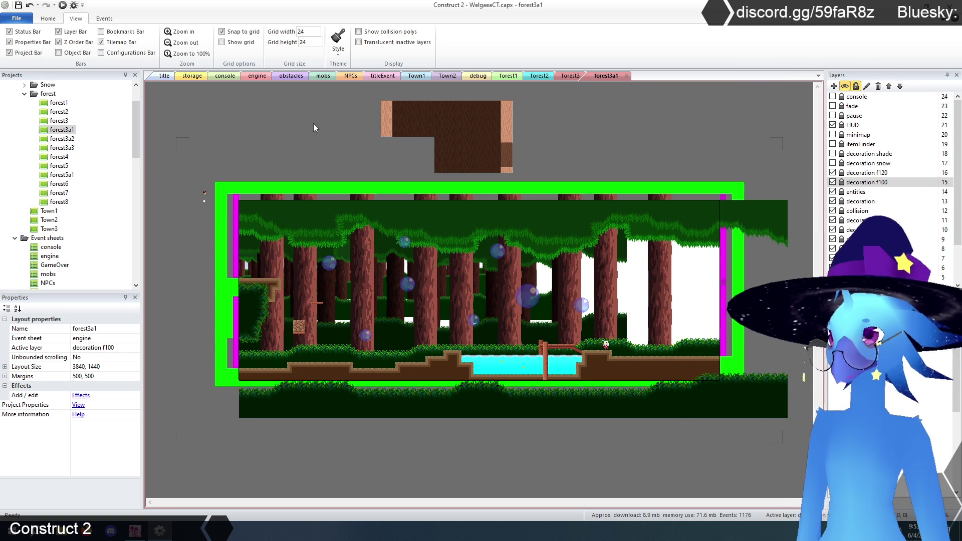
Step: Make decoration f120 the active layer and select the TilemapForestFront tilemap
click(860, 174)
mouse_move(170, 146)
mouse_down()
mouse_move(543, 356)
mouse_move(812, 466)
mouse_up()
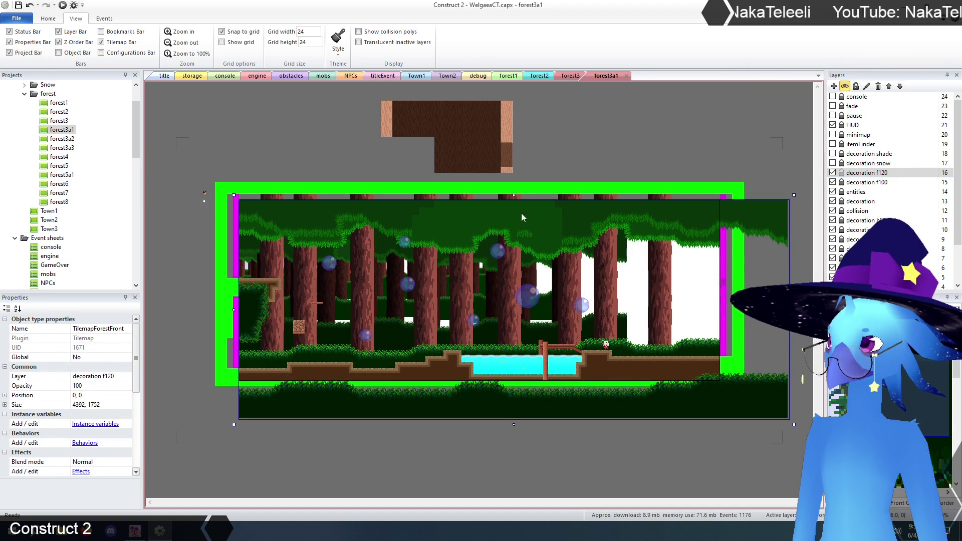
Step: Erase TilemapForestFront tiles past the right wall and below the floor, add a left stair block, and hide decoration f120
drag(689, 224, 761, 235)
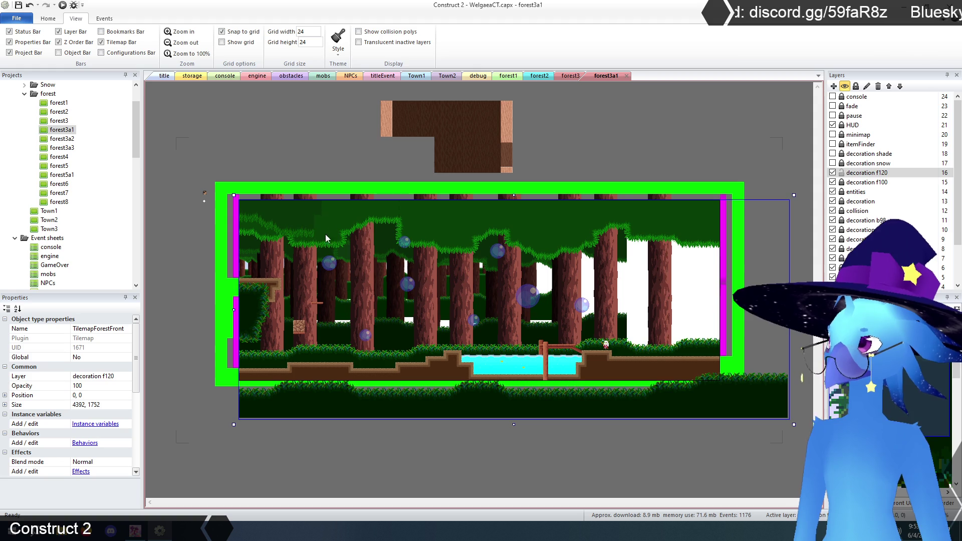
click(240, 275)
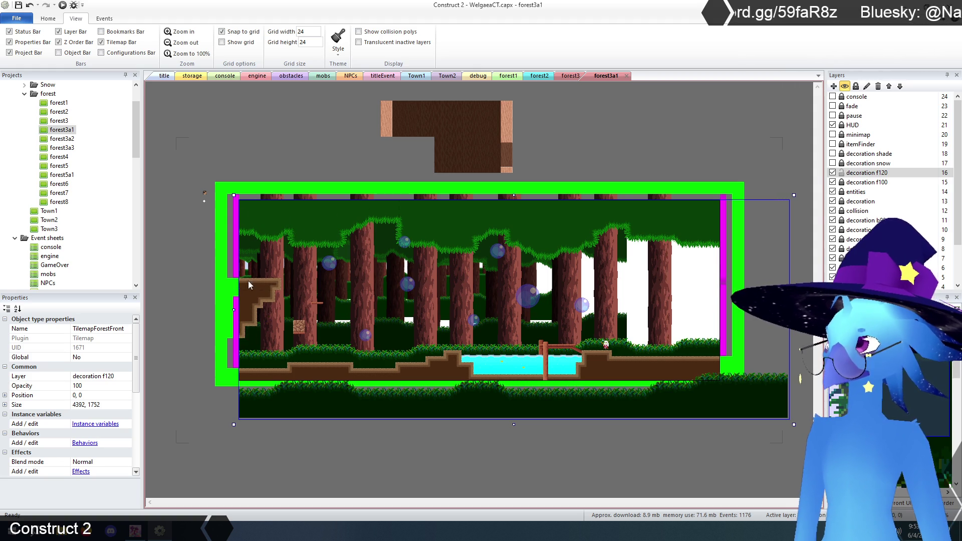
right_click(278, 396)
mouse_move(264, 410)
mouse_down()
mouse_move(329, 412)
mouse_move(332, 391)
mouse_move(490, 386)
mouse_move(414, 410)
mouse_move(788, 416)
mouse_move(777, 378)
mouse_move(685, 396)
mouse_move(525, 383)
mouse_up()
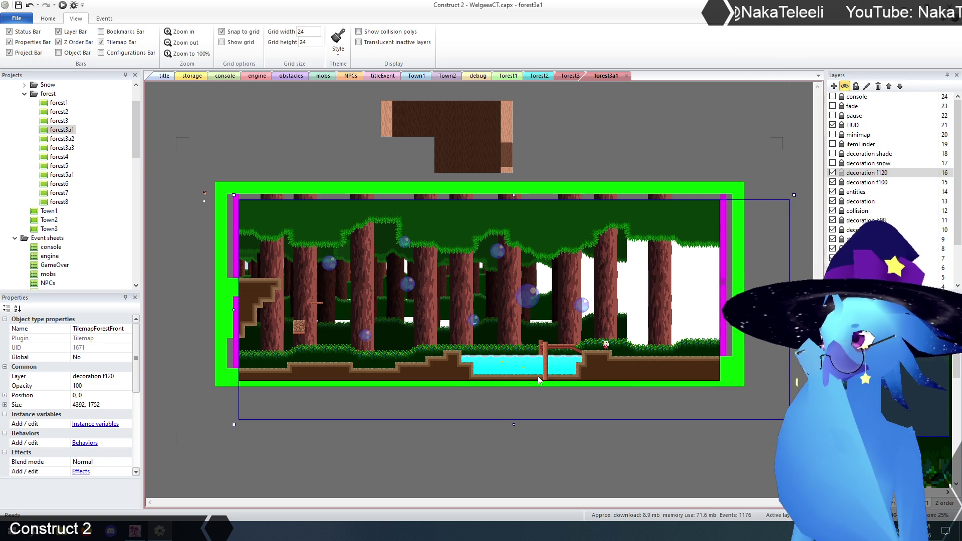
click(833, 172)
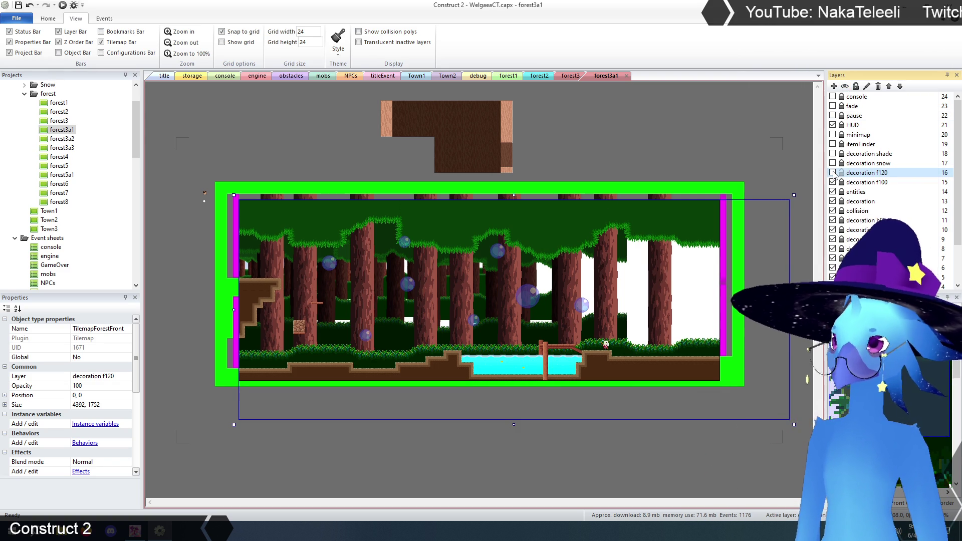
Step: Unlock the decoration f100 layer and delete the bridge over the water
click(839, 184)
click(842, 183)
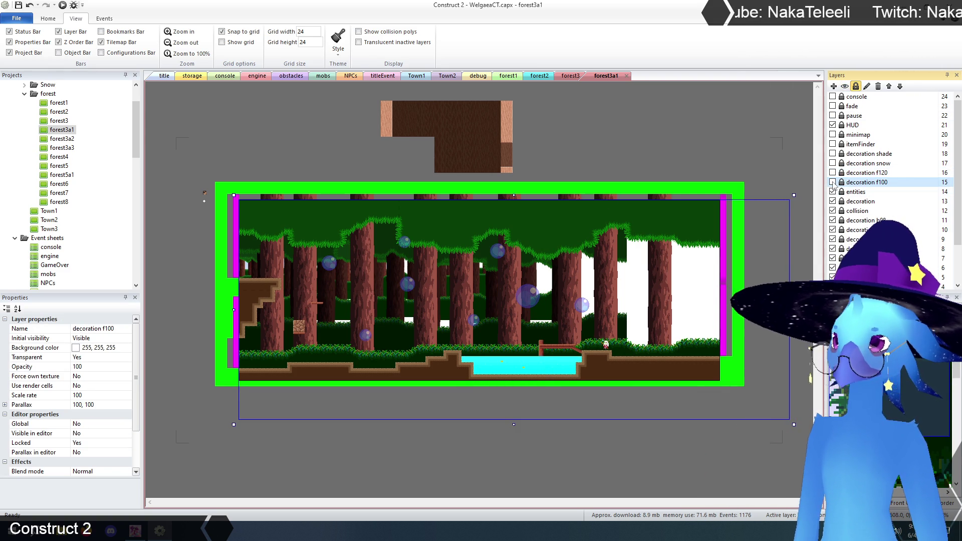
mouse_move(181, 149)
mouse_down()
mouse_move(737, 467)
mouse_move(793, 474)
mouse_up()
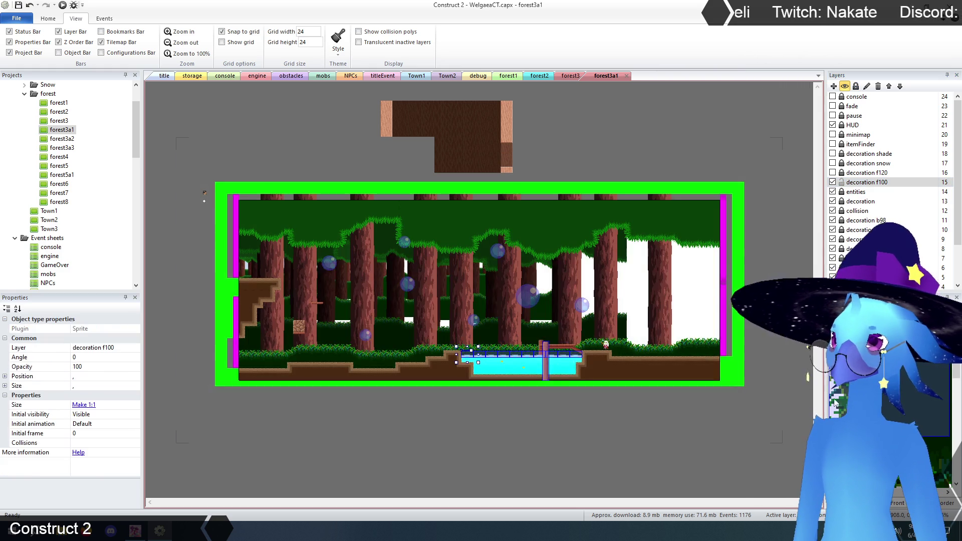
click(182, 137)
mouse_move(182, 135)
mouse_down()
mouse_move(636, 453)
mouse_move(789, 460)
mouse_up()
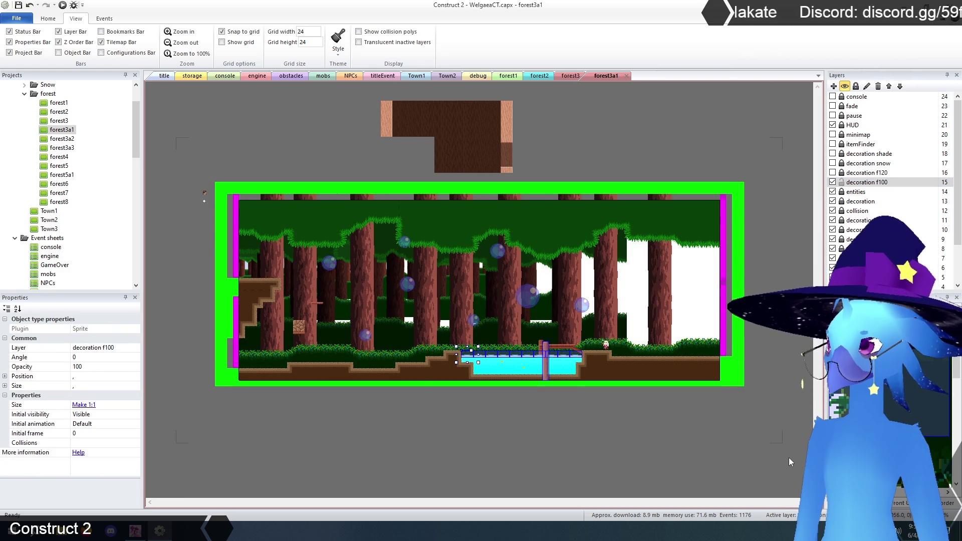
key(Delete)
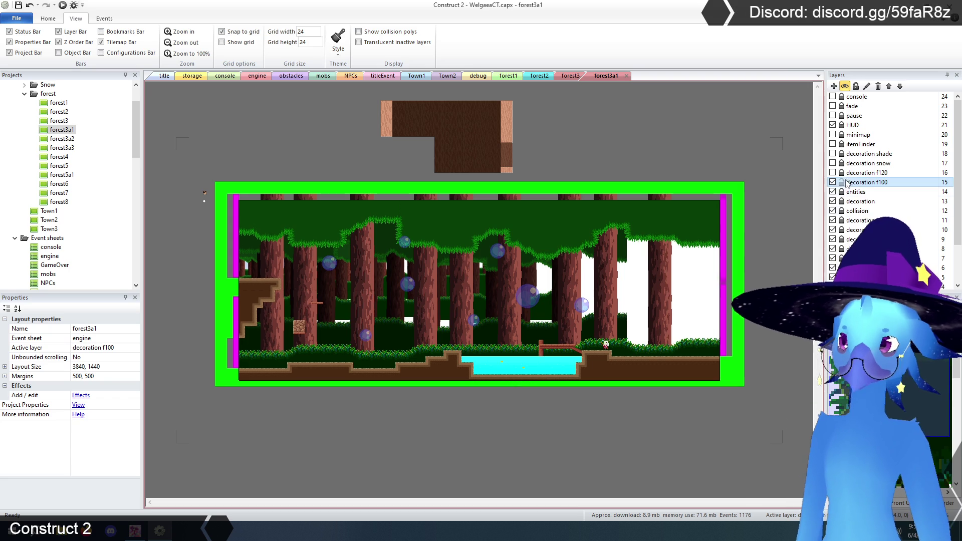
Step: Hide the decoration f100 and entities layers and select TilemapCave on the decoration layer
click(833, 182)
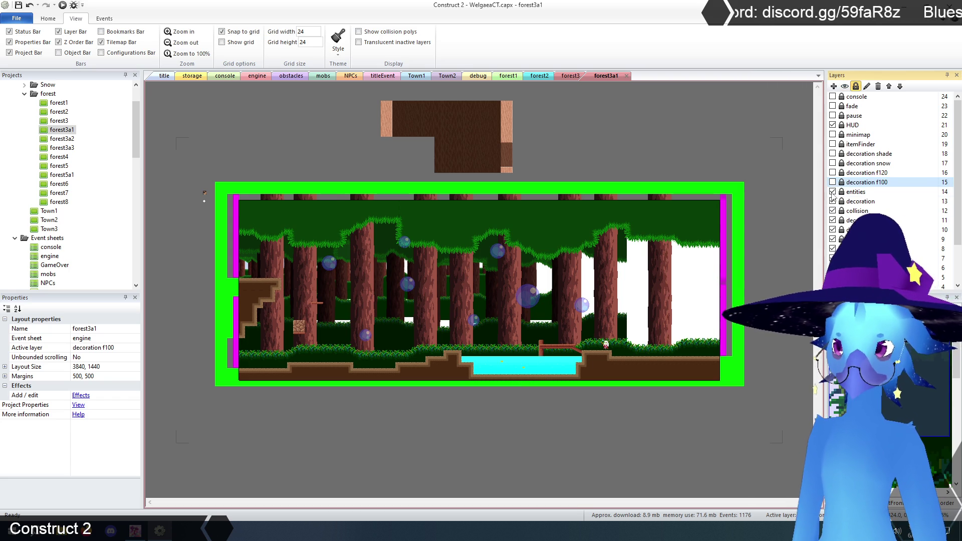
click(833, 192)
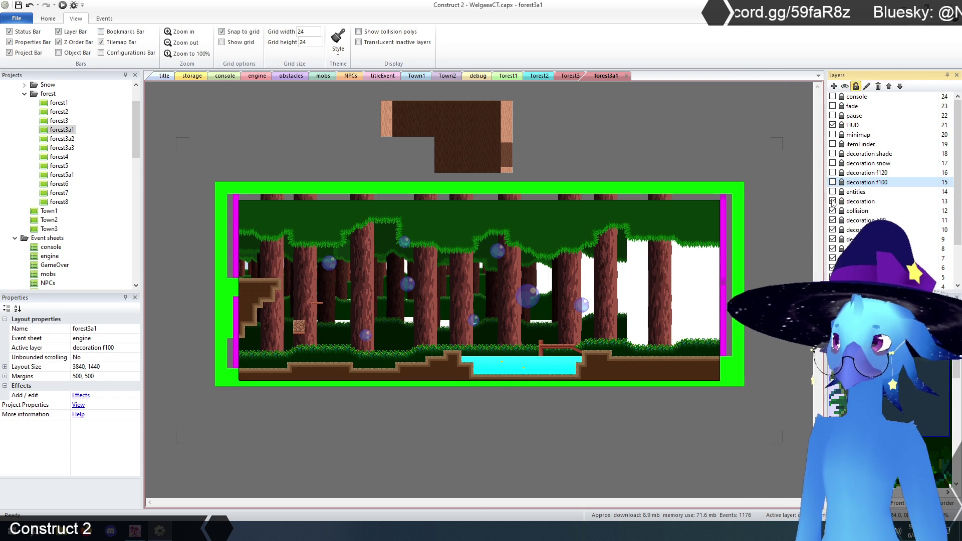
click(855, 201)
drag(171, 145, 809, 446)
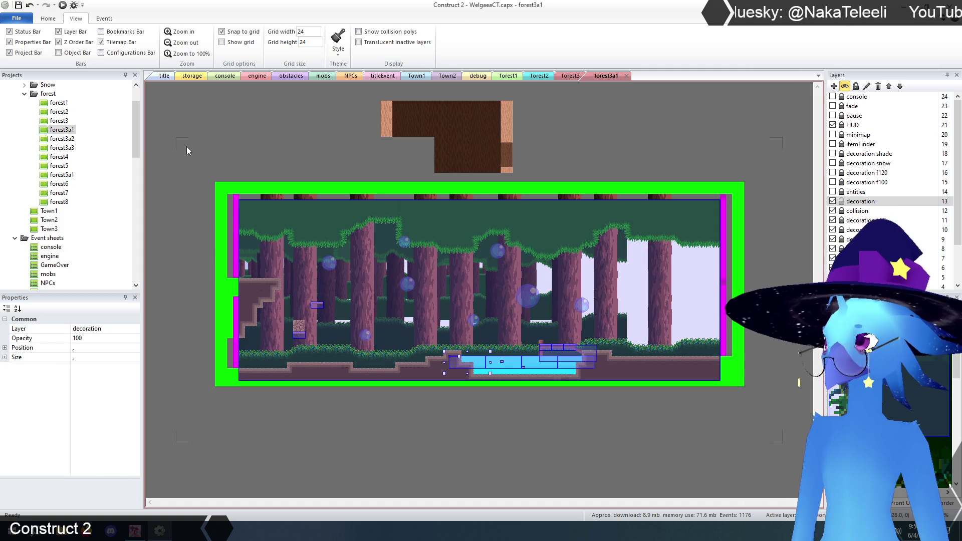
mouse_move(167, 147)
mouse_down()
mouse_move(386, 349)
mouse_move(698, 472)
mouse_up()
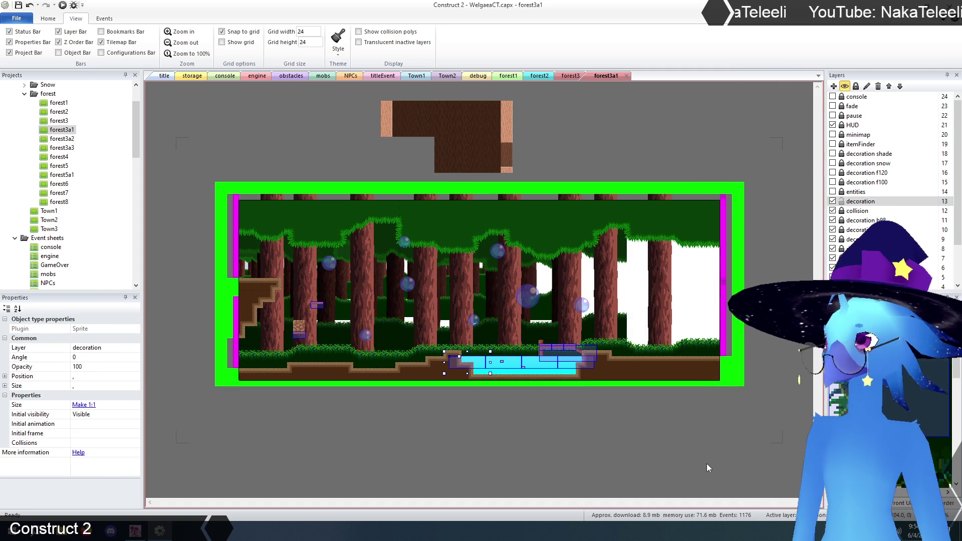
click(553, 250)
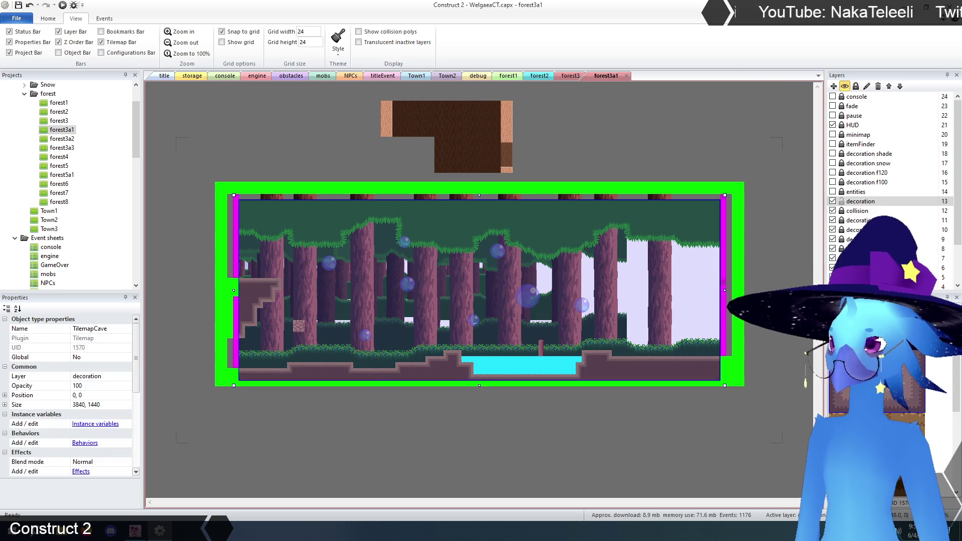
Step: Paint floor tiles along TilemapCave's bottom to the left wall, then lock the decoration layer
mouse_move(594, 362)
mouse_down()
mouse_move(576, 379)
mouse_move(704, 367)
mouse_up()
mouse_move(575, 375)
mouse_down()
mouse_move(296, 364)
mouse_move(273, 270)
mouse_move(247, 337)
mouse_up()
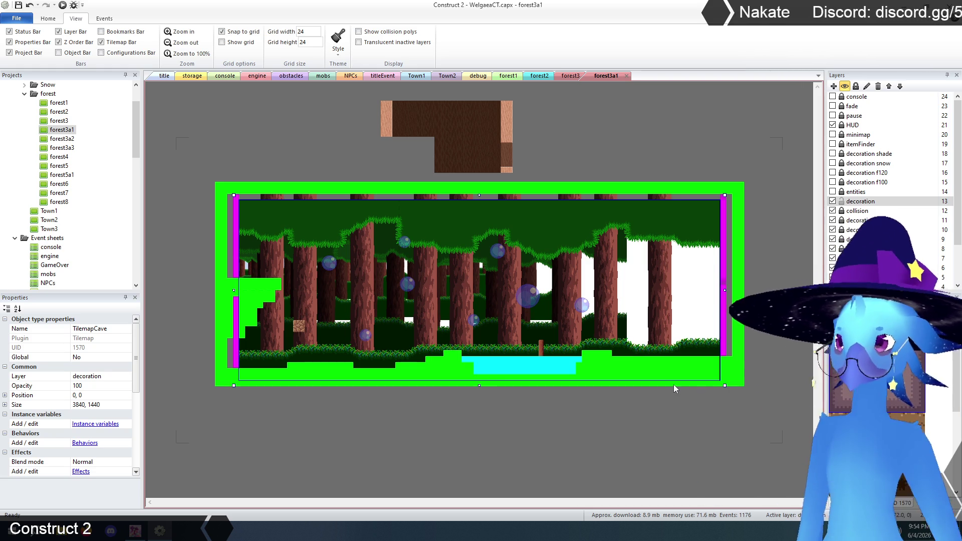
click(842, 201)
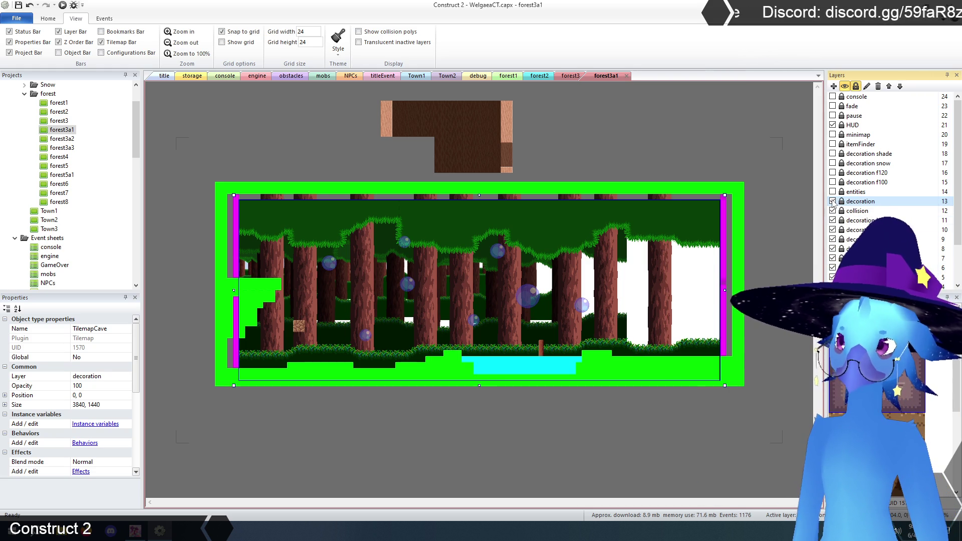
click(833, 201)
click(833, 201)
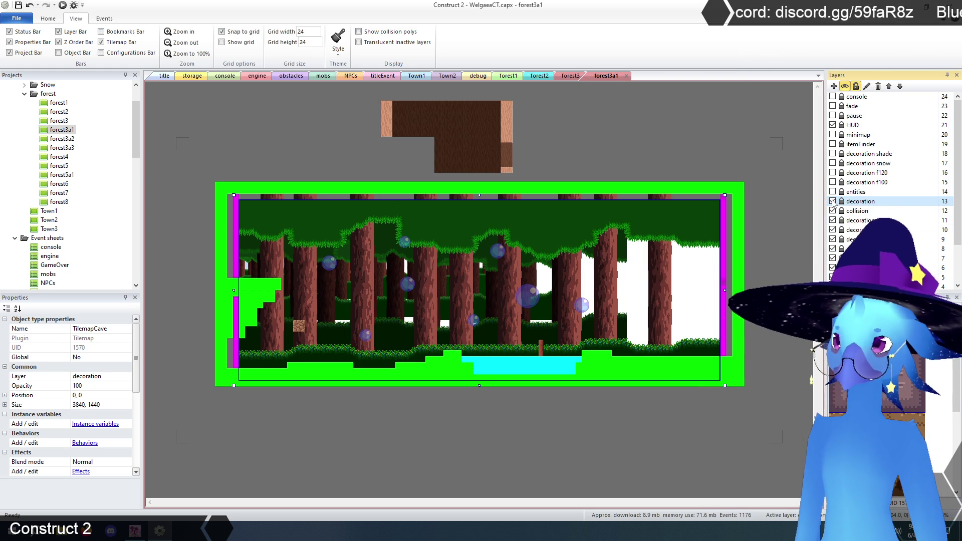
Step: Delete the spare TilemapCave3 block sitting above the room
click(853, 202)
click(586, 143)
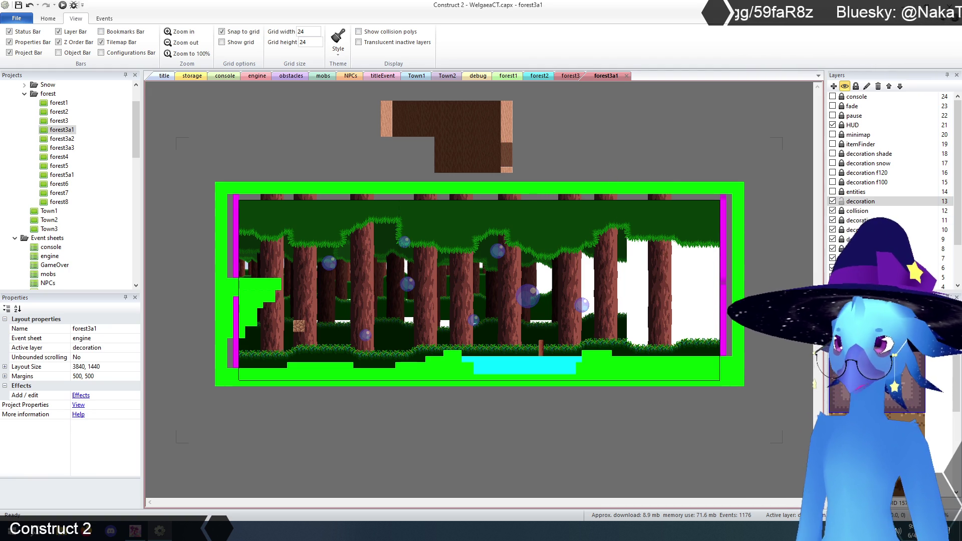
click(479, 132)
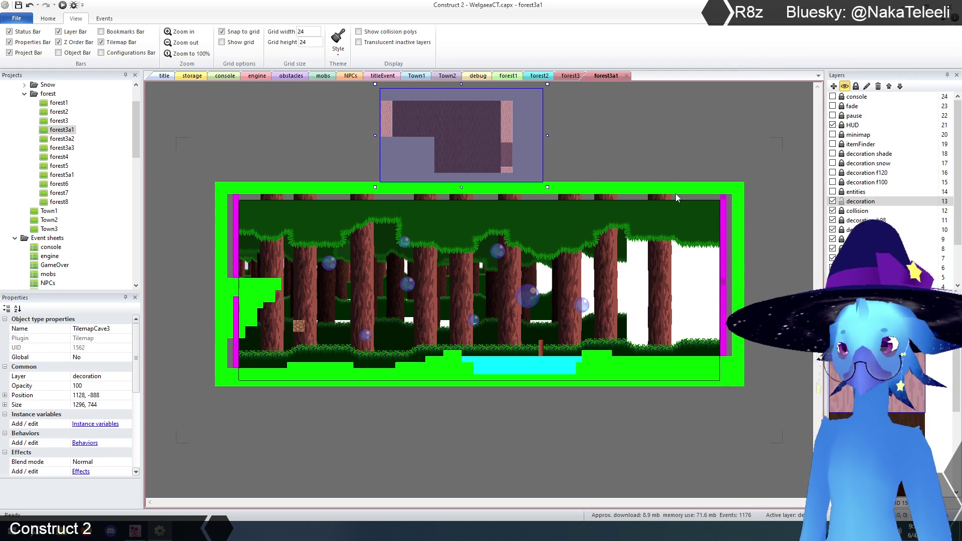
key(Delete)
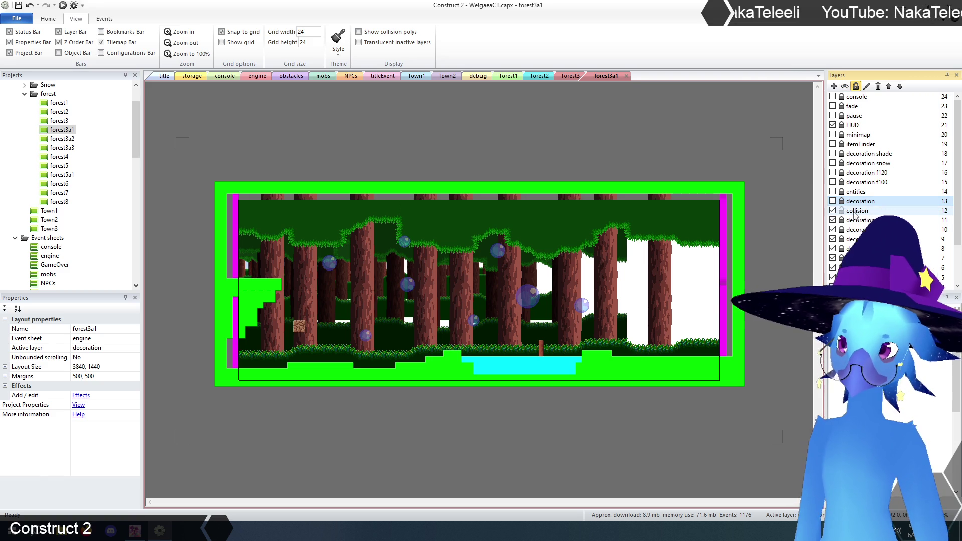
Step: Delete the cyan block at the bottom of the room on the collision layer
click(854, 211)
mouse_move(170, 131)
mouse_down()
mouse_move(628, 410)
mouse_move(802, 447)
mouse_move(786, 444)
mouse_up()
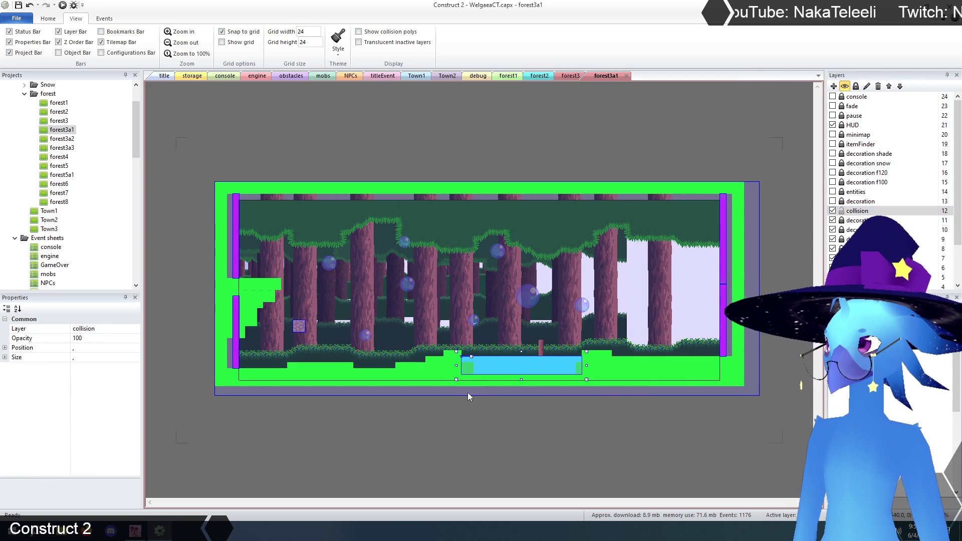
mouse_move(255, 149)
mouse_down()
mouse_move(269, 205)
mouse_move(666, 465)
mouse_move(714, 463)
mouse_up()
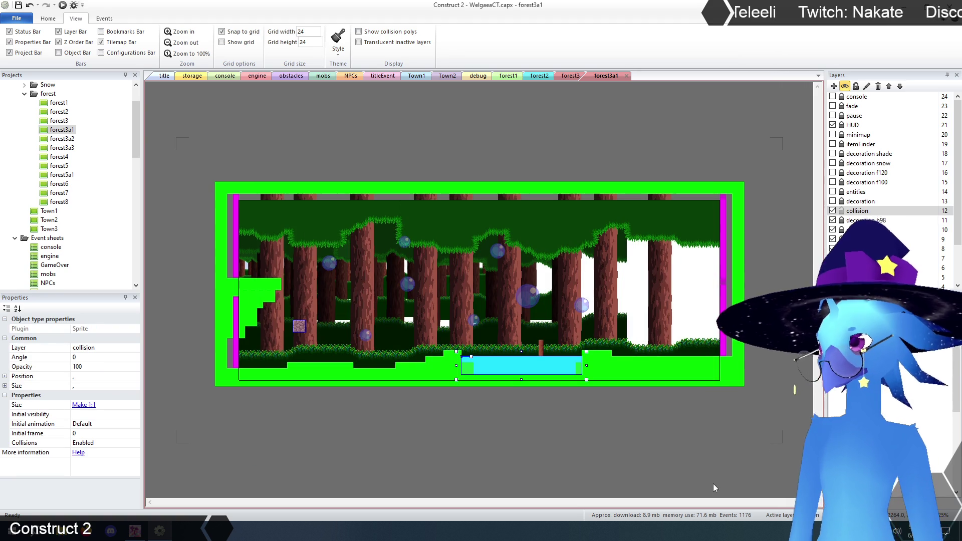
key(Delete)
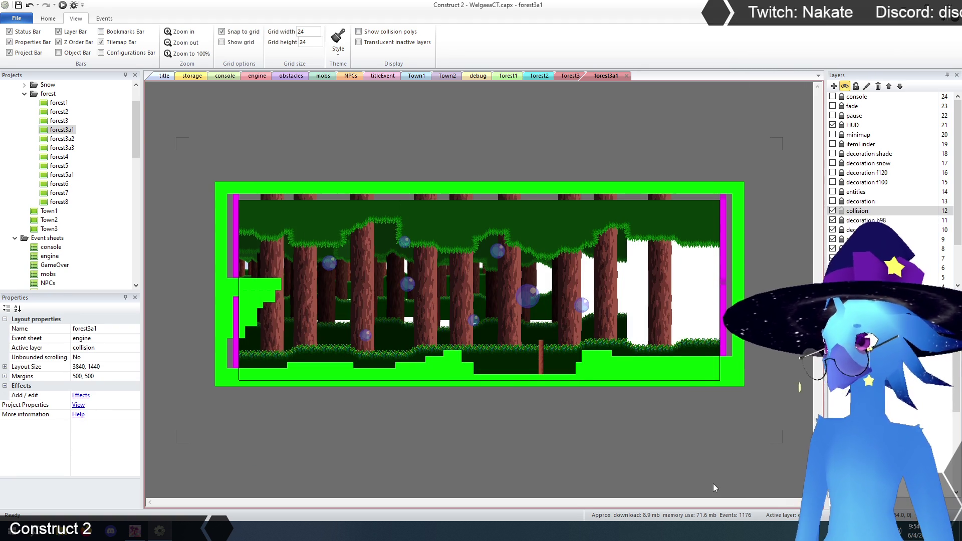
Step: Delete the decoration b98 layer with its instances, returning to the collision layer
click(858, 220)
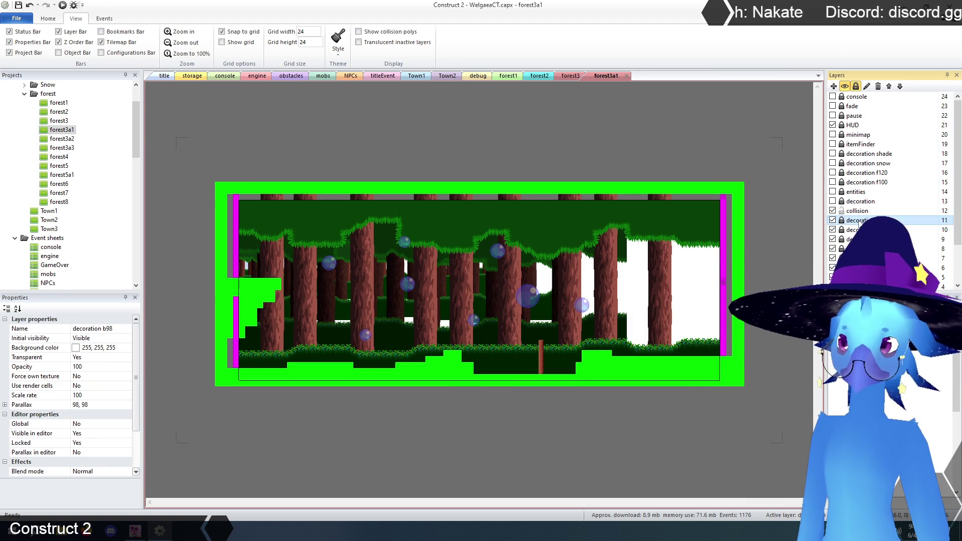
click(878, 86)
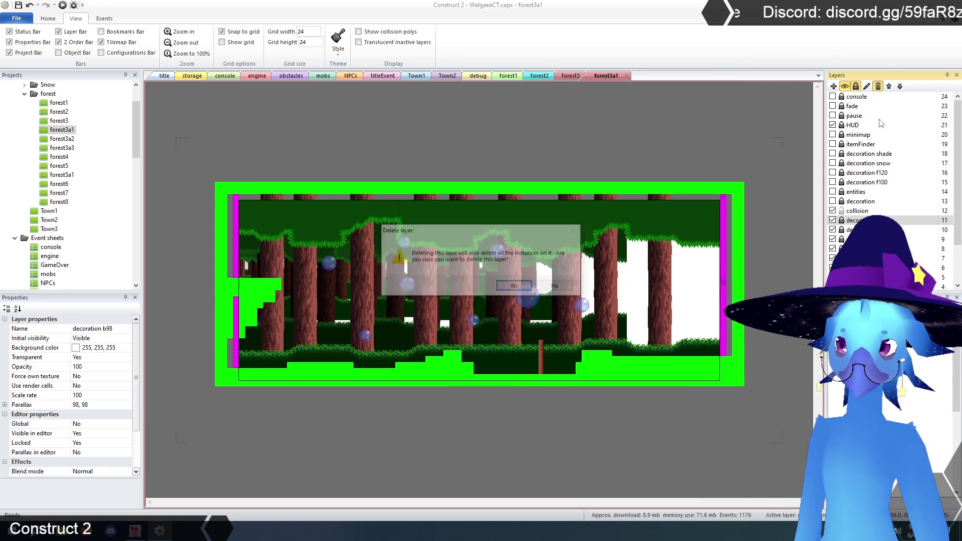
click(510, 284)
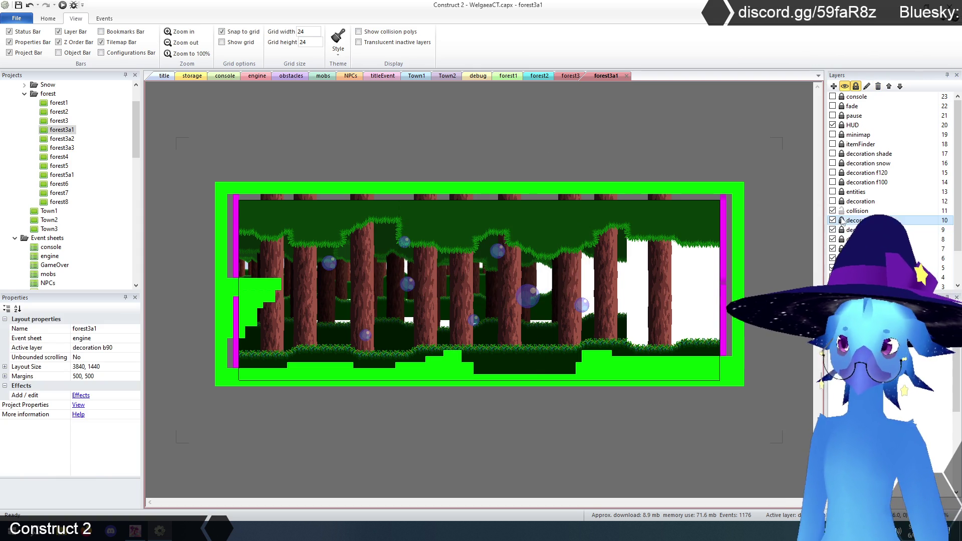
click(856, 211)
click(604, 145)
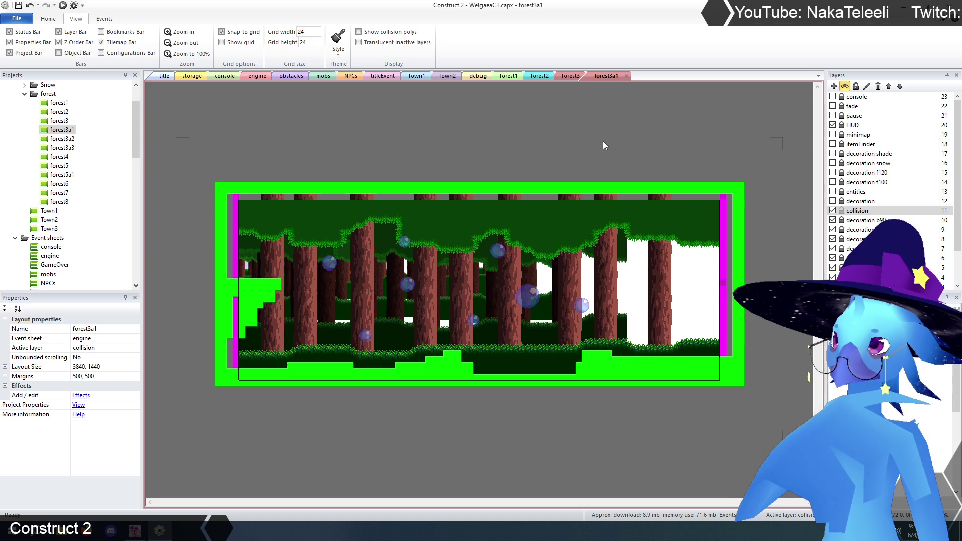
Step: Delete the upper-right and lower-left magenta screenTransition strips
click(723, 224)
key(Delete)
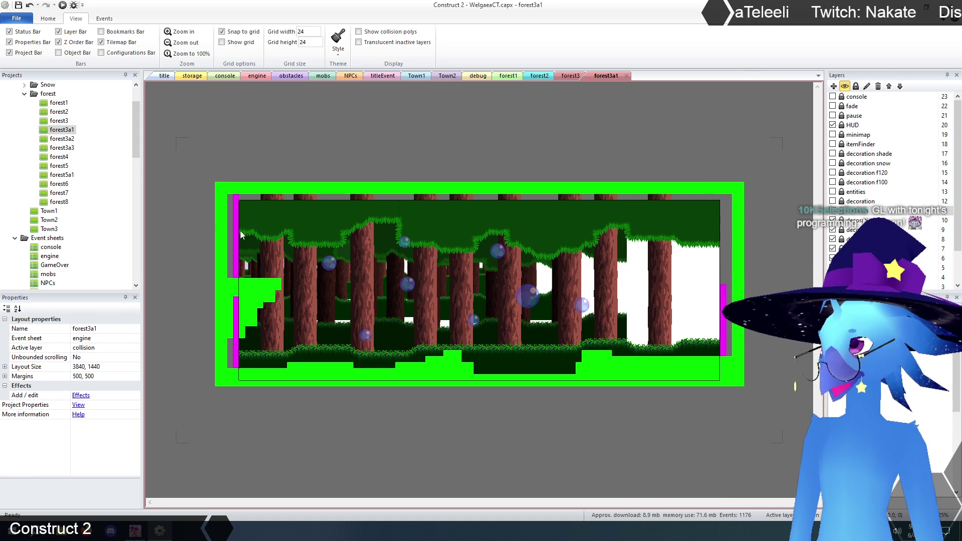
click(233, 232)
click(235, 331)
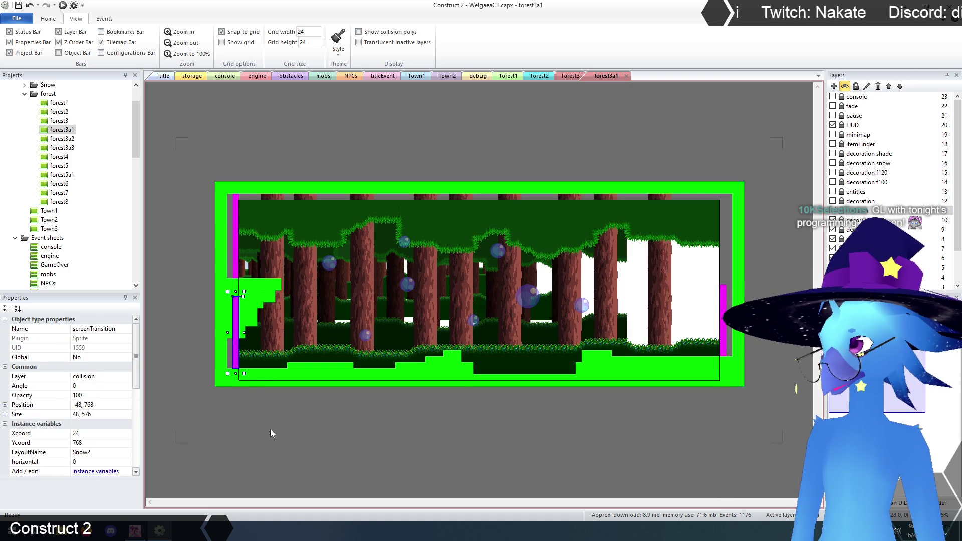
key(Delete)
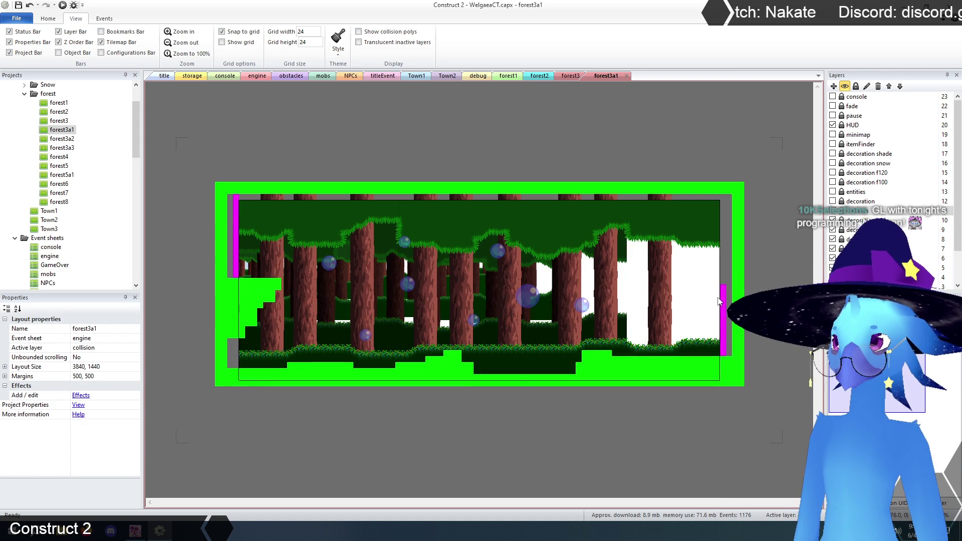
Step: Resize the right screenTransition strip to 48×672 and move it up to the room's top
click(236, 235)
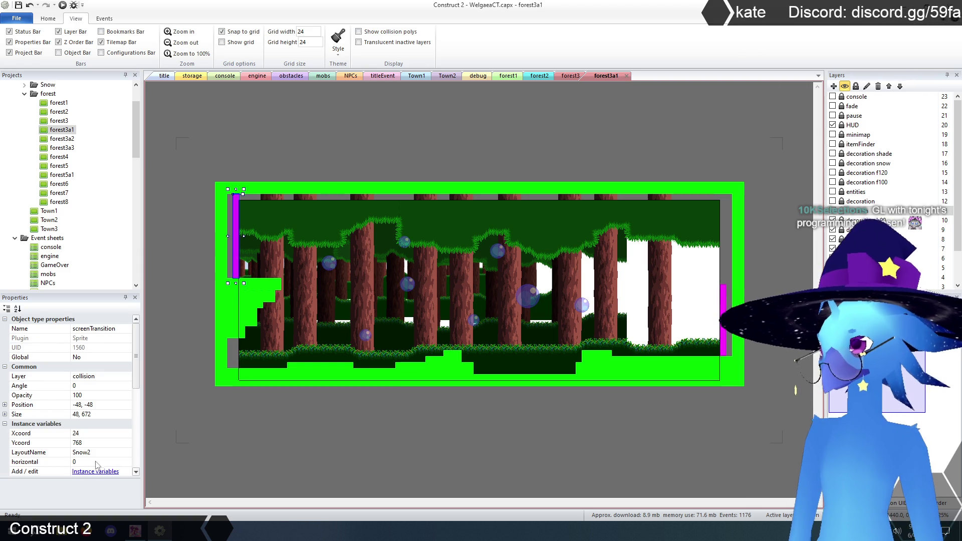
click(723, 321)
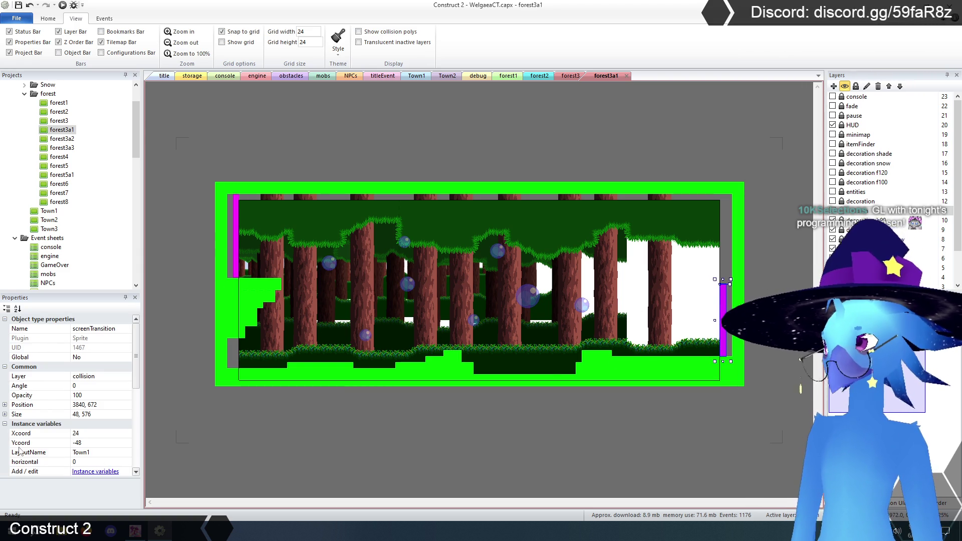
double_click(91, 414)
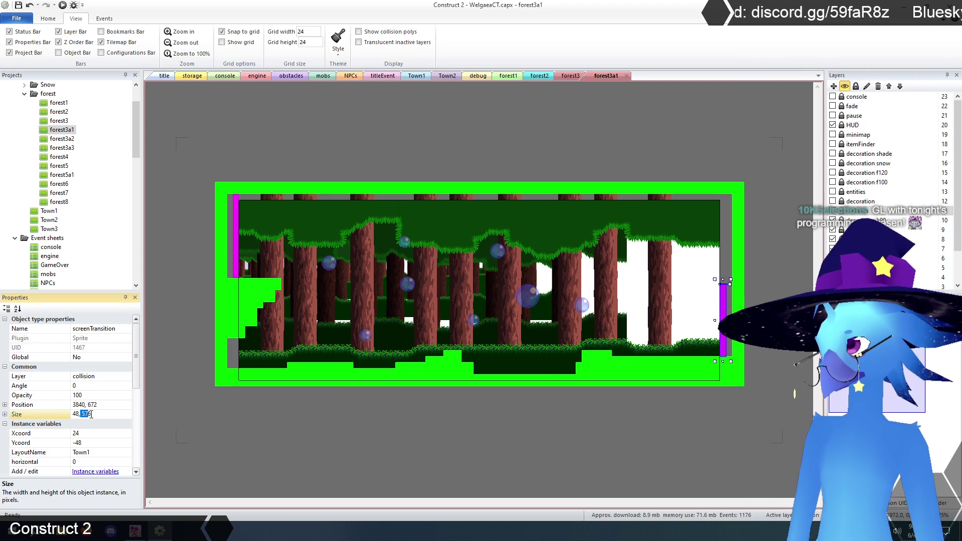
text(672)
key(Return)
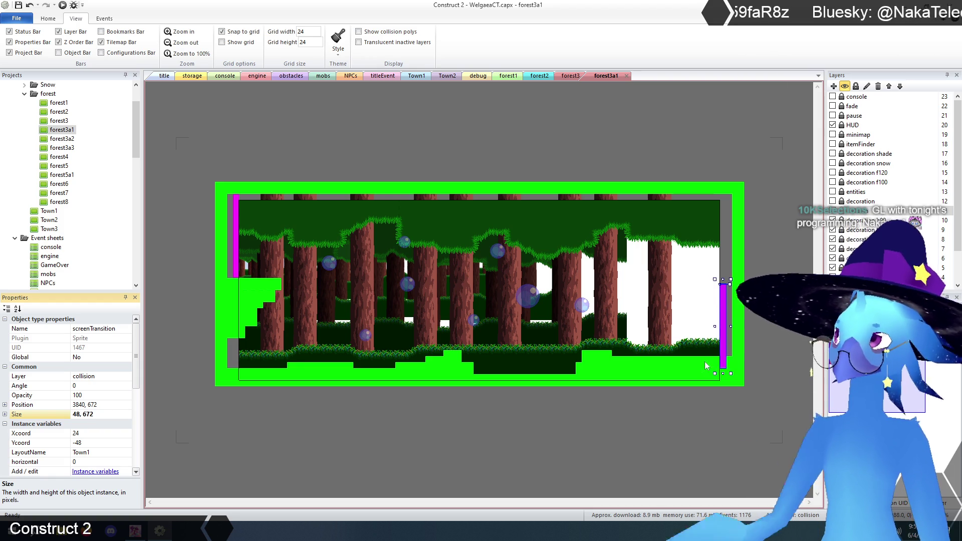
drag(723, 327, 727, 239)
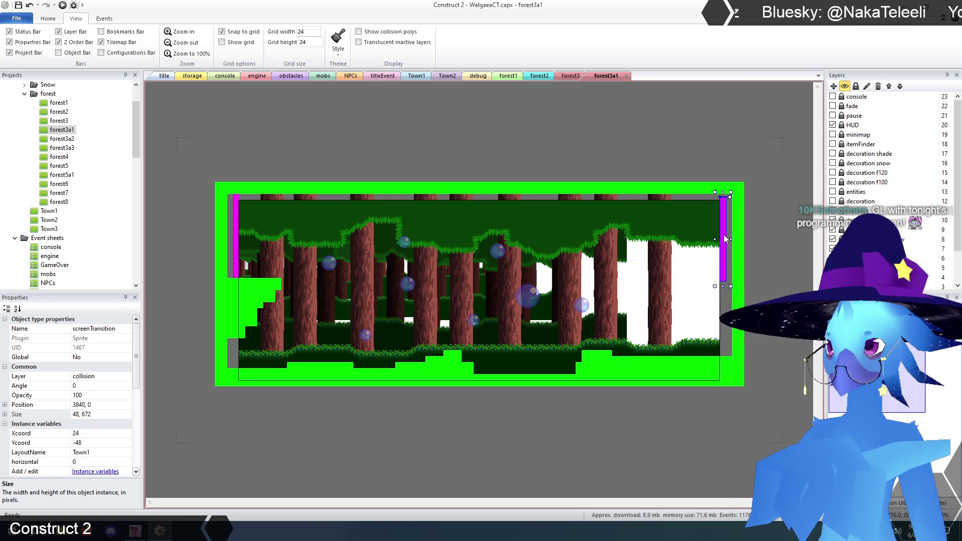
click(666, 146)
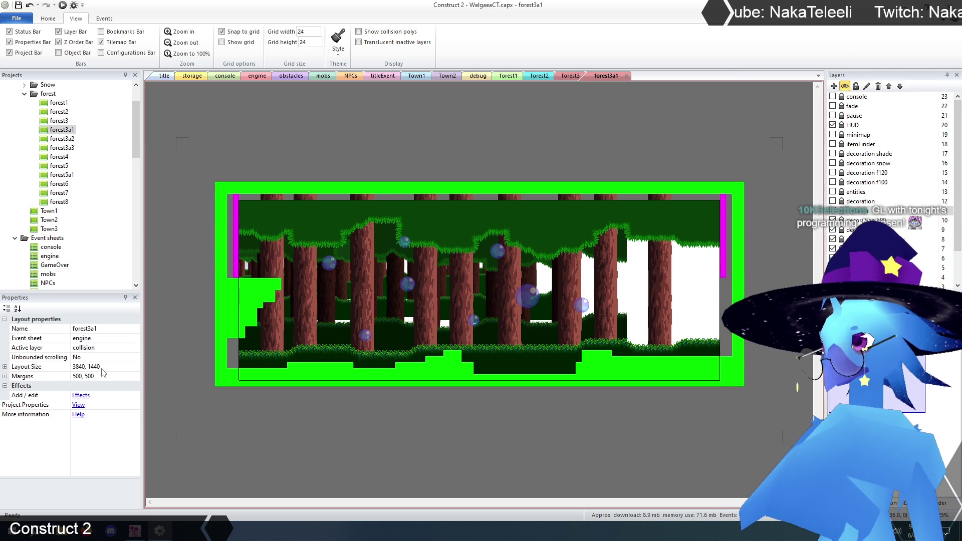
Step: Change the forest3a1 layout size to 3840×720
drag(87, 366, 94, 366)
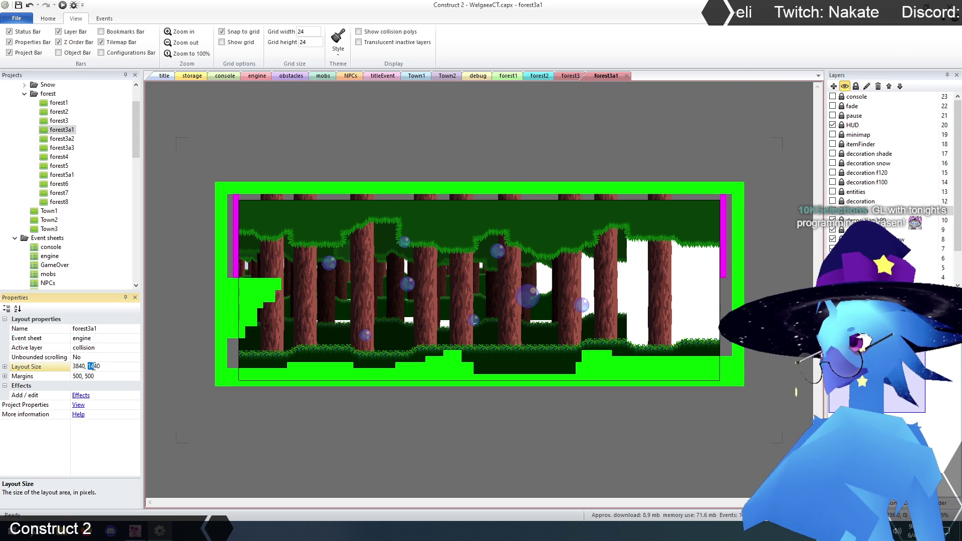
text(7)
key(Delete)
key(Delete)
text(20)
key(Return)
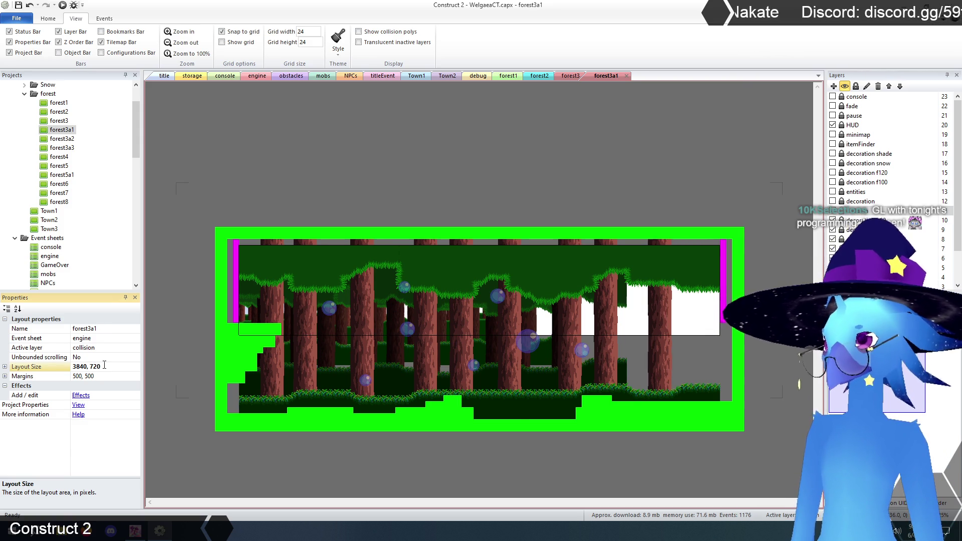
click(691, 165)
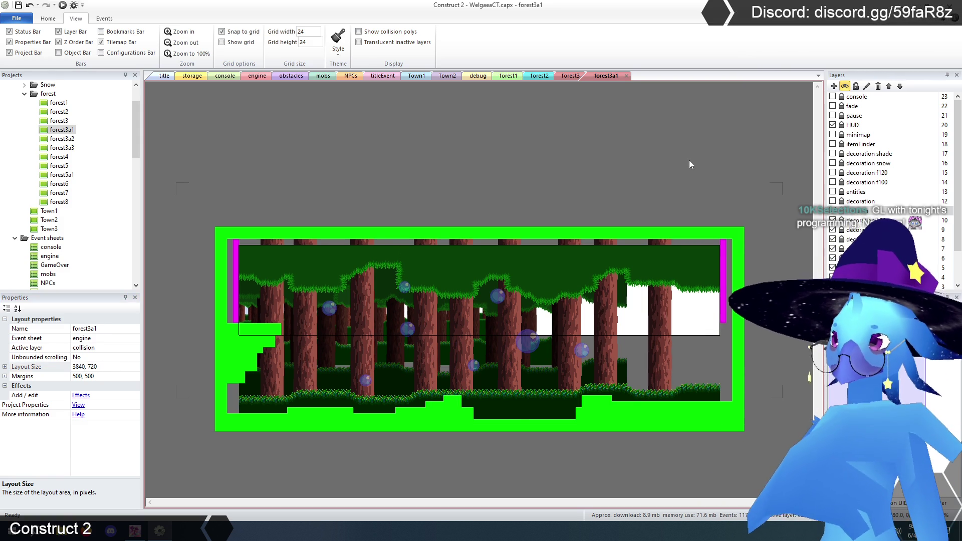
Step: Erase TilemapCollision's old floor and borders, shorten it, and paint a flat floor row
click(266, 362)
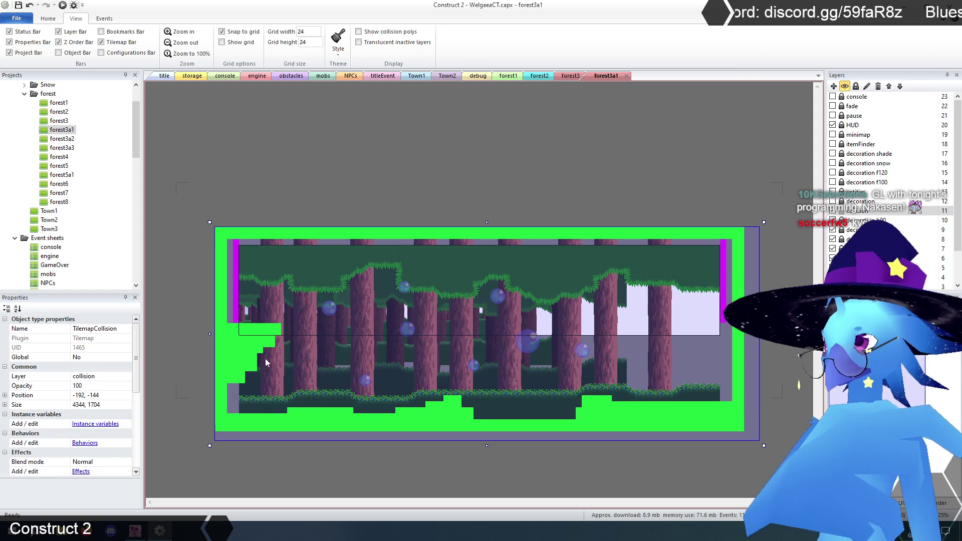
mouse_move(737, 365)
mouse_down()
mouse_move(736, 432)
mouse_move(554, 433)
mouse_move(720, 415)
mouse_up()
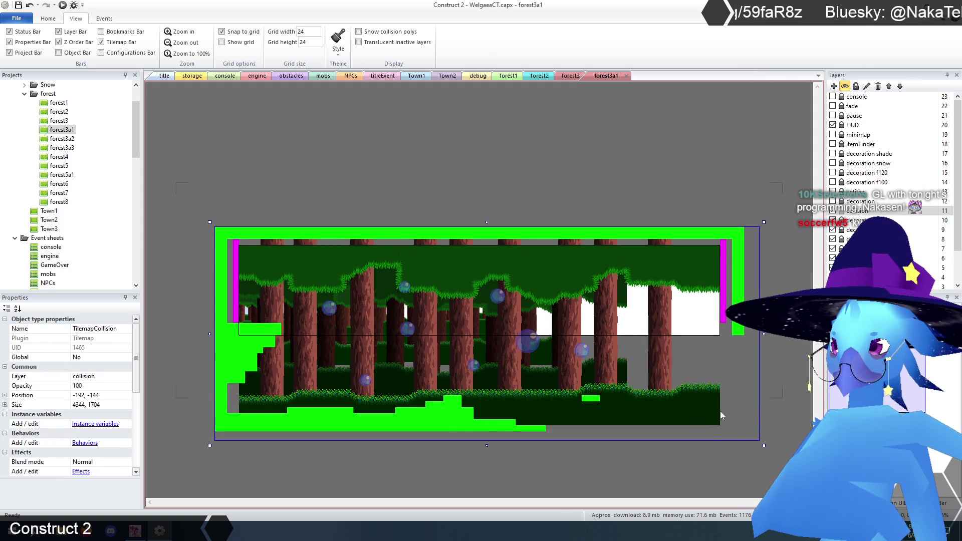
mouse_move(590, 399)
mouse_down()
mouse_move(220, 426)
mouse_move(331, 350)
mouse_move(189, 401)
mouse_up()
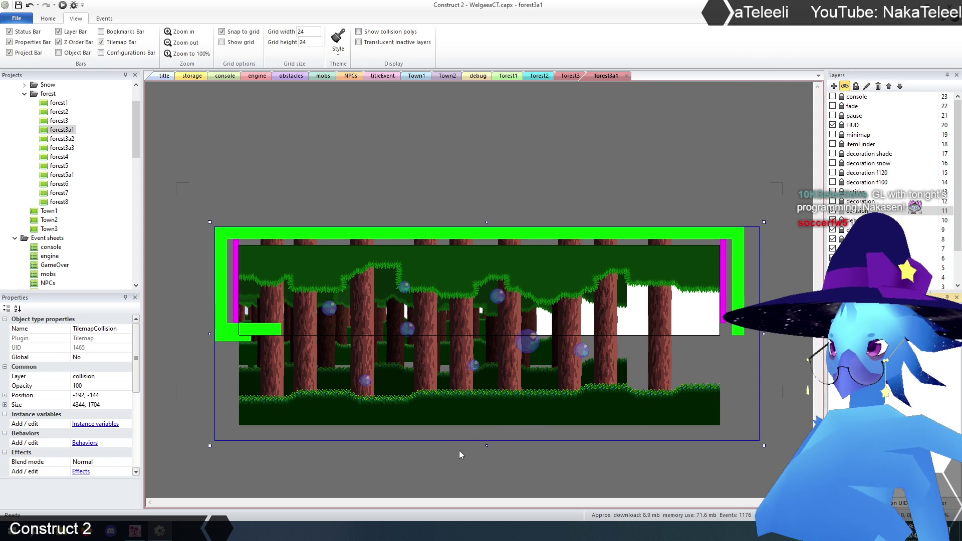
drag(488, 447, 482, 348)
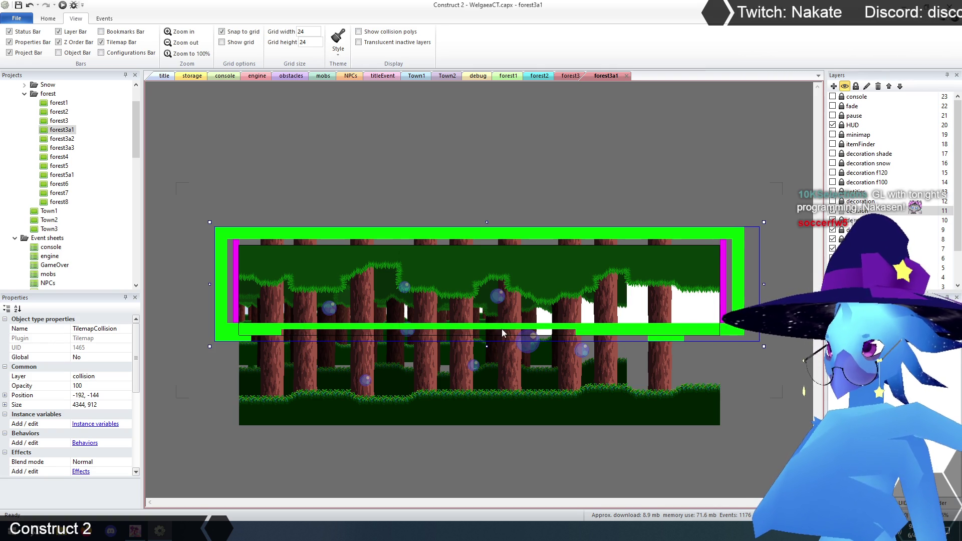
drag(552, 335, 261, 335)
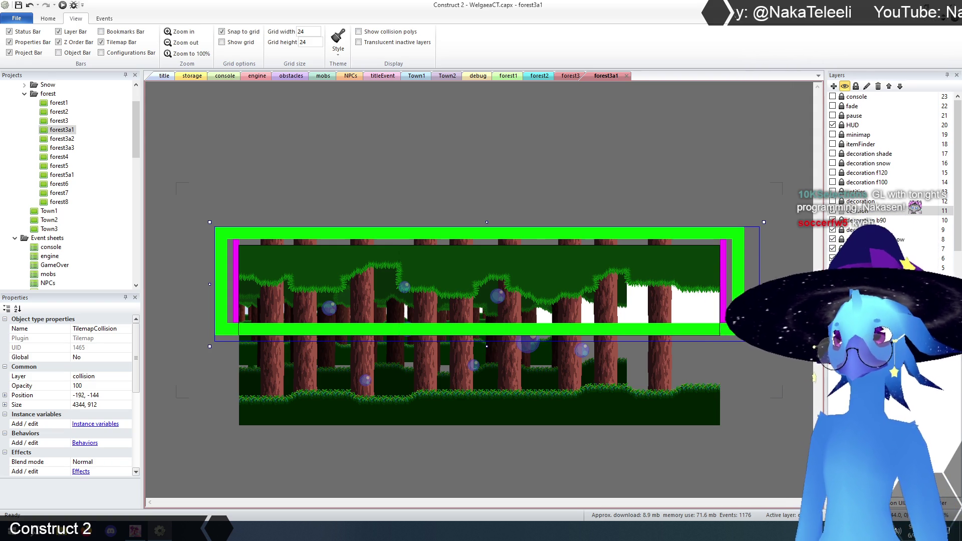
Step: Set the left screenTransition's LayoutName instance variable to forest3
click(776, 403)
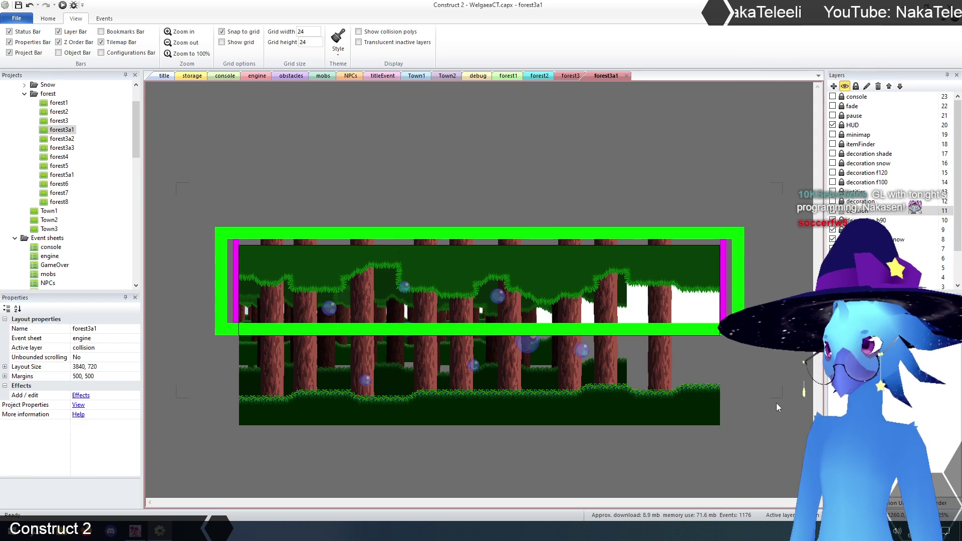
click(235, 271)
click(189, 242)
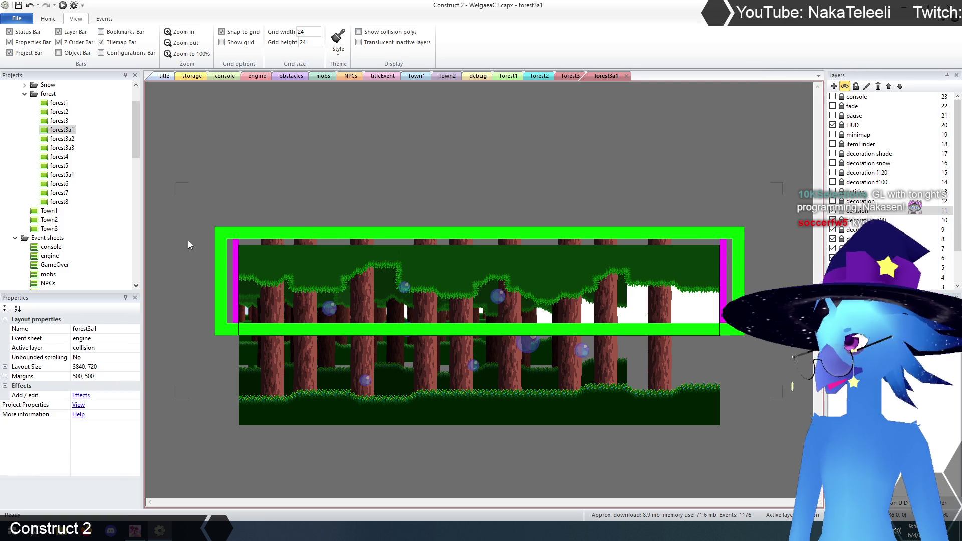
click(236, 253)
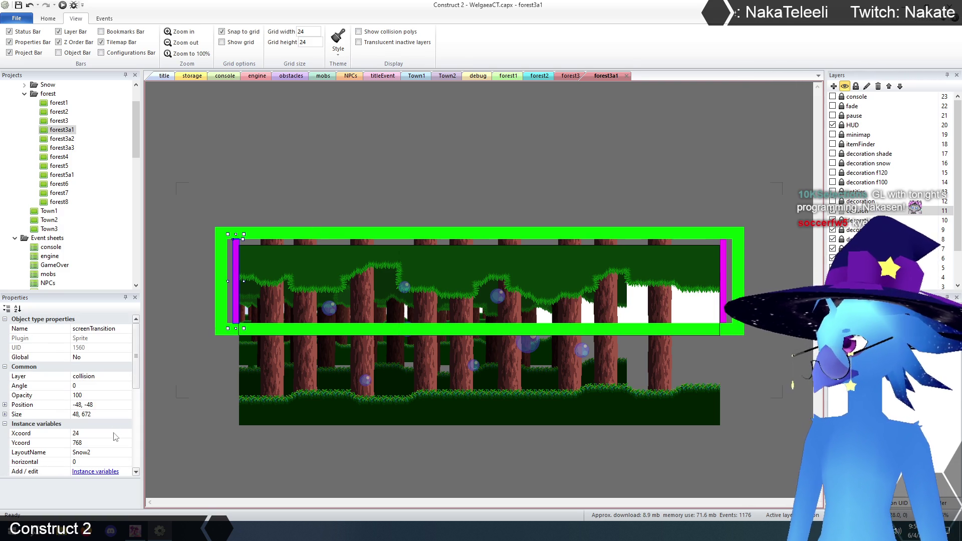
click(99, 453)
text(forest3)
key(Return)
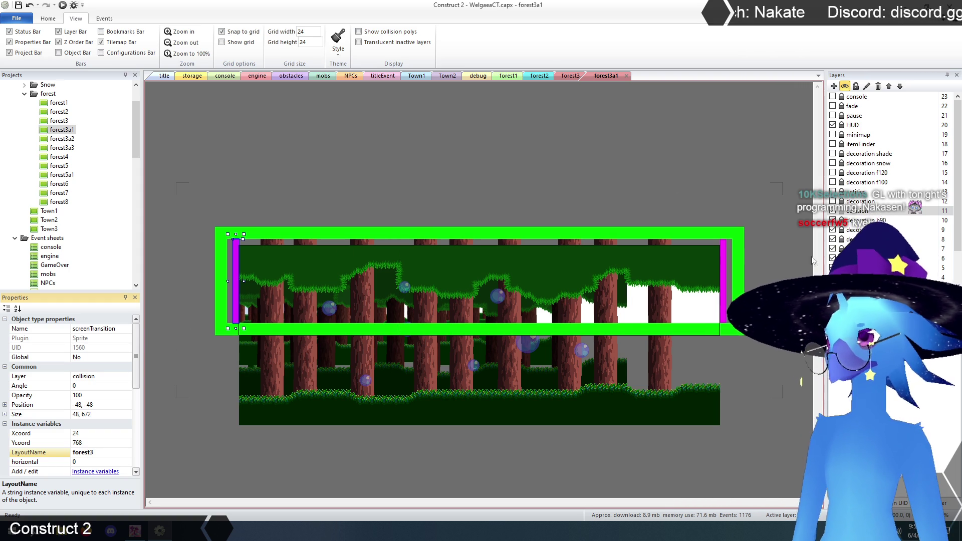
click(570, 76)
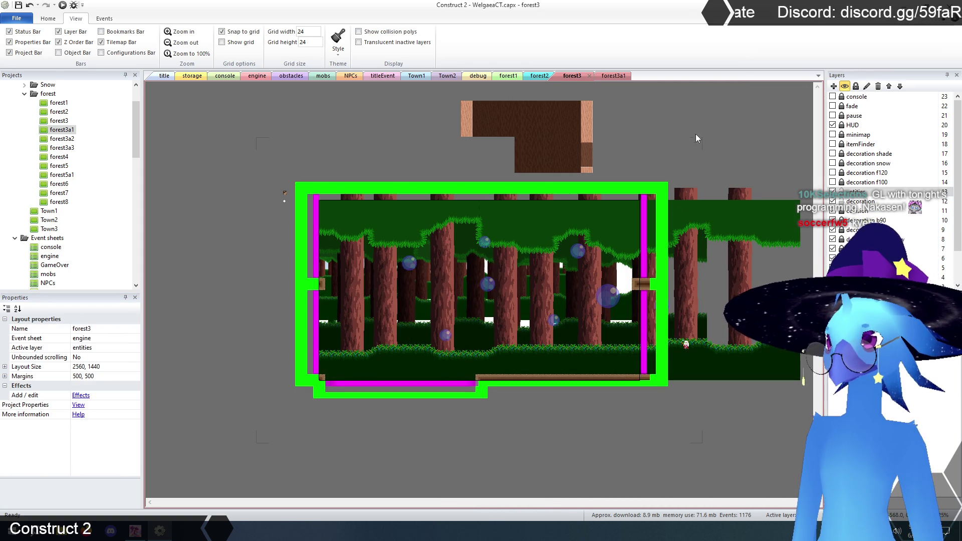
Step: Set forest3's right-edge screenTransition LayoutName to forest3a1 and verify it
click(643, 224)
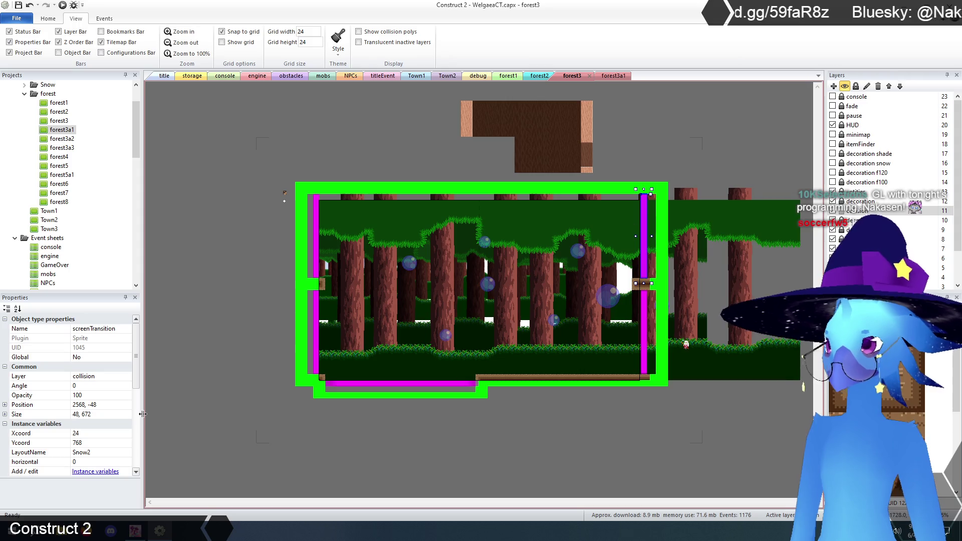
click(101, 452)
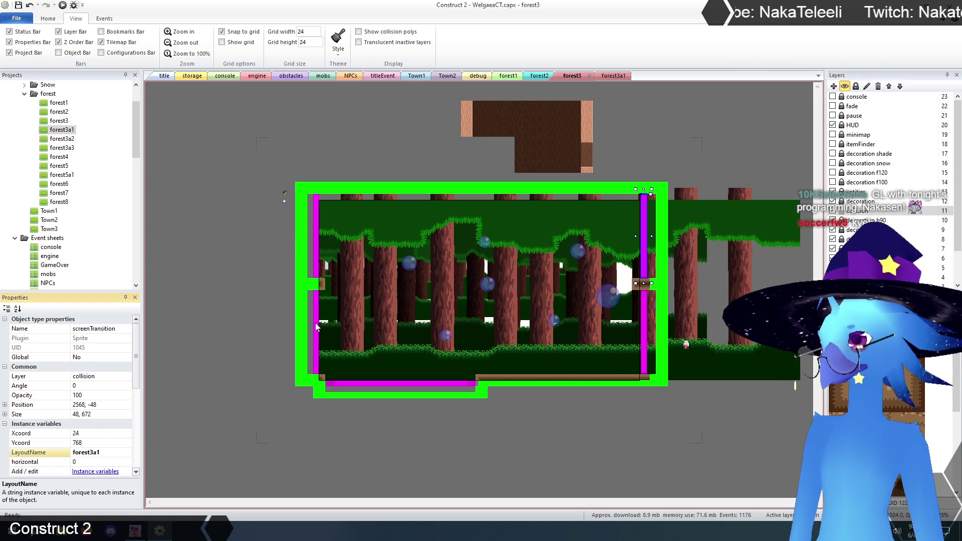
click(700, 113)
click(644, 210)
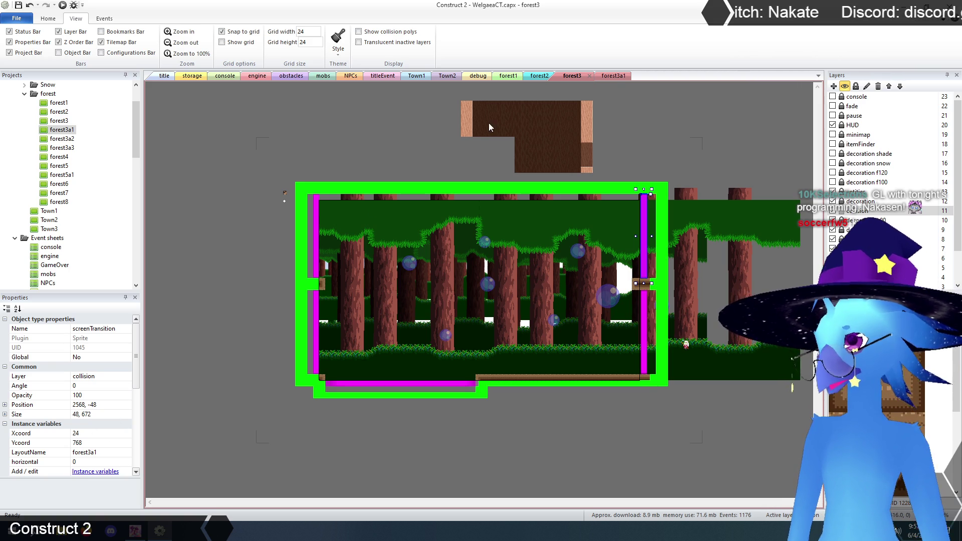
click(612, 75)
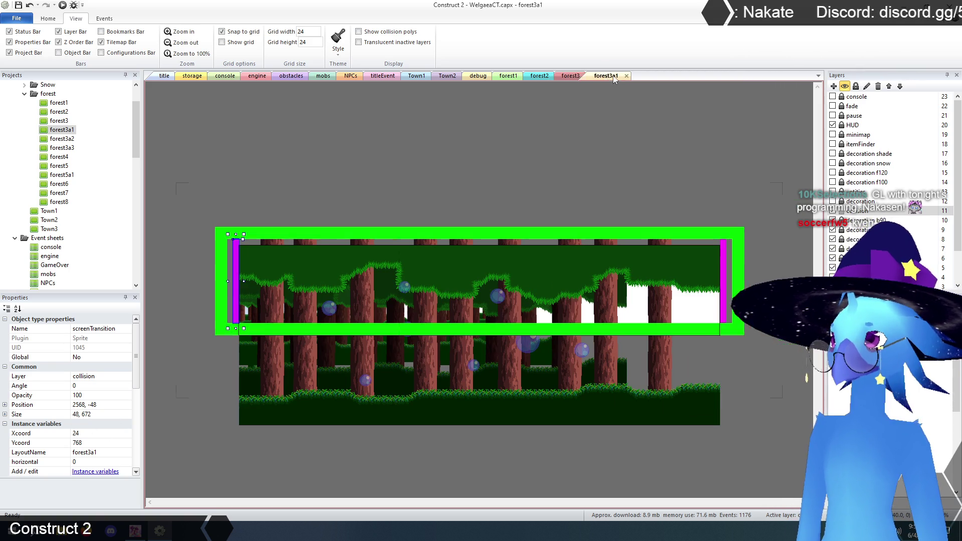
Step: Compare forest3a1's left transition with the Ycoord of forest3's right transition
click(237, 252)
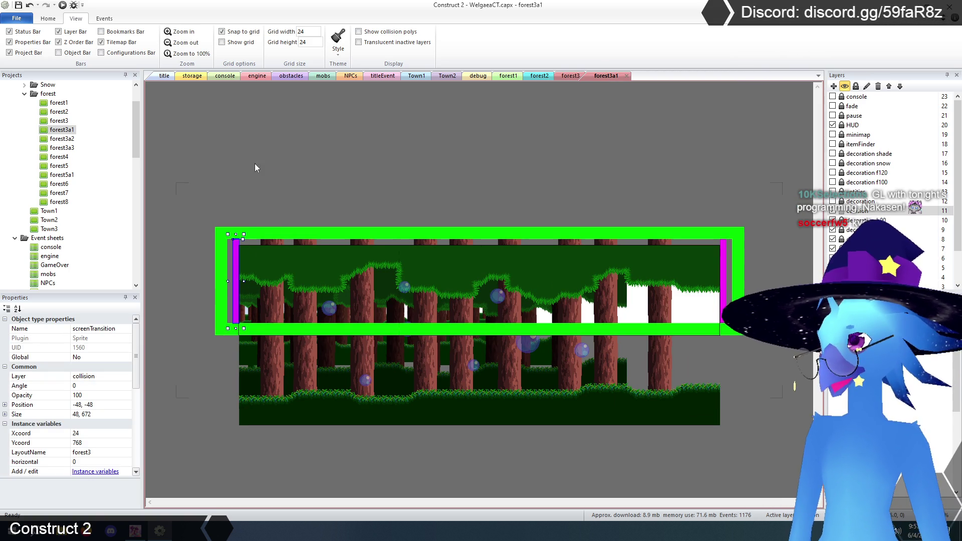
click(570, 76)
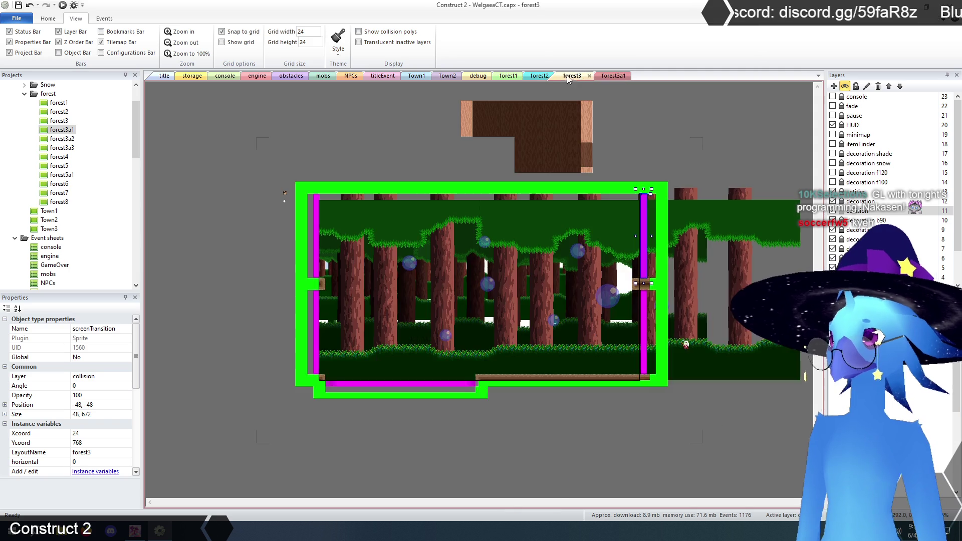
click(646, 207)
click(92, 442)
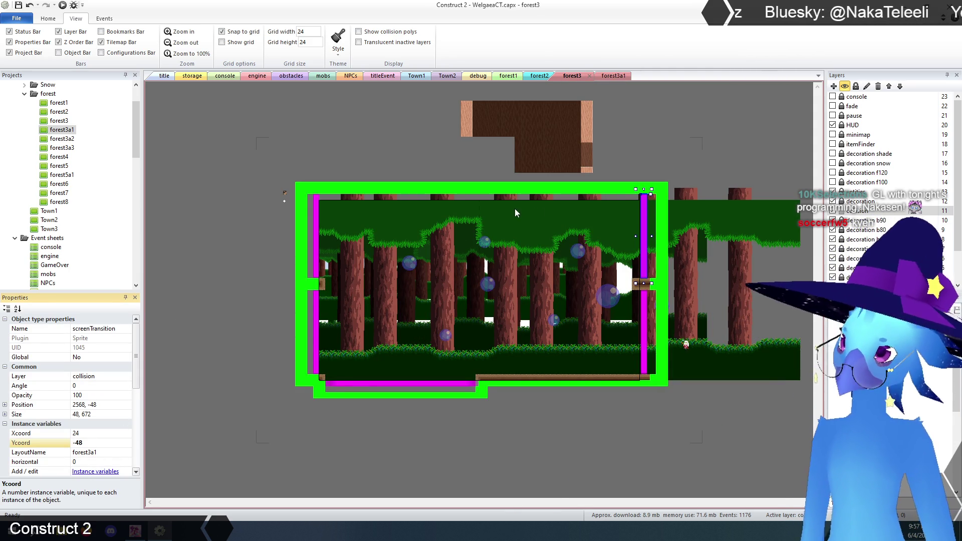
click(616, 76)
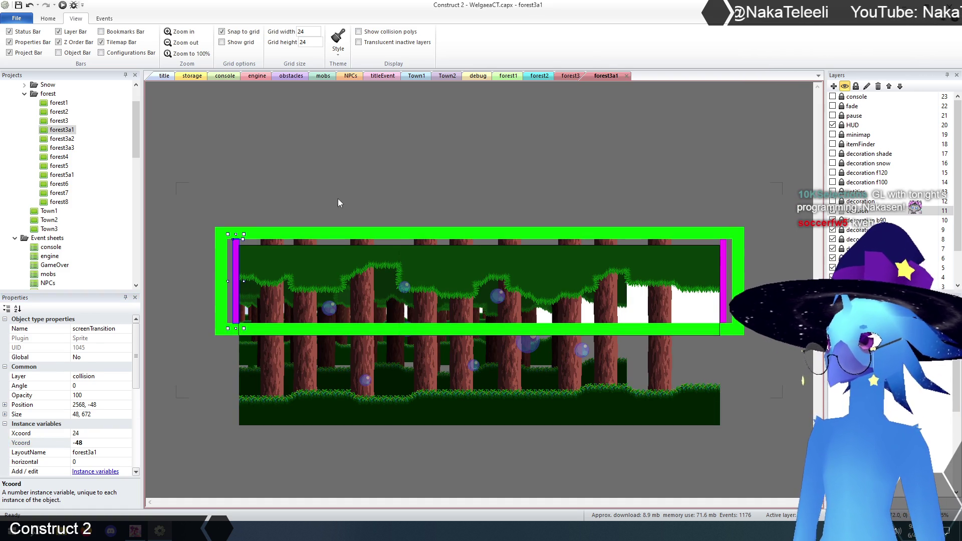
Step: Change forest3a1's left screenTransition Ycoord to -48 and recheck forest3's right transition
click(237, 267)
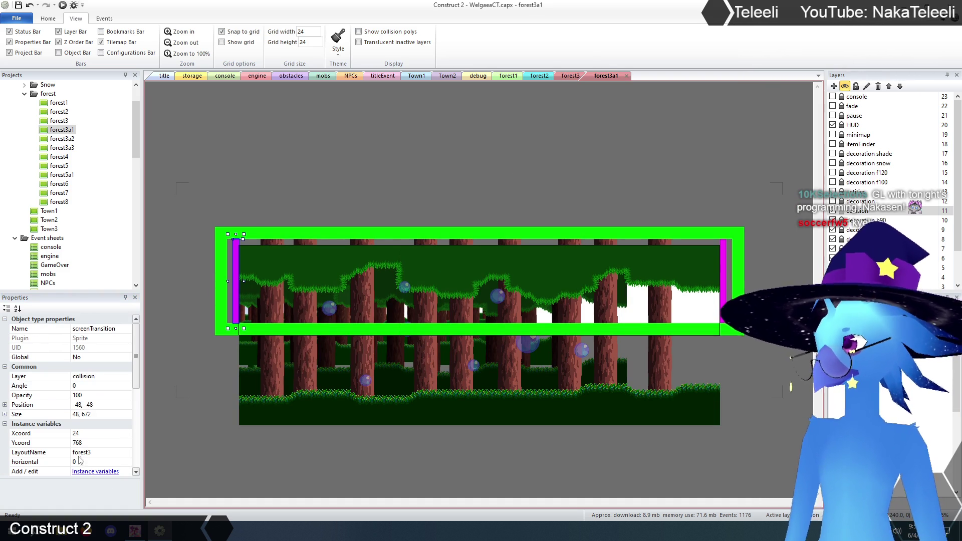
scroll(103, 452, down, 1)
scroll(114, 453, up, 1)
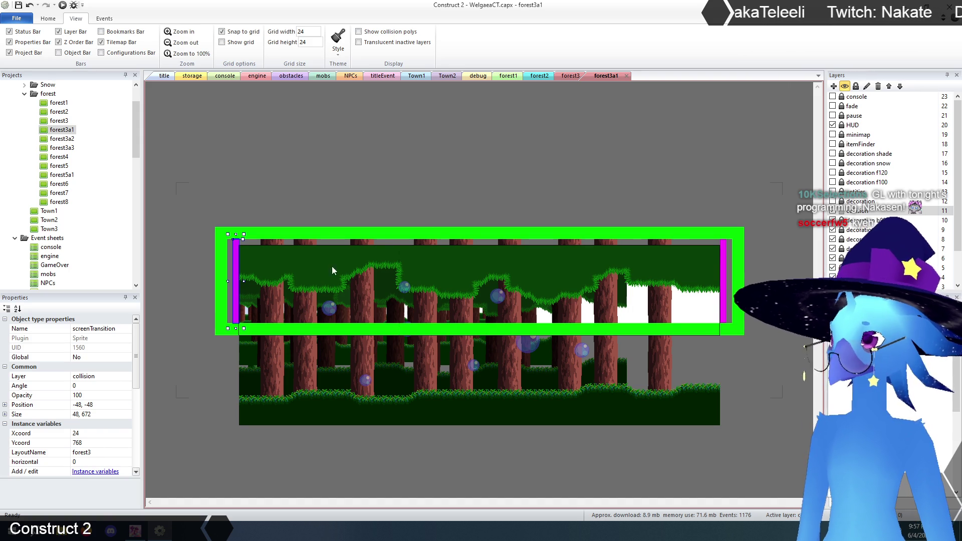
click(91, 444)
text(-48)
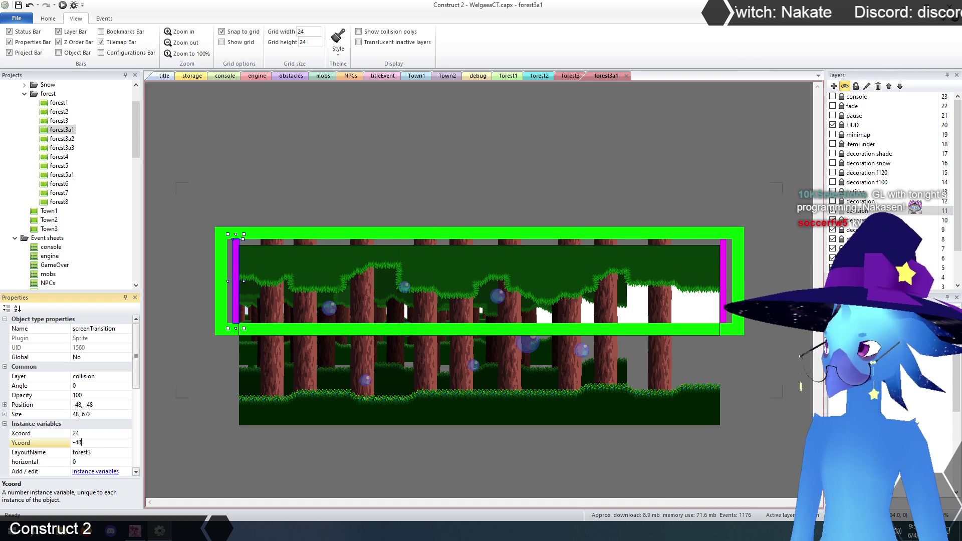
click(570, 75)
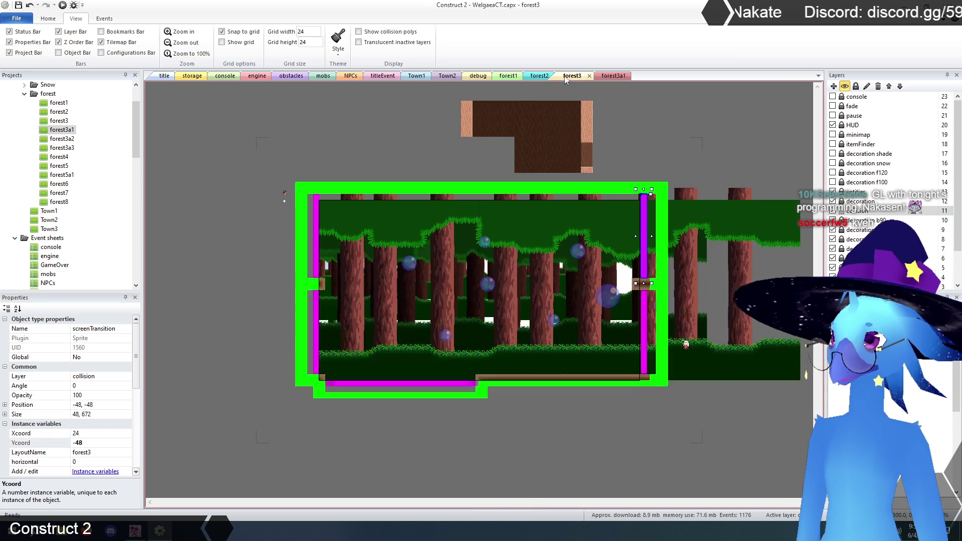
click(644, 206)
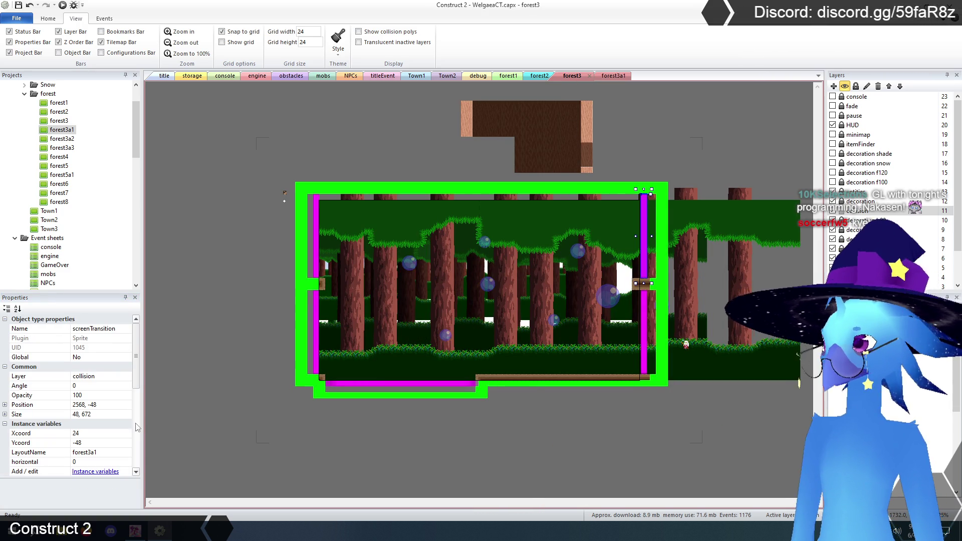
key(super)
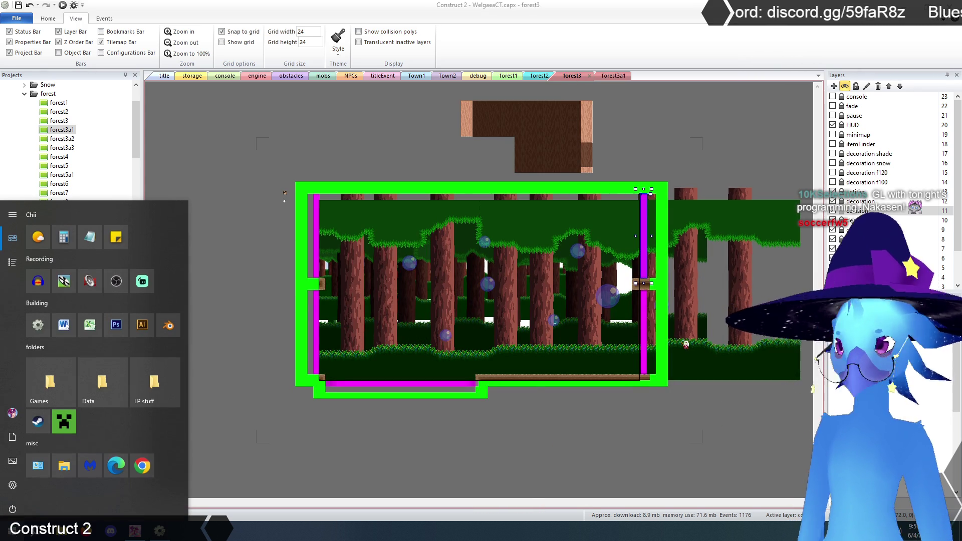
key(Escape)
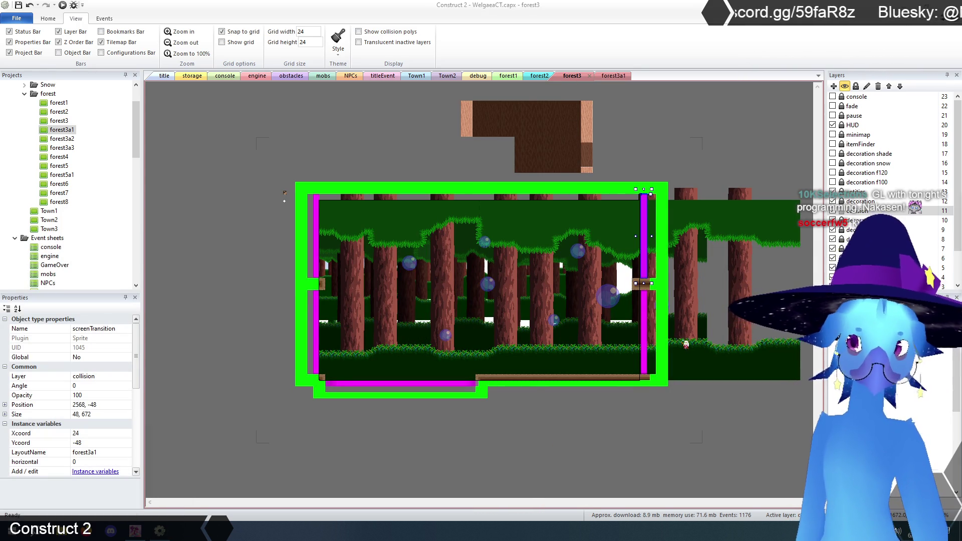
mouse_move(563, 226)
mouse_down()
mouse_move(730, 166)
mouse_move(736, 178)
mouse_up()
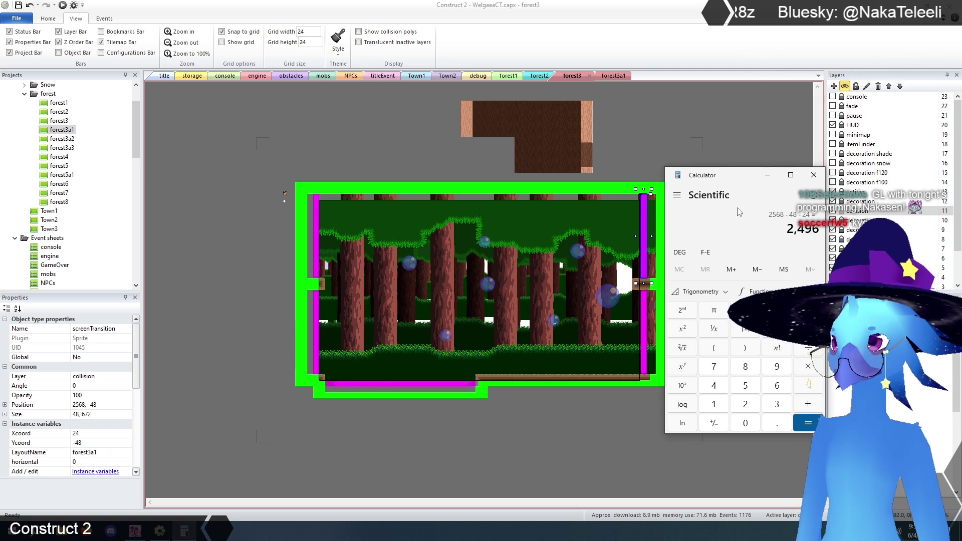
key(alt+F4)
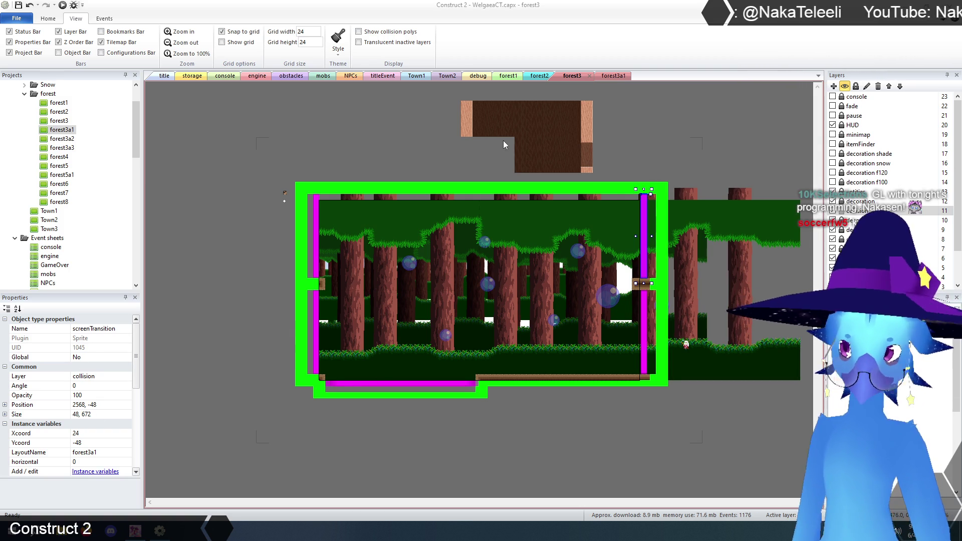
click(609, 76)
Step: Set forest3a1's left screenTransition Xcoord to 2496 and recheck forest3's right transition
click(237, 266)
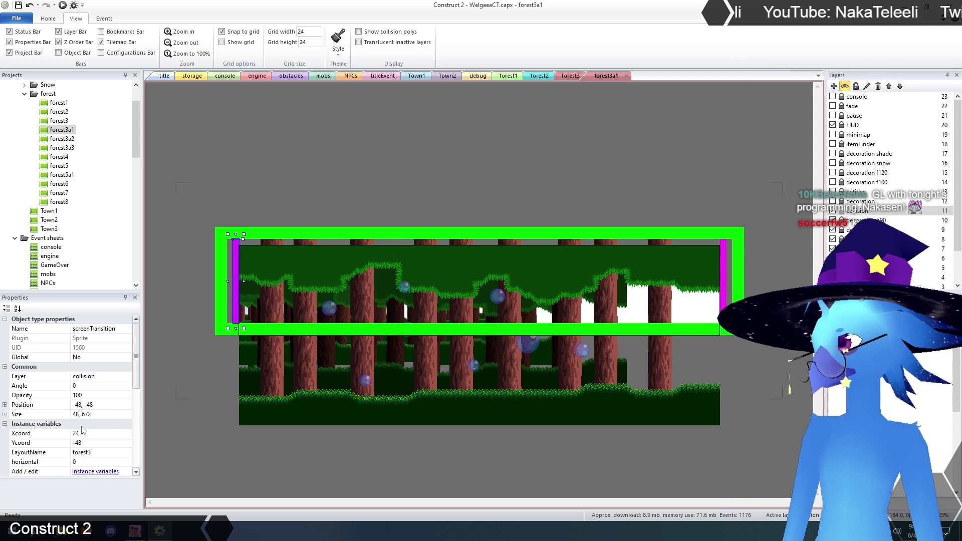
click(92, 434)
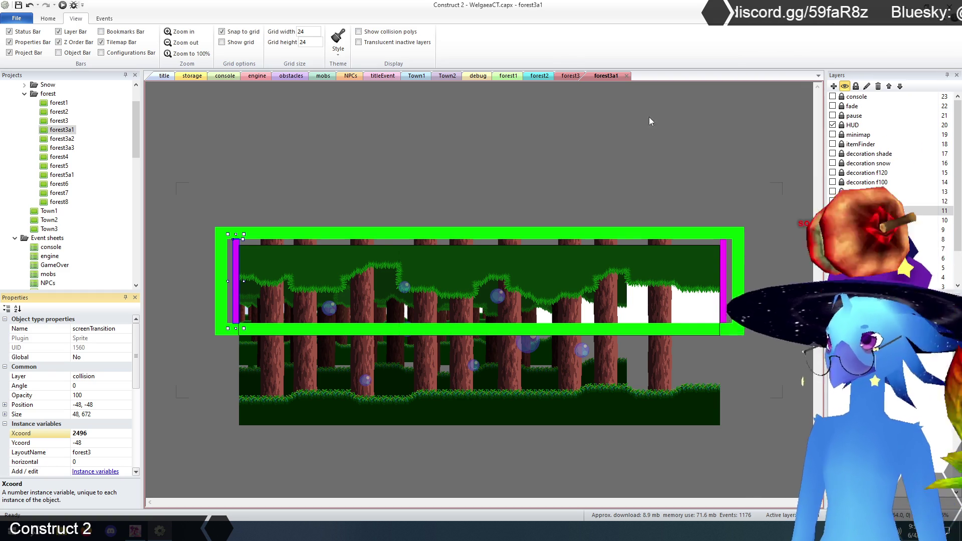
click(570, 77)
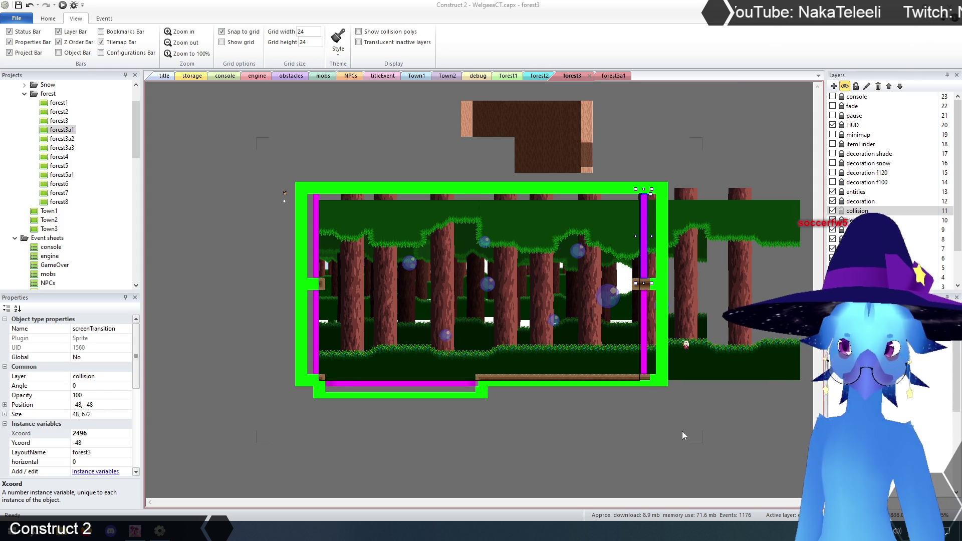
click(601, 443)
click(646, 256)
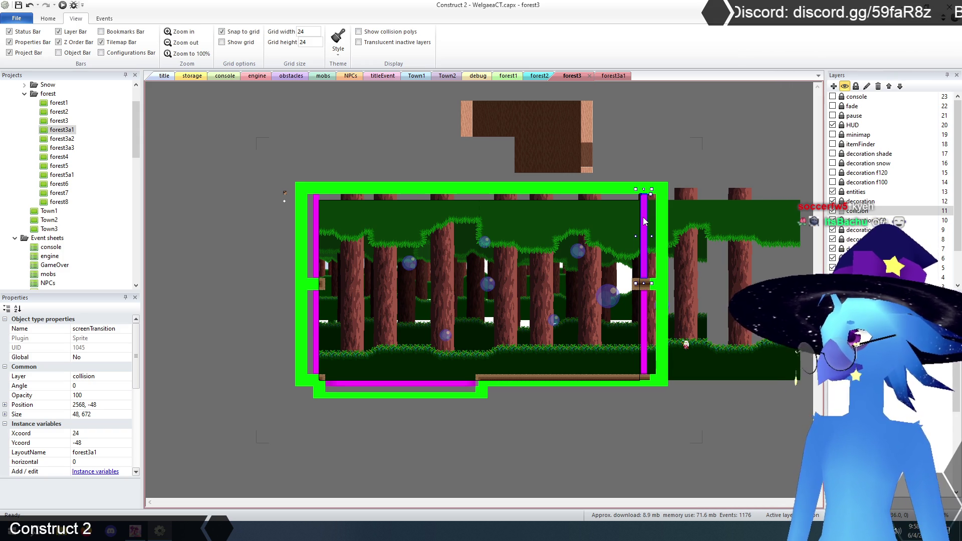
Step: Back in forest3a1, make the entities layer visible and select the decoration layer
click(606, 77)
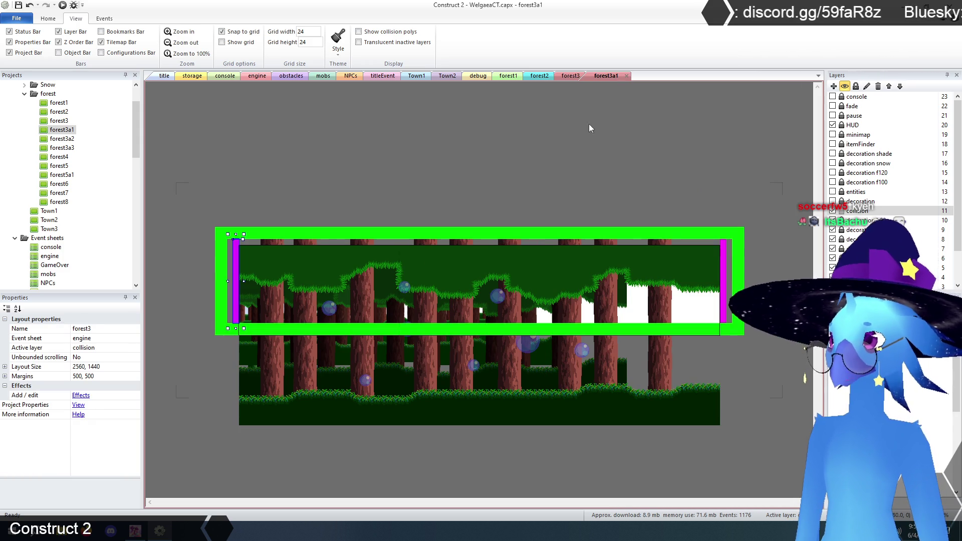
click(833, 191)
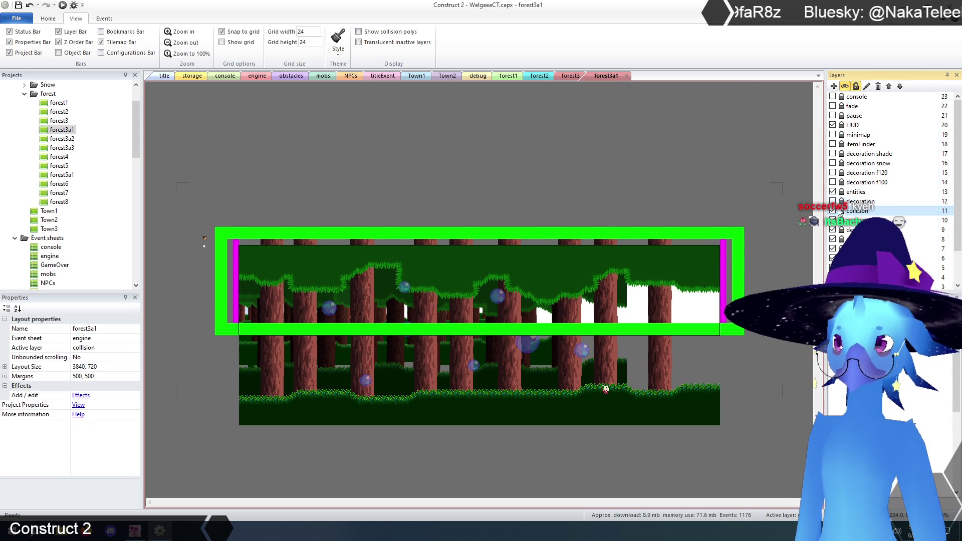
click(860, 201)
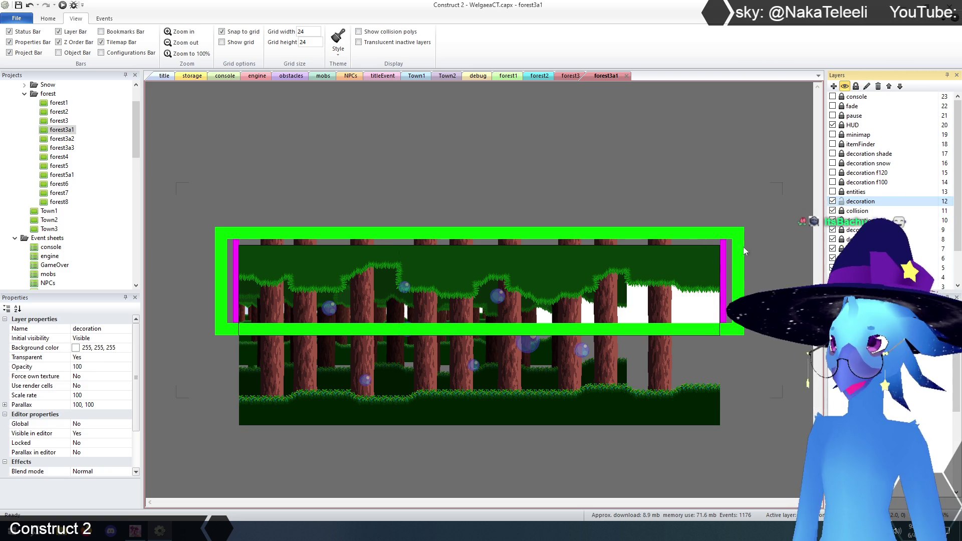
Step: Cut TilemapCave's height to 744 and paint log tiles along the floor to the room's right end
click(558, 280)
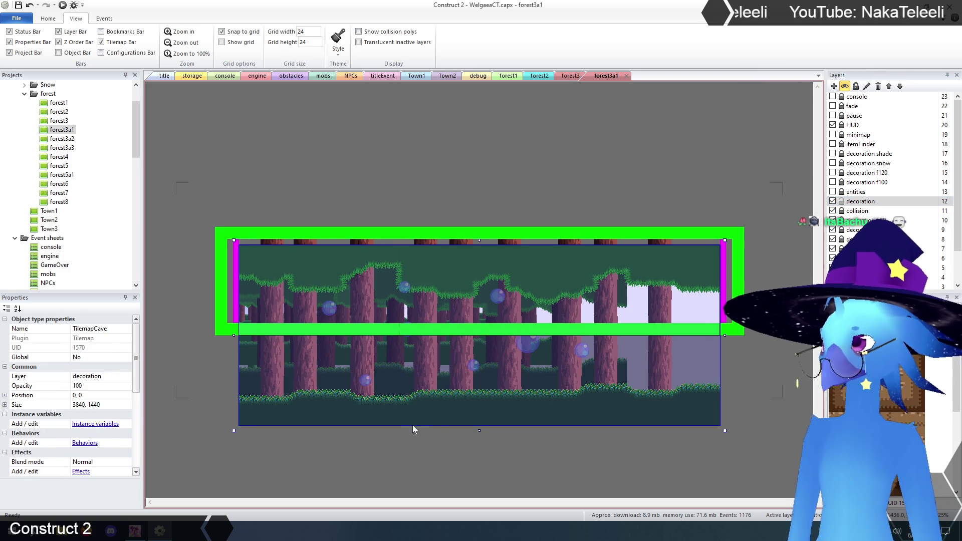
drag(481, 429, 485, 343)
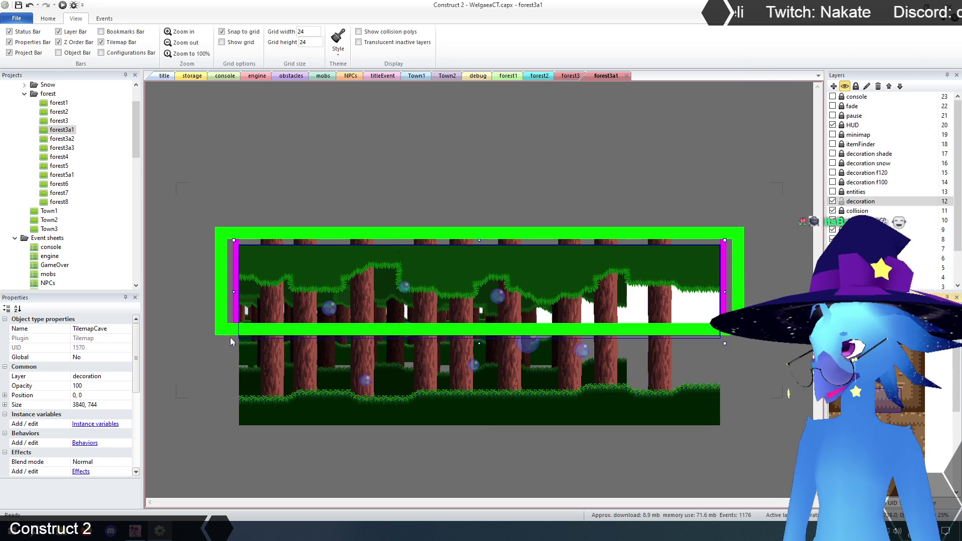
drag(245, 331, 254, 331)
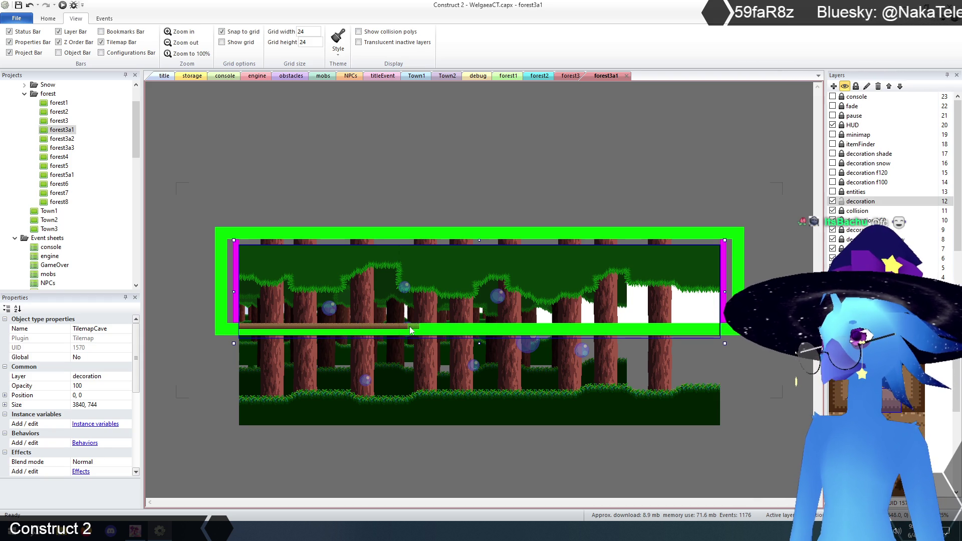
drag(423, 329, 708, 327)
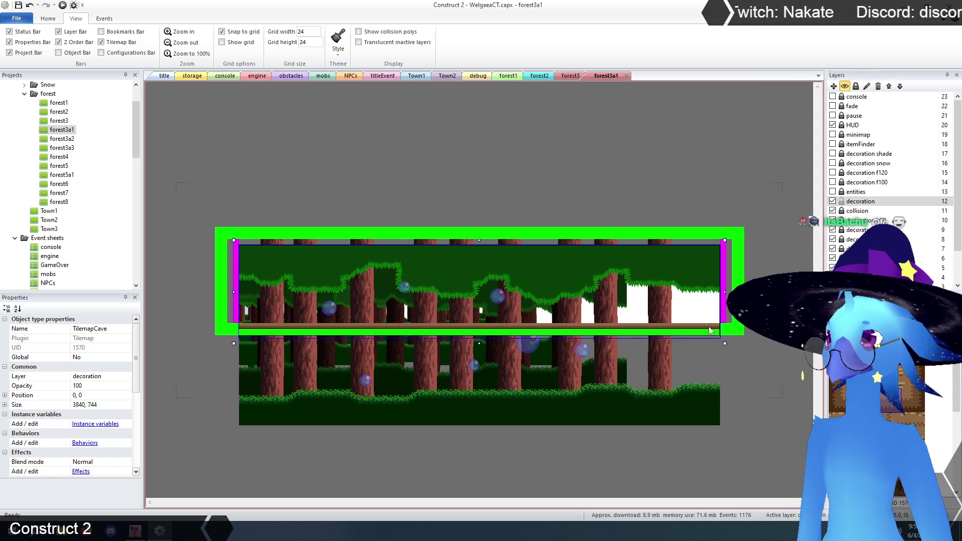
click(173, 32)
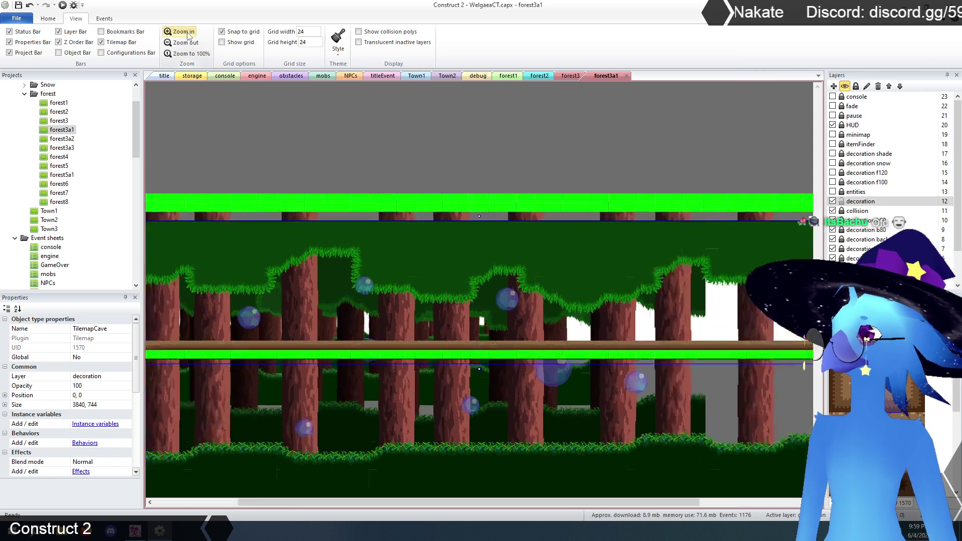
click(173, 31)
drag(507, 501, 666, 505)
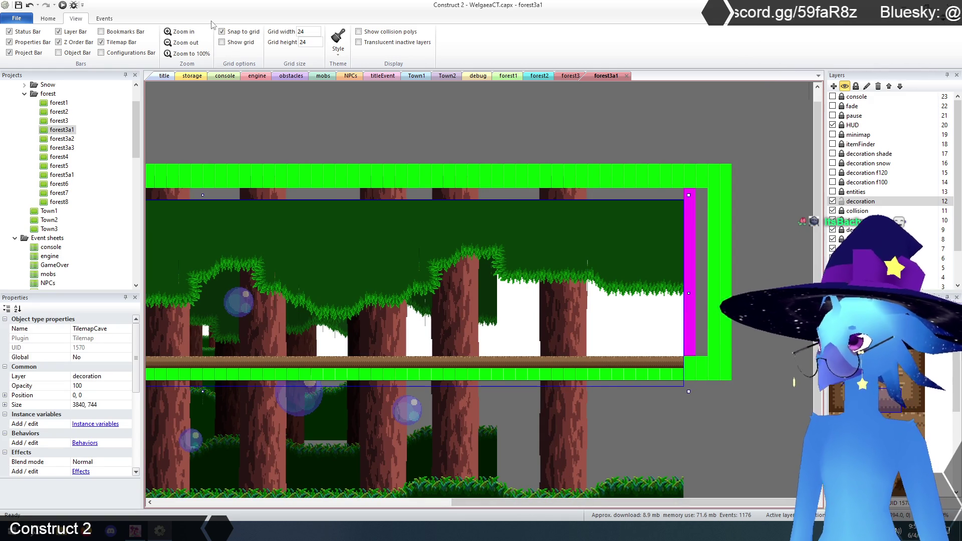
click(170, 37)
scroll(483, 385, down, 5)
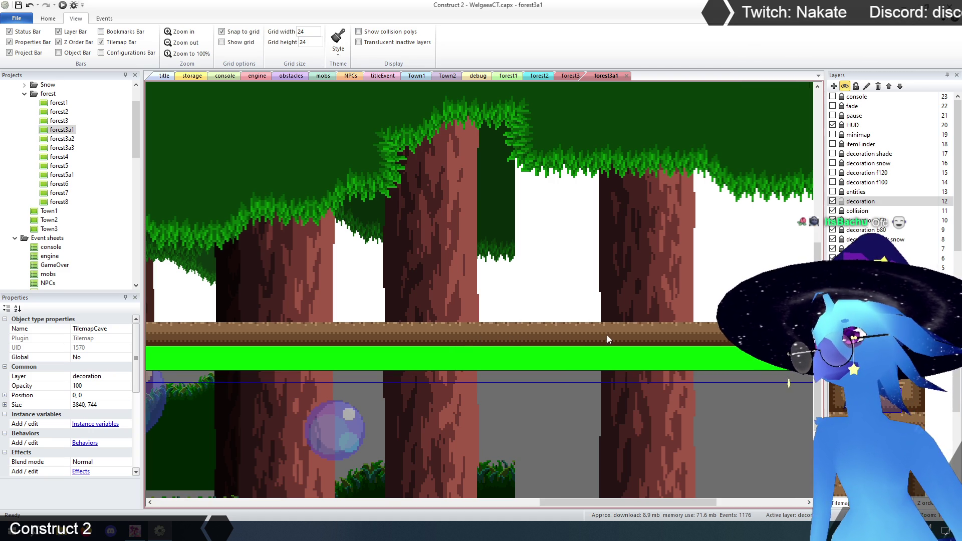
drag(543, 504, 611, 501)
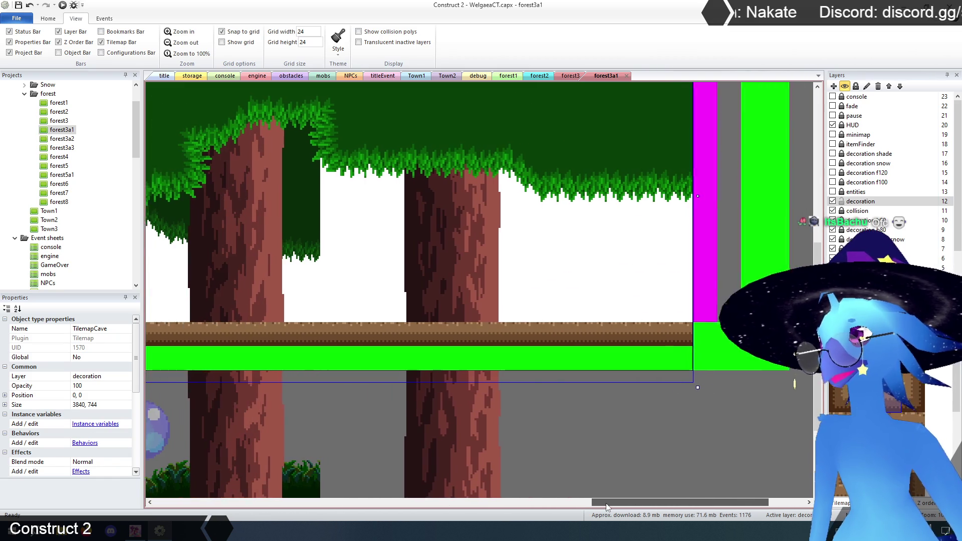
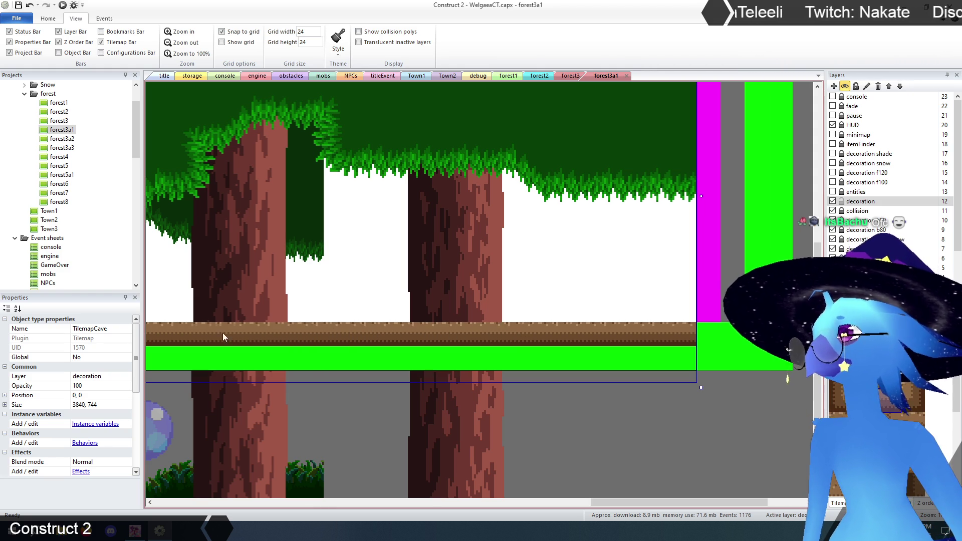
Step: Paint a brown log tile row across TilemapCave's full bottom edge, then make the entities layer visible
click(193, 42)
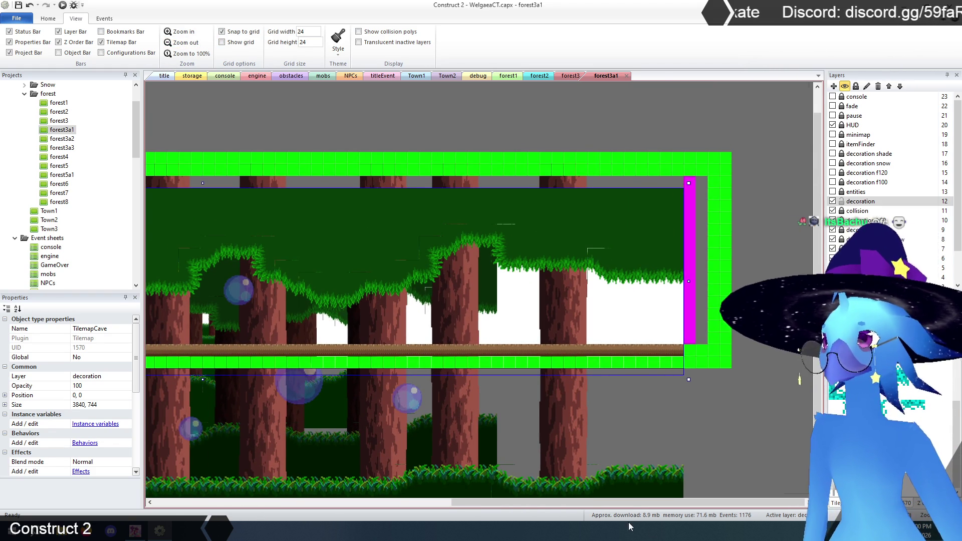
drag(631, 504, 545, 504)
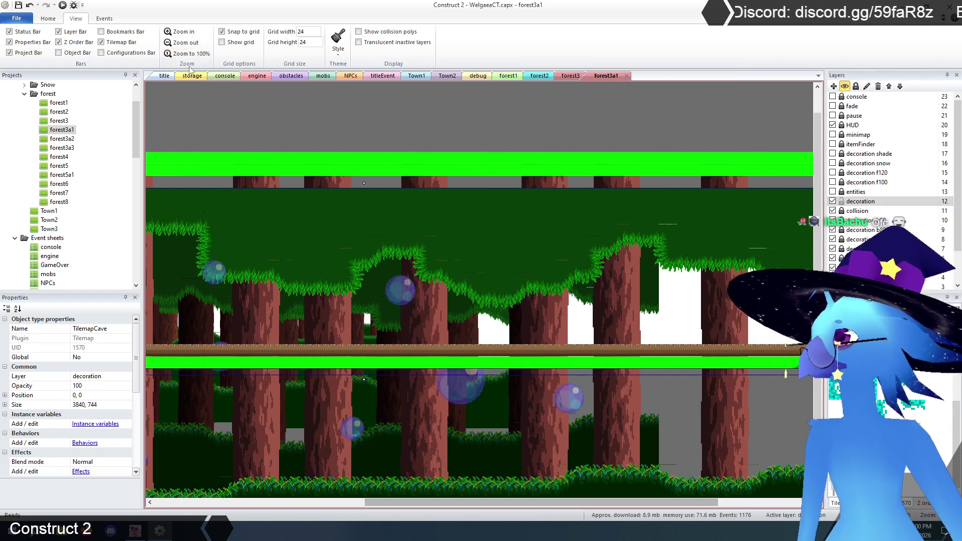
click(182, 42)
drag(241, 335, 656, 332)
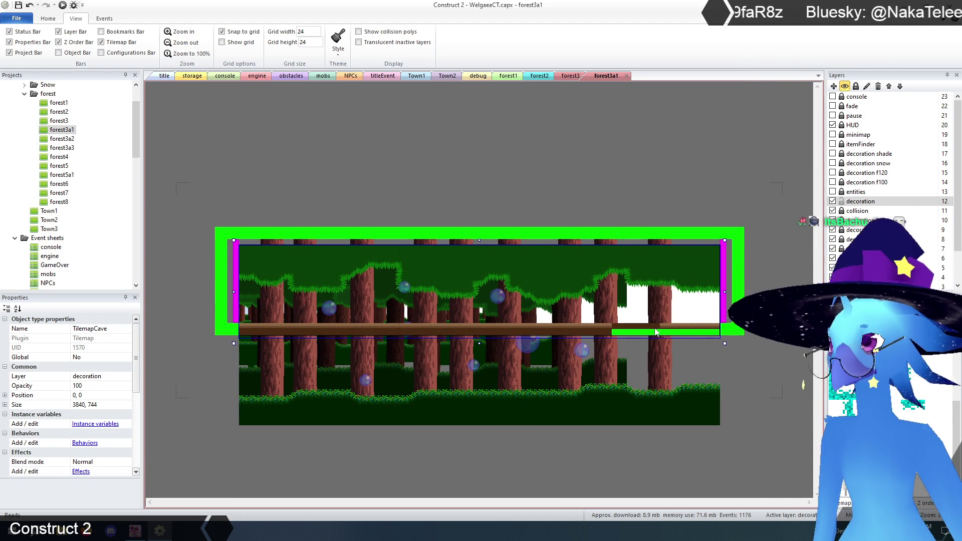
key(ctrl+z)
drag(240, 339, 677, 336)
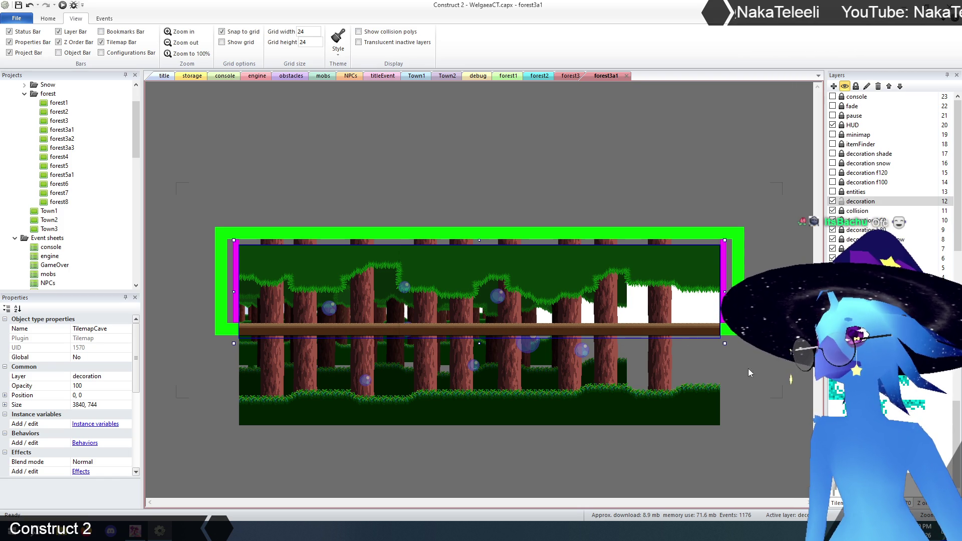
click(612, 188)
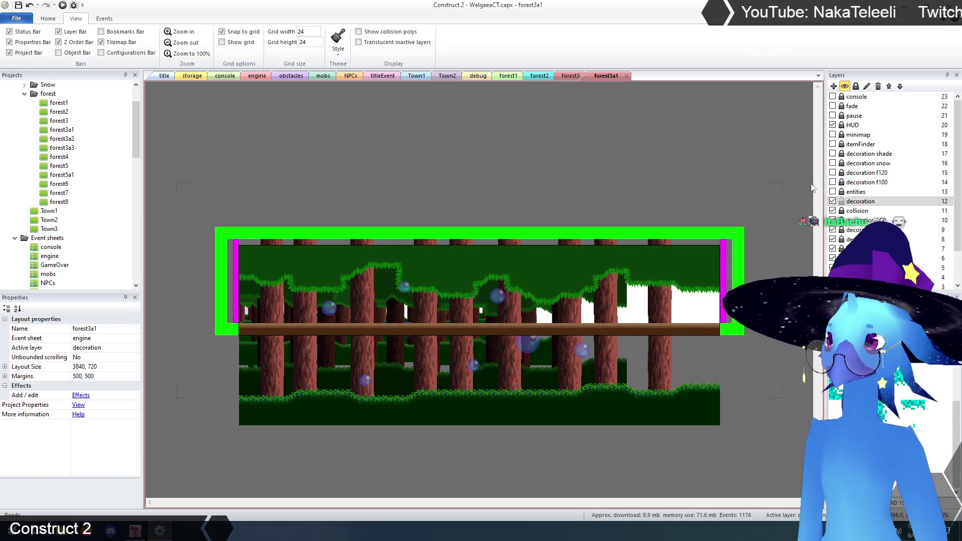
click(833, 192)
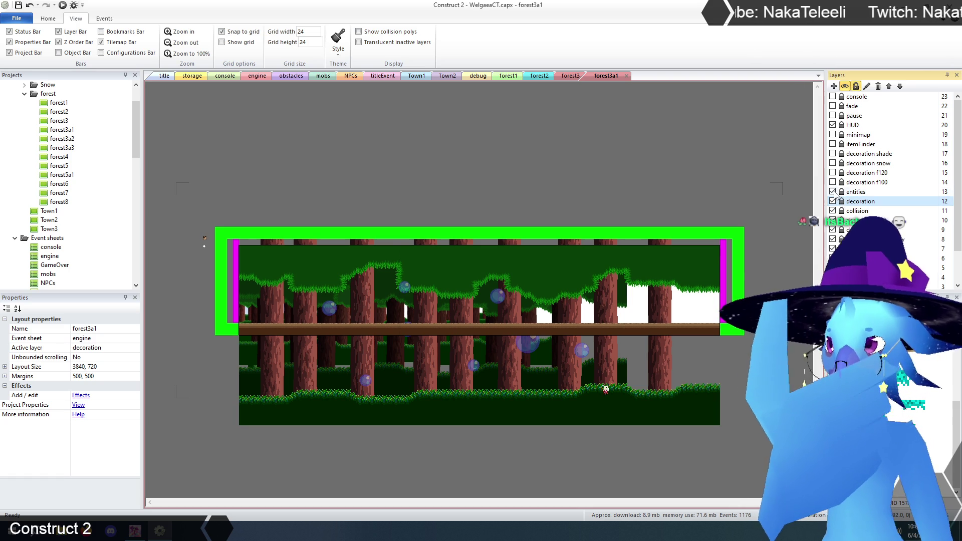
Step: Move the forest3a1 NPC up onto the log platform on the entities layer
click(847, 192)
mouse_move(606, 392)
mouse_down()
mouse_move(594, 333)
mouse_move(578, 307)
mouse_move(569, 321)
mouse_up()
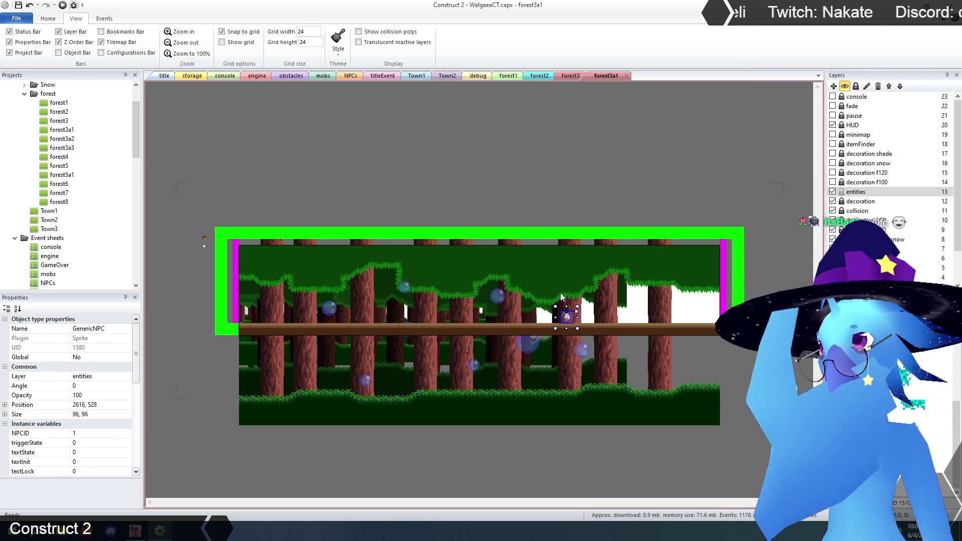
click(527, 206)
Step: In the forest3 layout, move its NPC down onto the floor
click(570, 76)
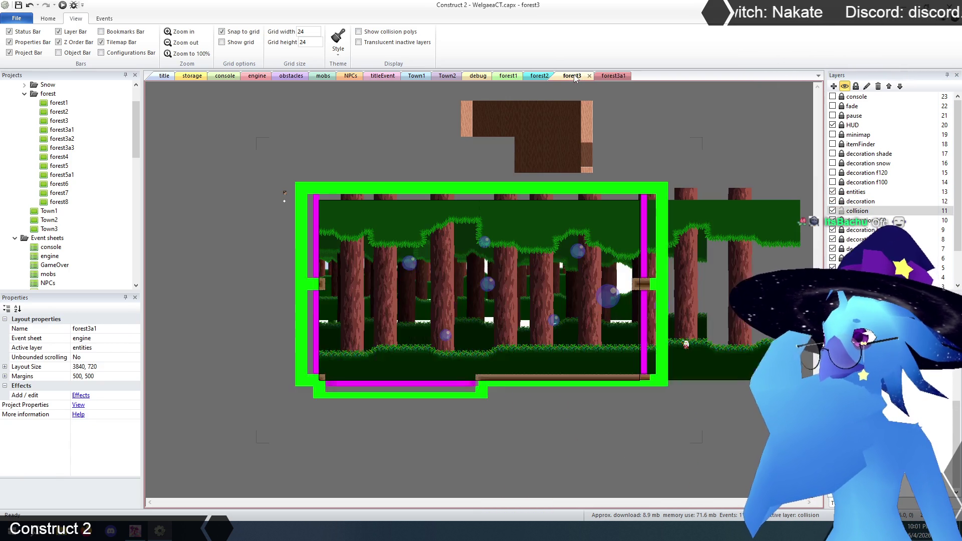
click(855, 192)
drag(685, 346, 545, 371)
click(555, 432)
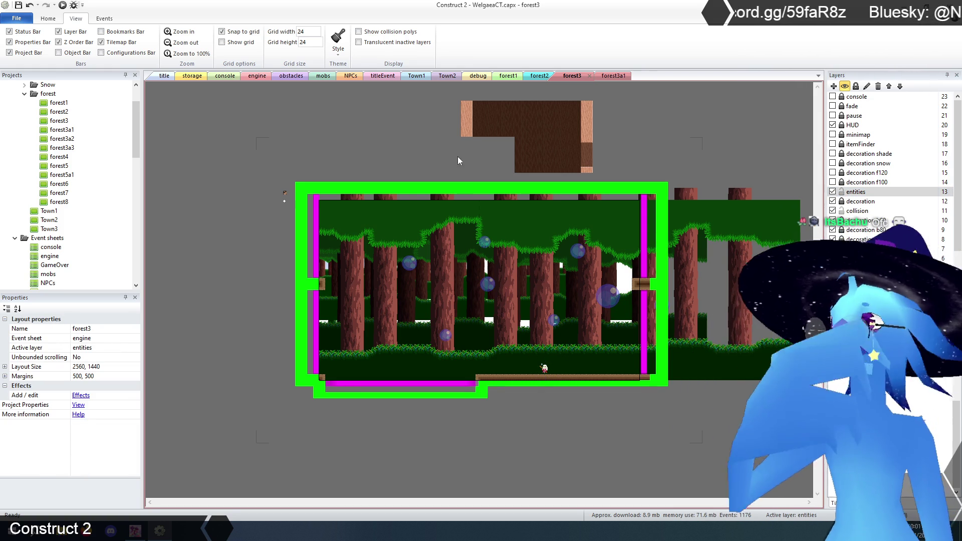
Step: Back in forest3a1, select the roomStuff object to show its music, mapX 23 and mapY 28 settings
click(612, 76)
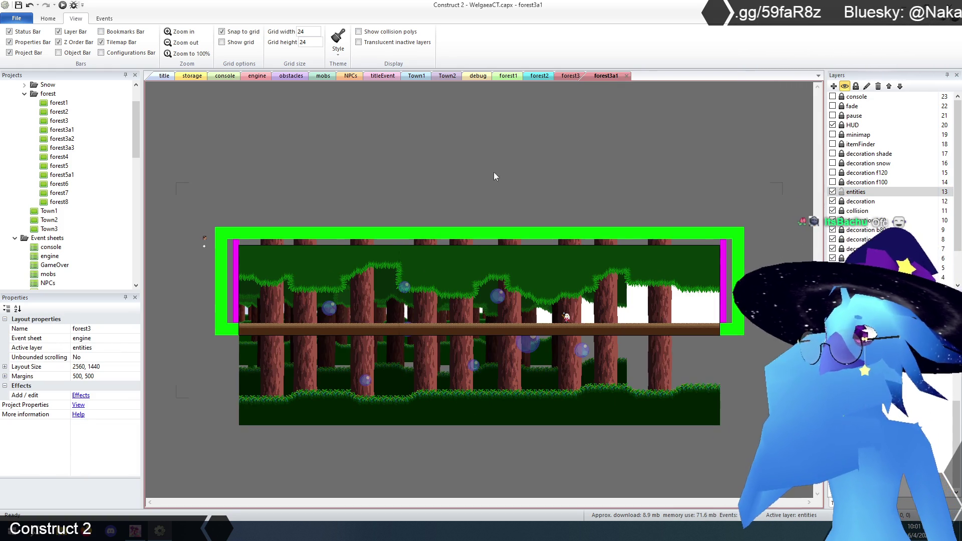
click(205, 238)
drag(134, 358, 138, 383)
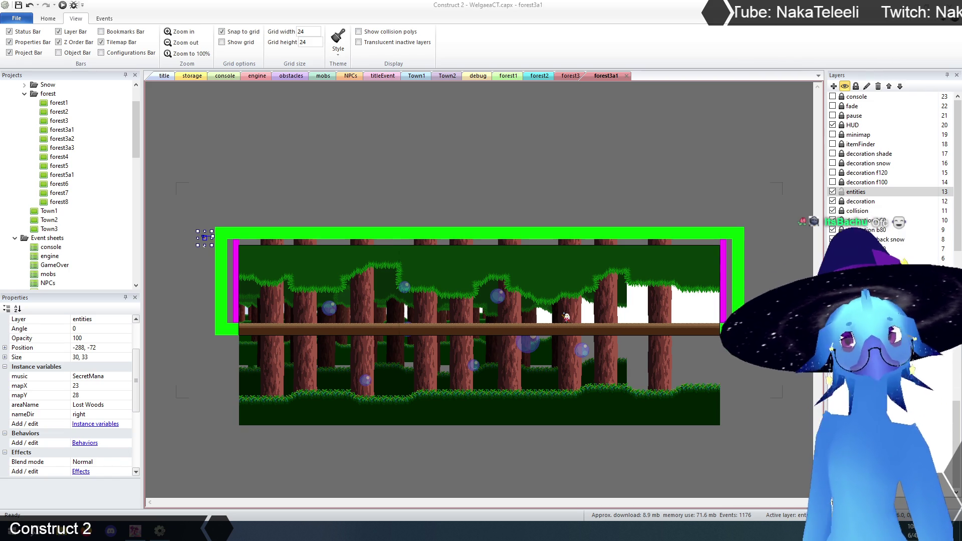
Step: Change roomStuff's mapX from 23 to 21 and mapY from 28 to 26, keeping areaName Lost Woods
click(91, 385)
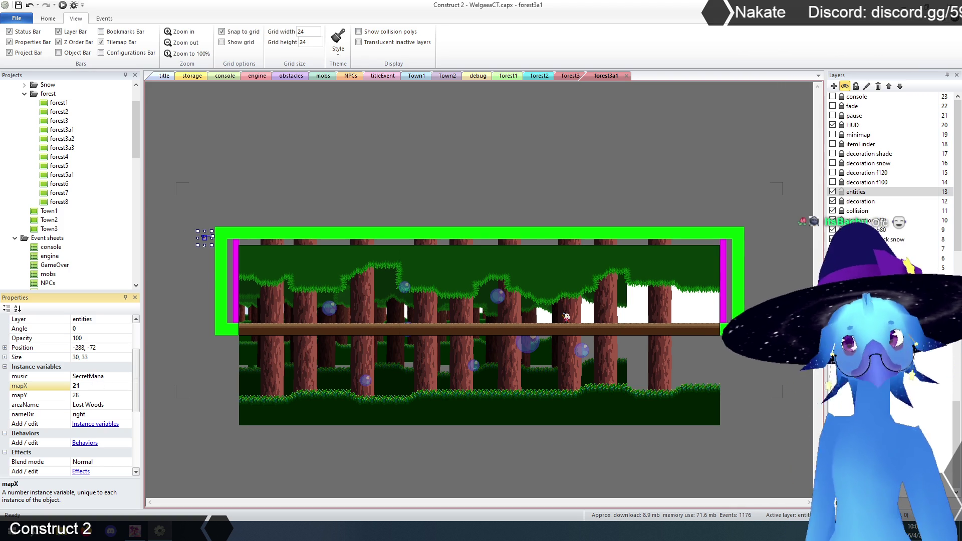
text(21)
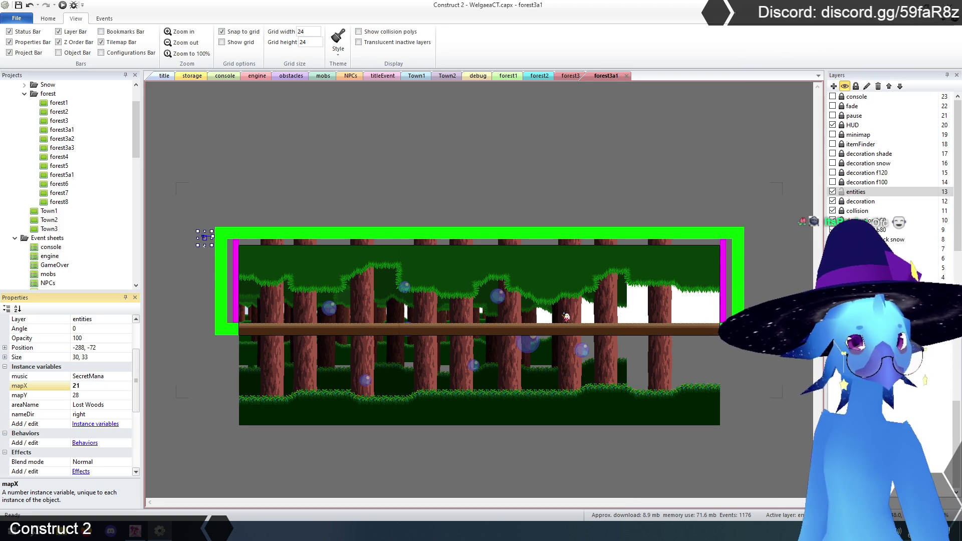
click(93, 395)
text(26)
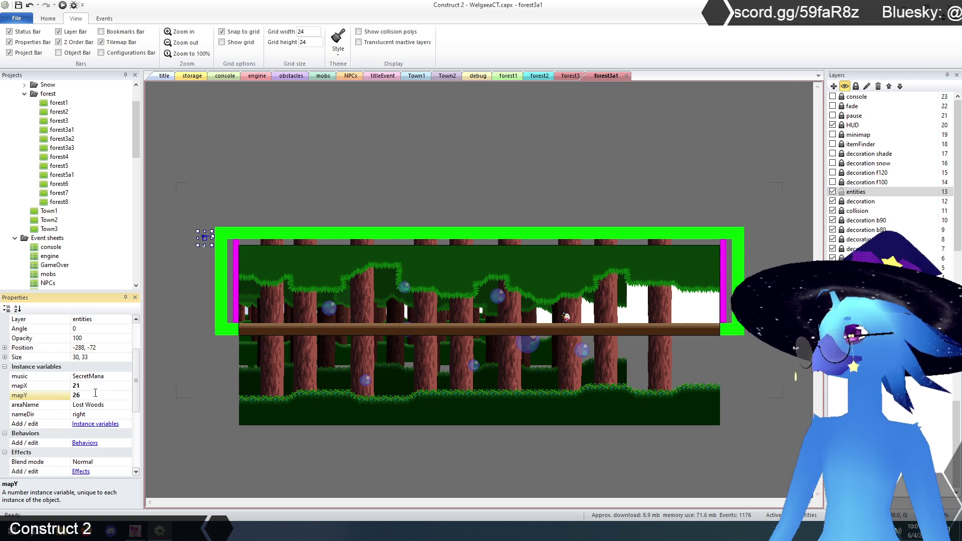
click(114, 405)
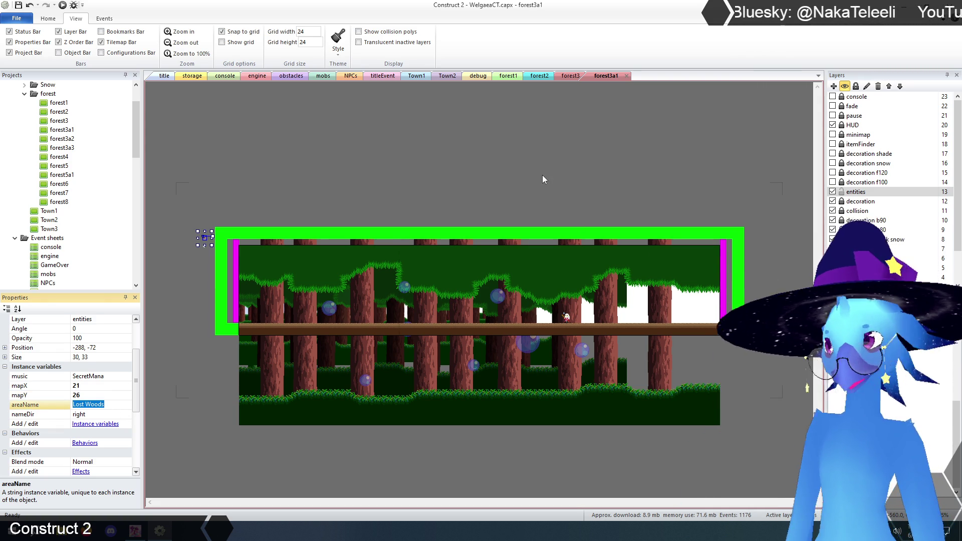
click(530, 168)
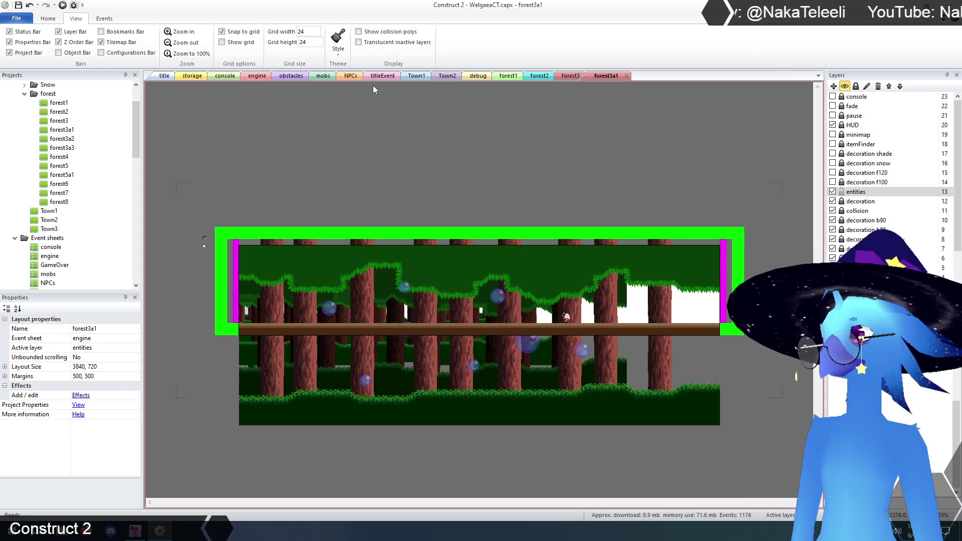
click(164, 77)
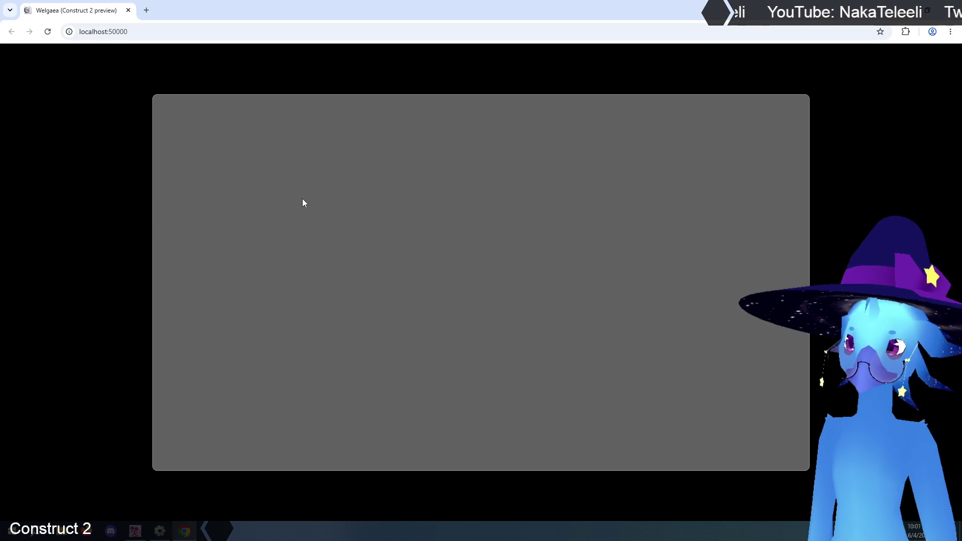
Step: Start from the first save slot and run left and up through the forest rooms to save at the NPC
key(z)
key(z)
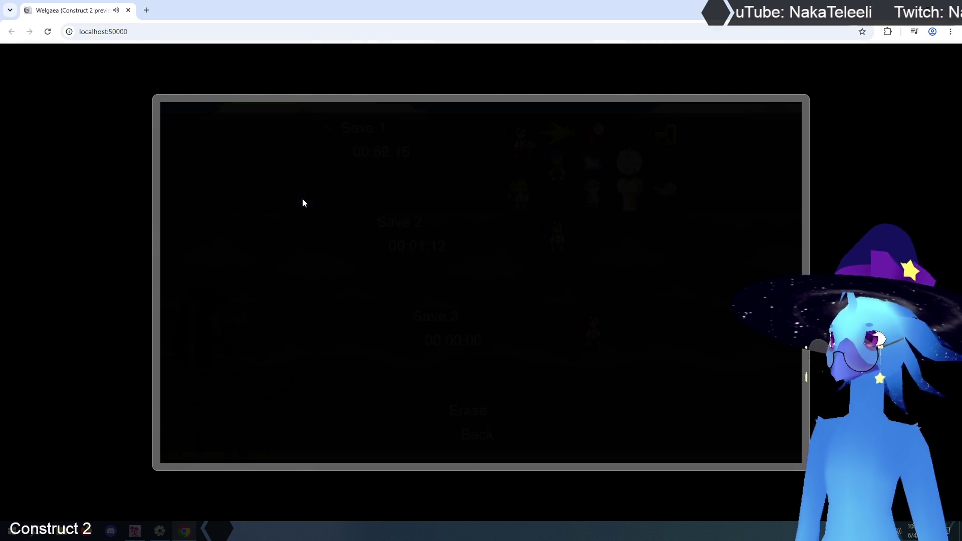
key(Left)
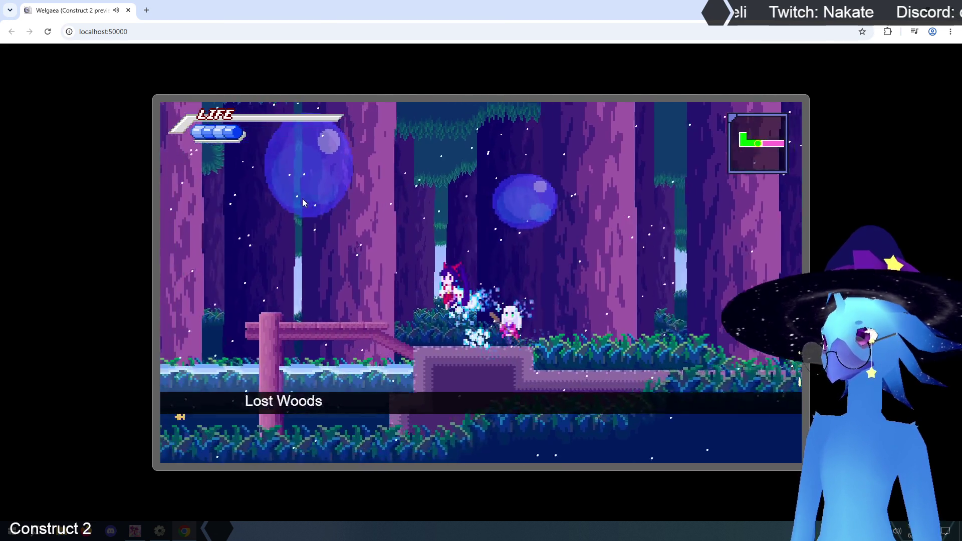
key(z)
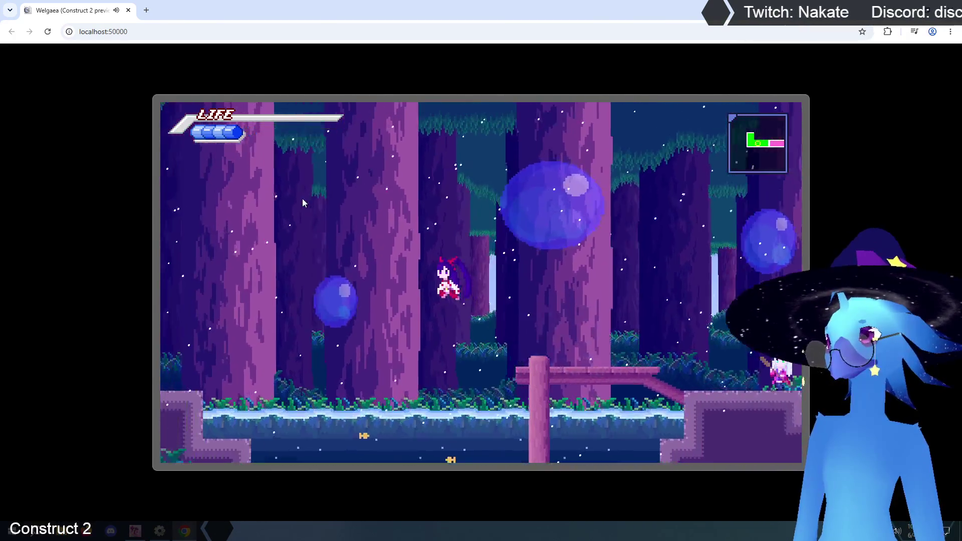
key(z)
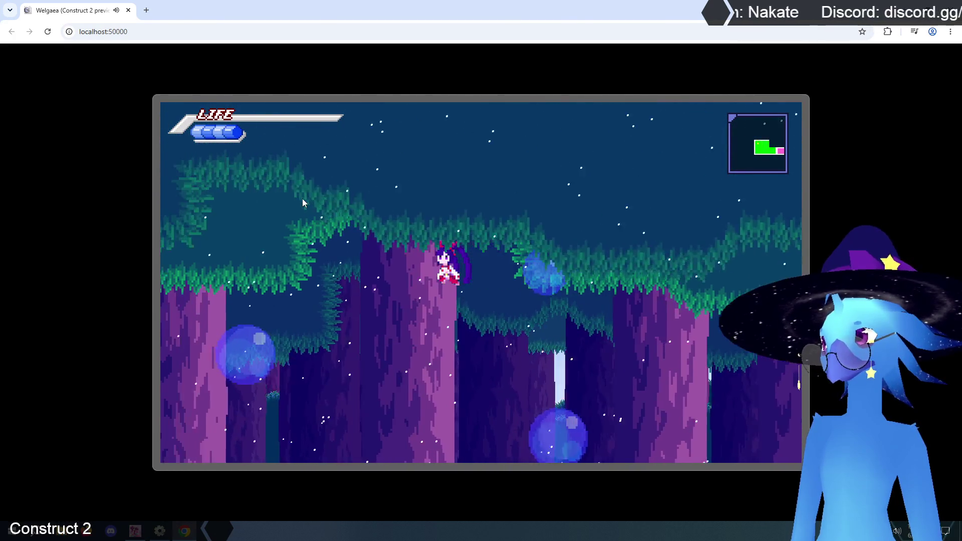
key(Left)
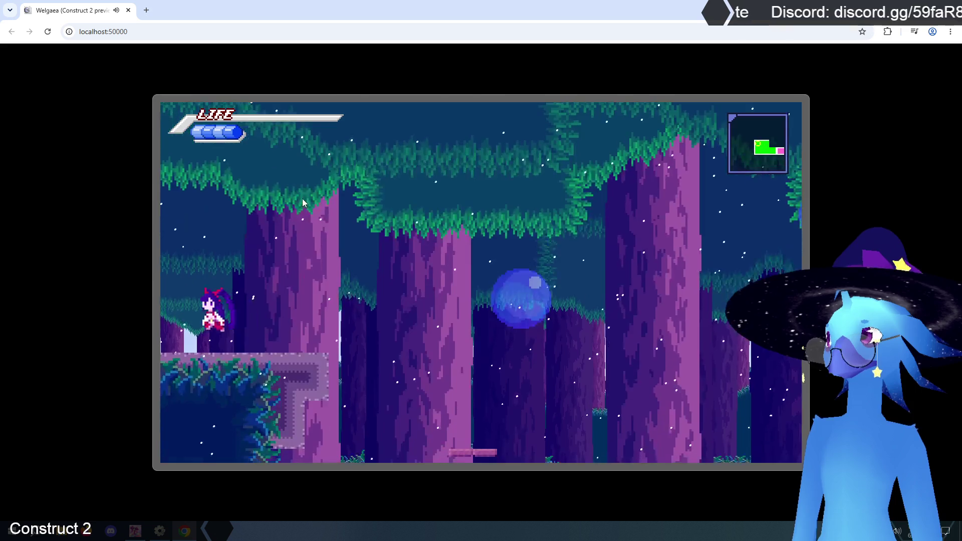
key(Left)
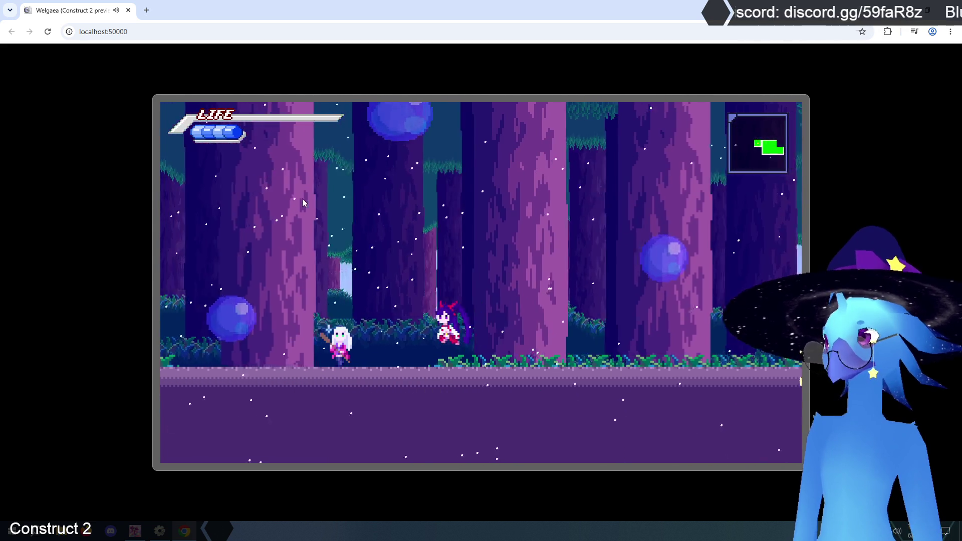
key(z)
key(Left)
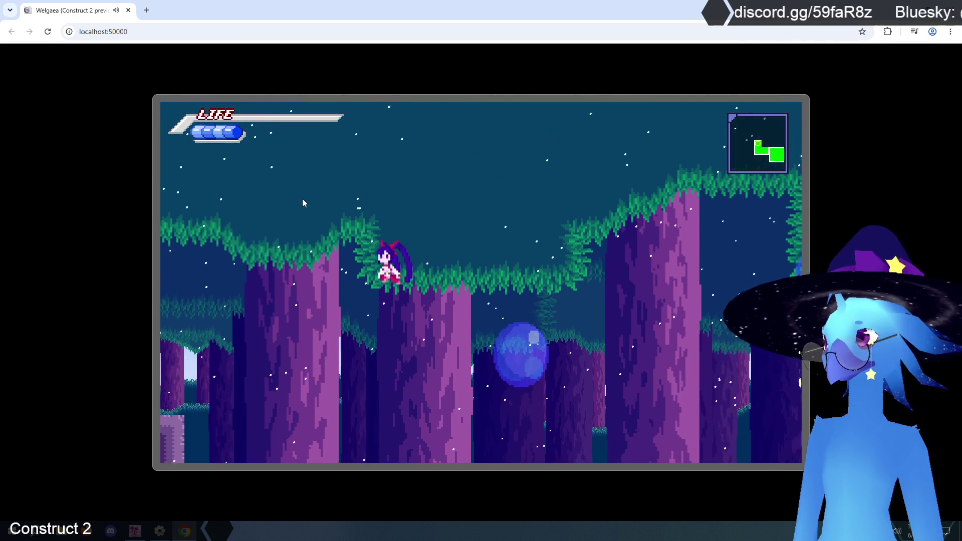
key(Left)
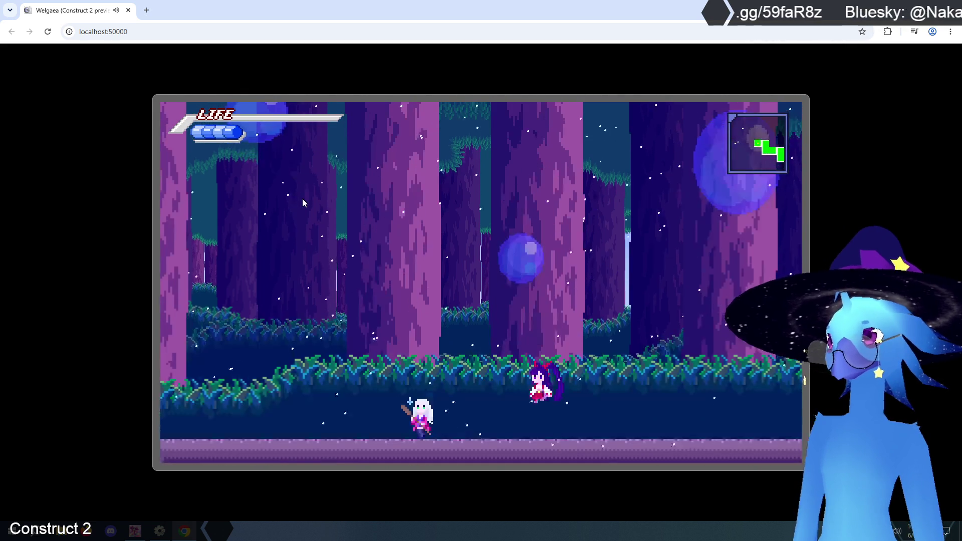
key(Up)
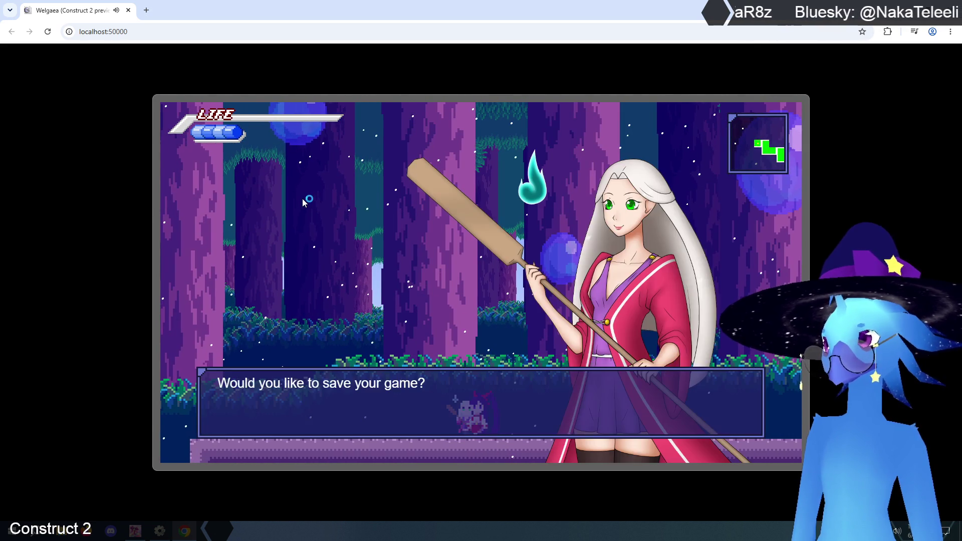
key(z)
key(z)
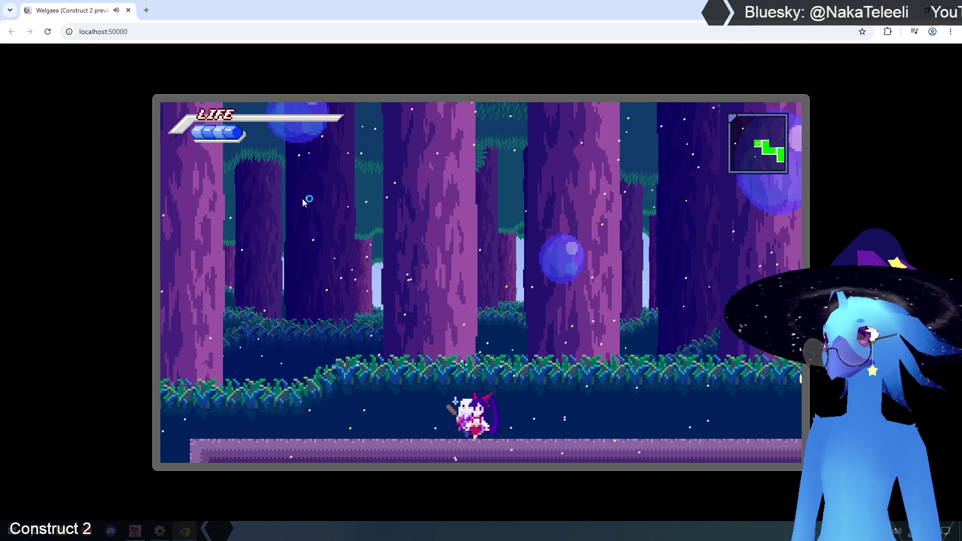
Step: Run back right through the forest rooms, testing each screen transition down to the tall-tree area
key(Right)
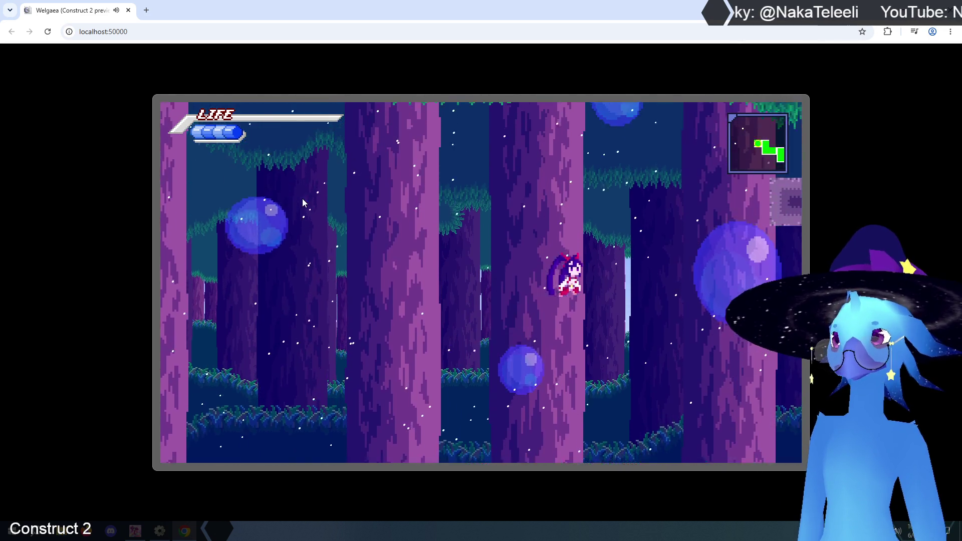
key(Right)
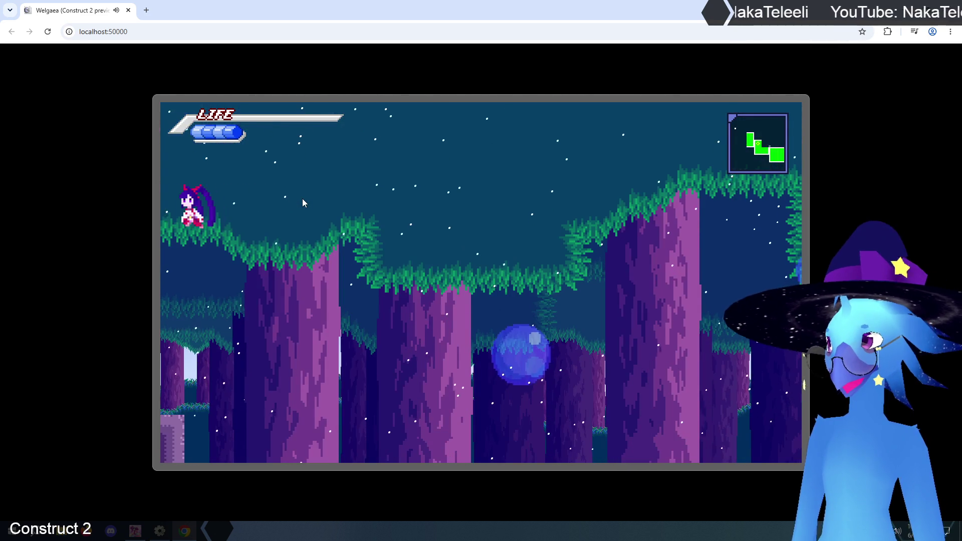
key(z)
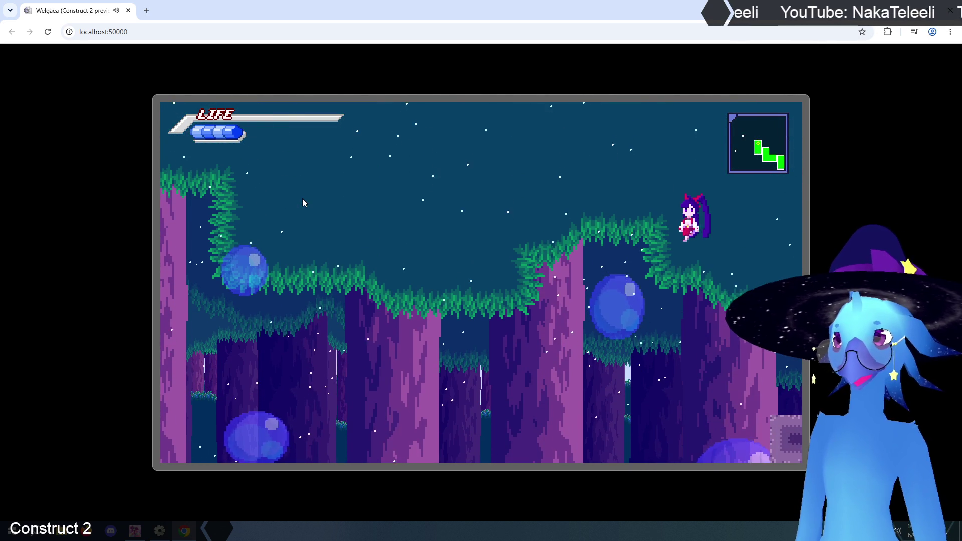
key(Right)
key(Left)
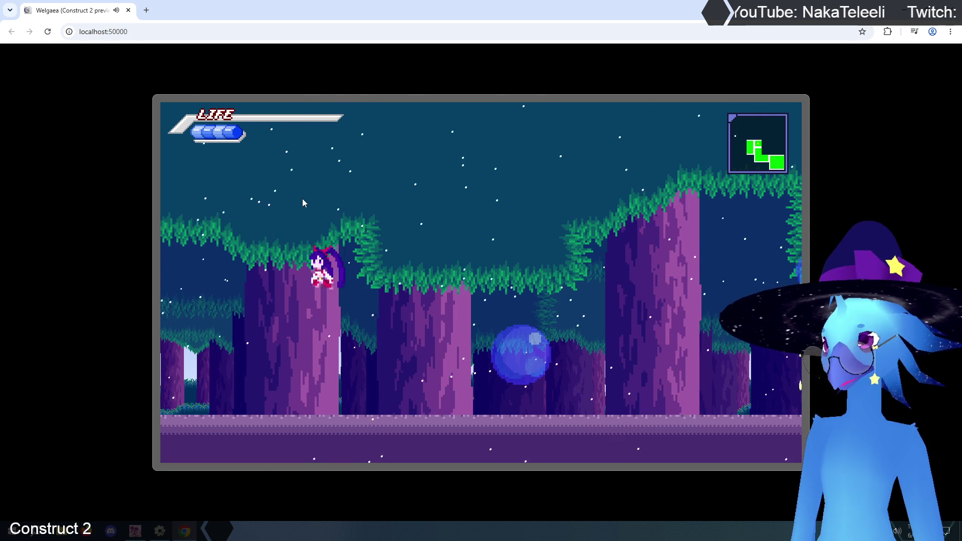
key(Left)
key(Right)
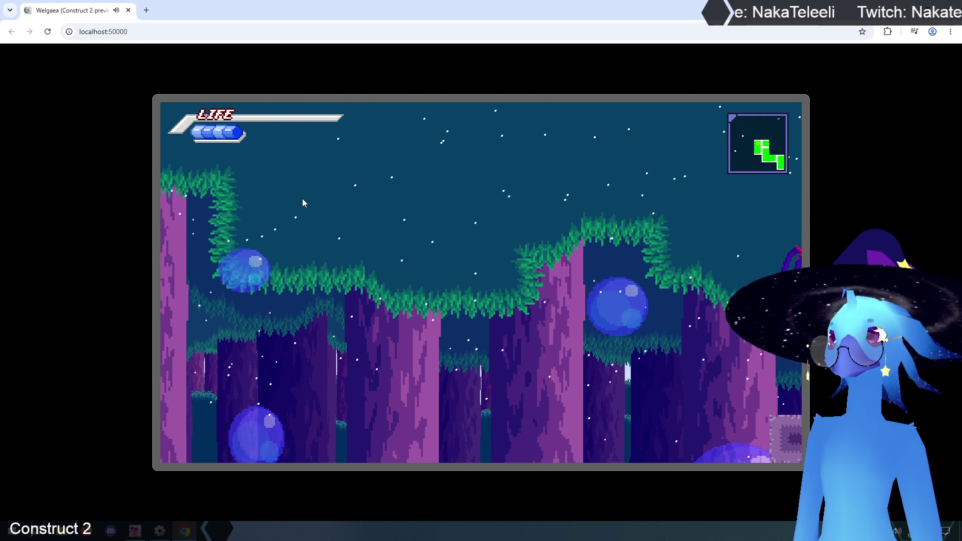
key(Right)
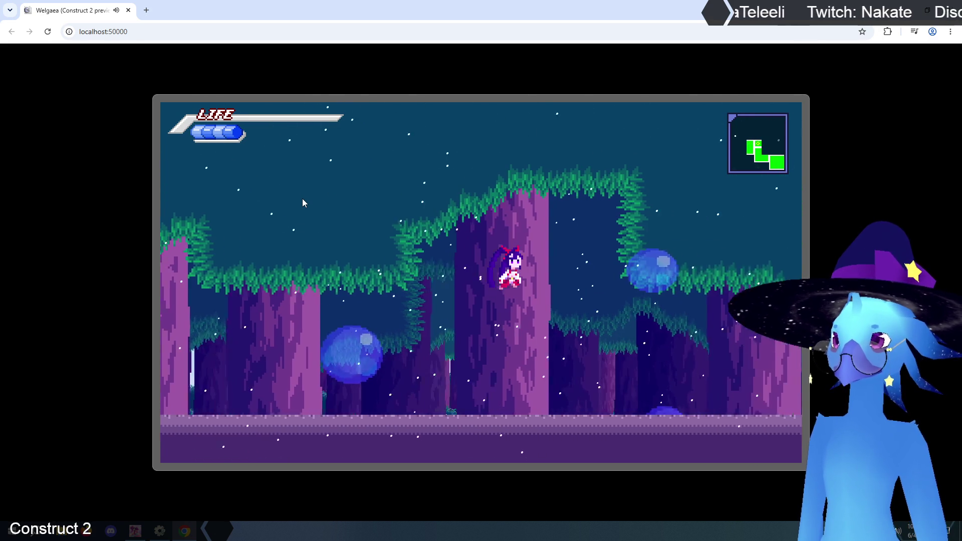
key(Right)
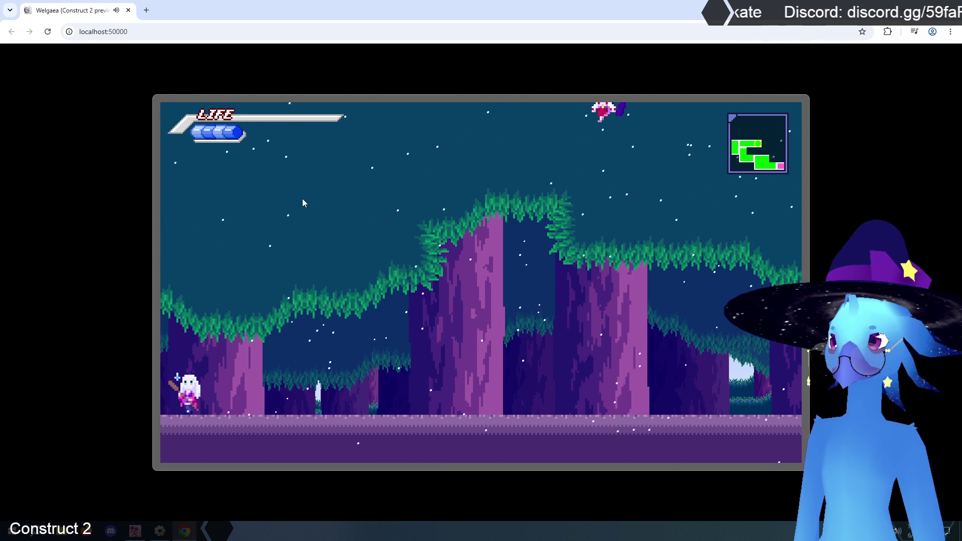
key(Right)
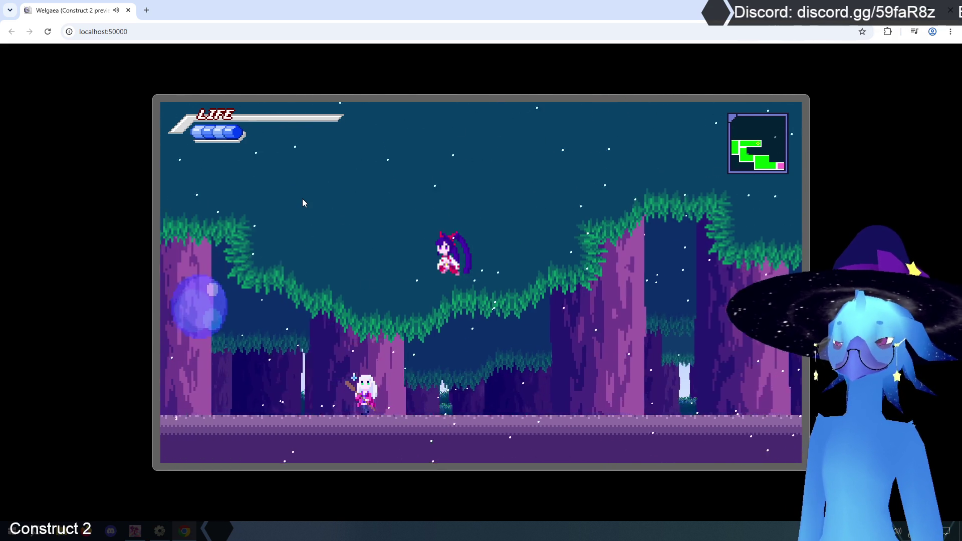
key(Right)
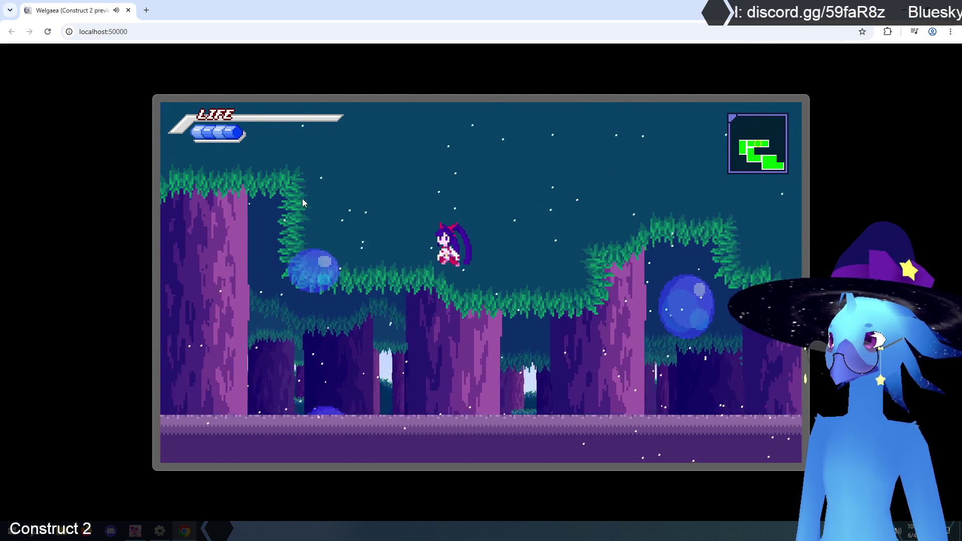
key(Right)
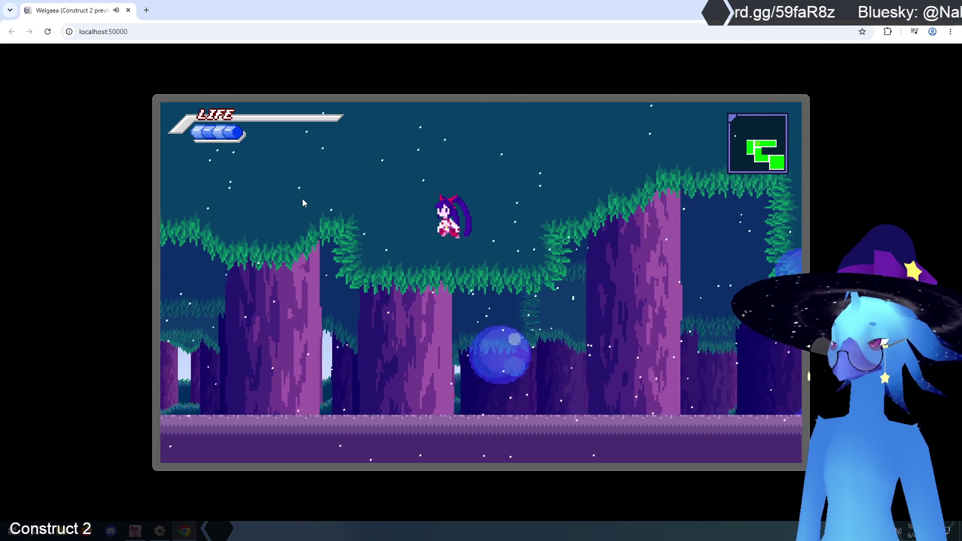
key(Right)
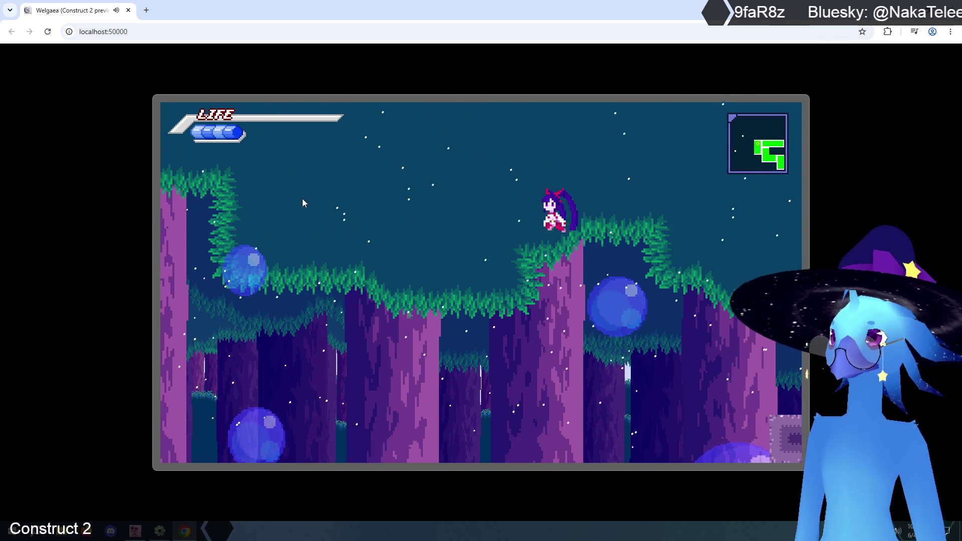
key(Right)
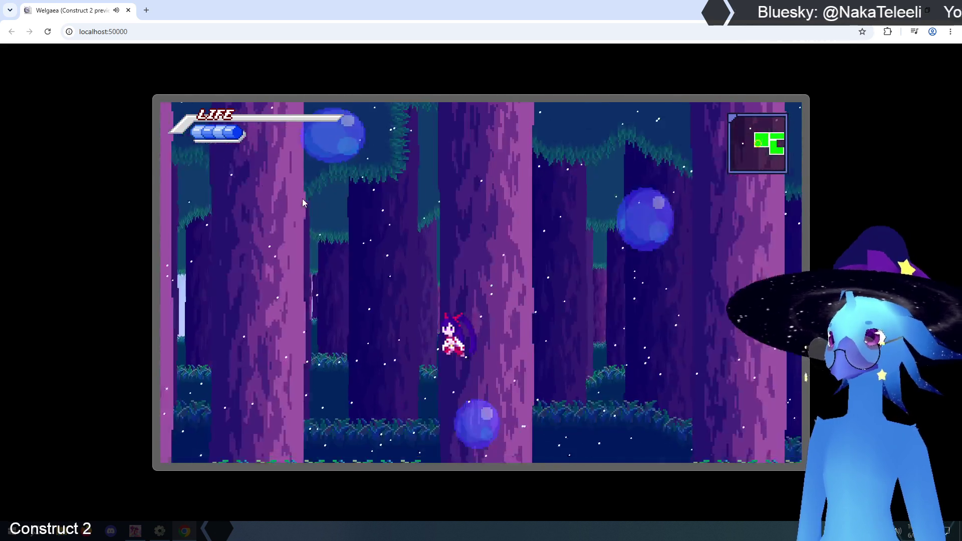
Step: End the game from the pause menu and close the preview window
key(Escape)
key(Down)
key(Return)
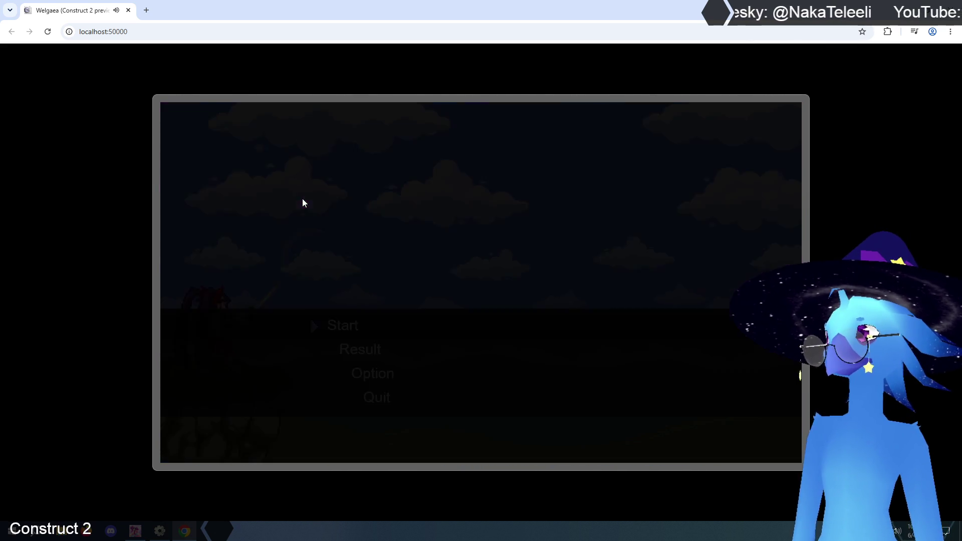
click(950, 9)
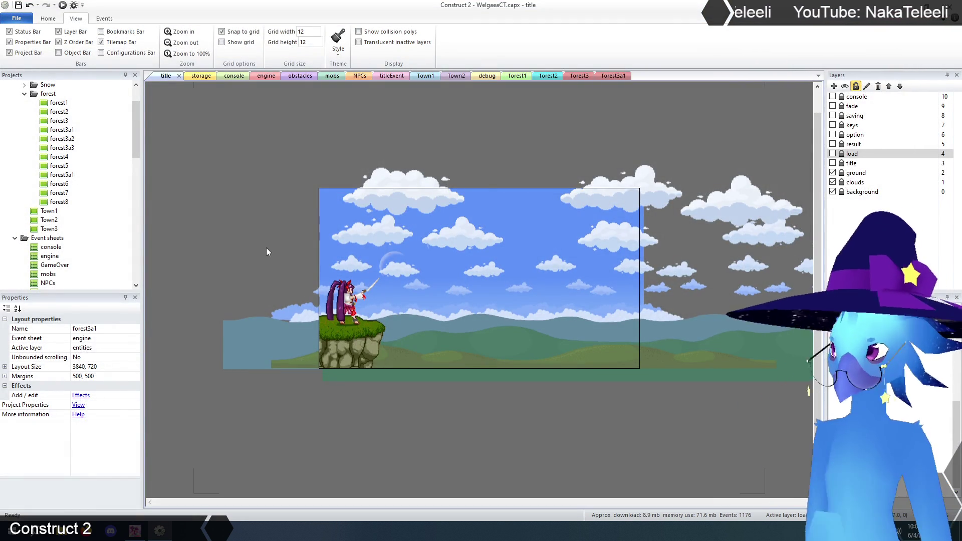
Step: Check the to-do list in Spirit City: Lofi Sessions, then return to Construct 2
click(135, 531)
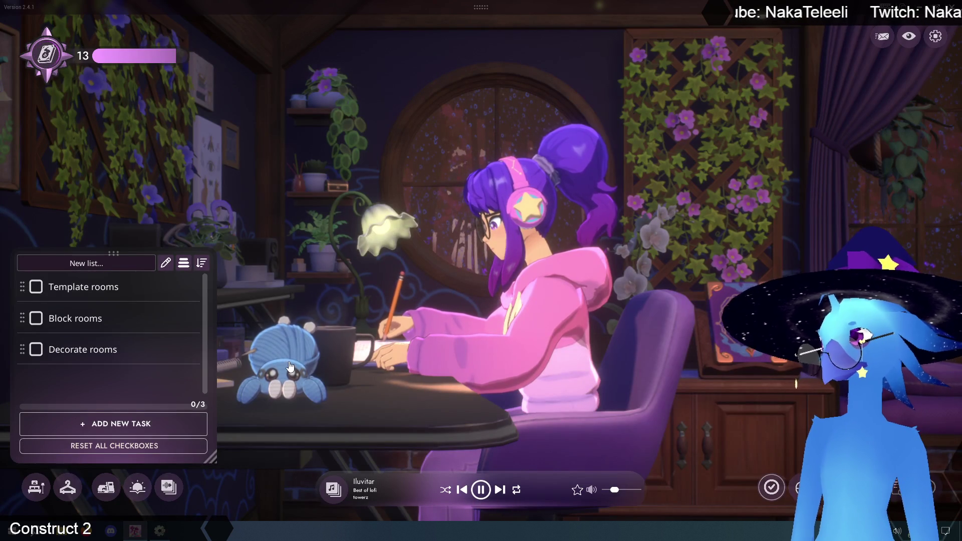
click(160, 532)
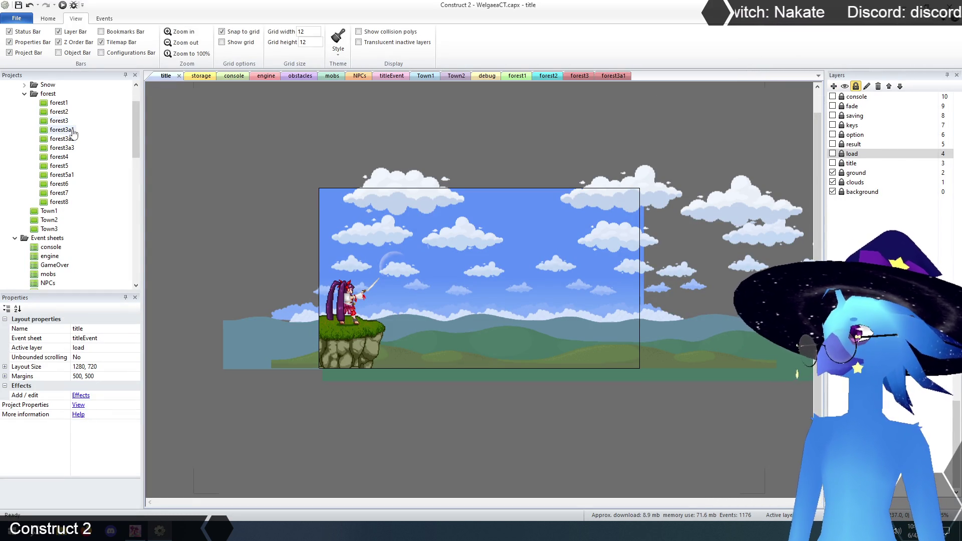
Step: Open the forest3a2 layout from the forest folder and unlock its decoration f120 layer
double_click(59, 139)
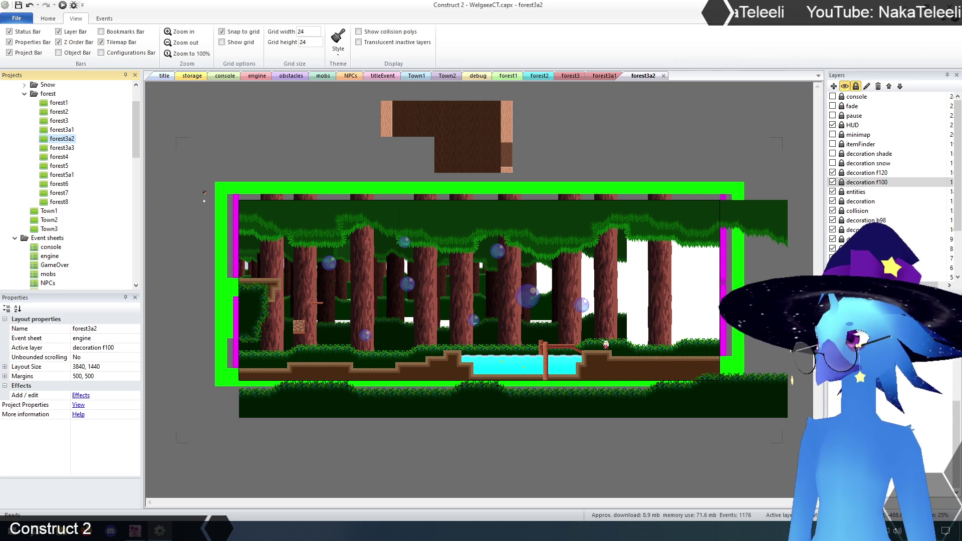
click(842, 173)
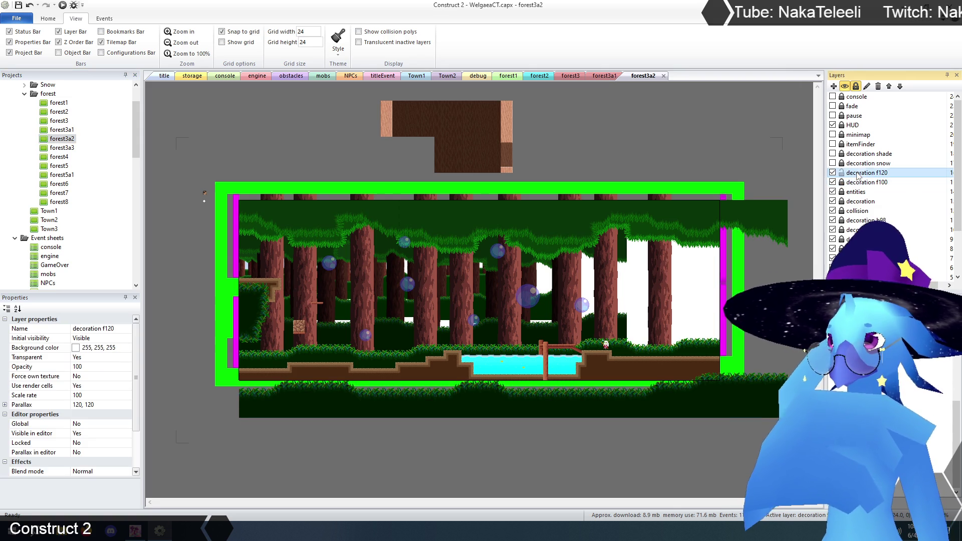
Step: Paint a brown slope at TilemapForestFront's left edge, erase its bottom grass strip, then hide and lock decoration f120
click(428, 228)
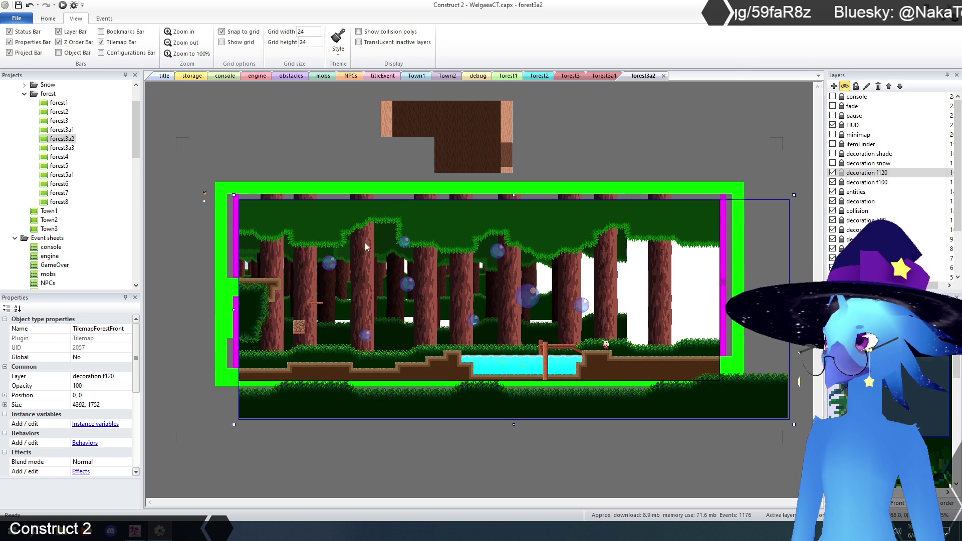
click(254, 321)
mouse_move(245, 401)
mouse_down()
mouse_move(354, 383)
mouse_move(338, 395)
mouse_move(772, 401)
mouse_move(697, 394)
mouse_move(754, 382)
mouse_up()
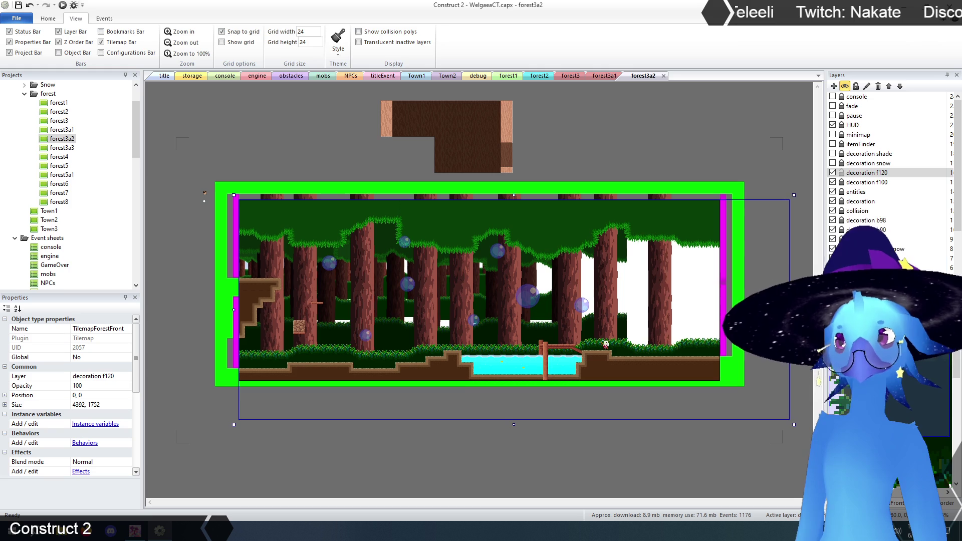
click(777, 288)
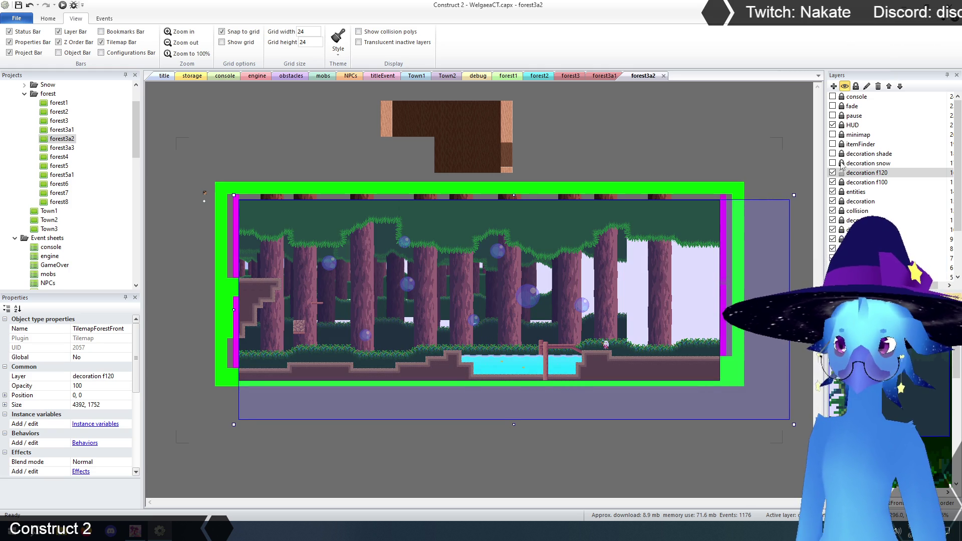
click(833, 172)
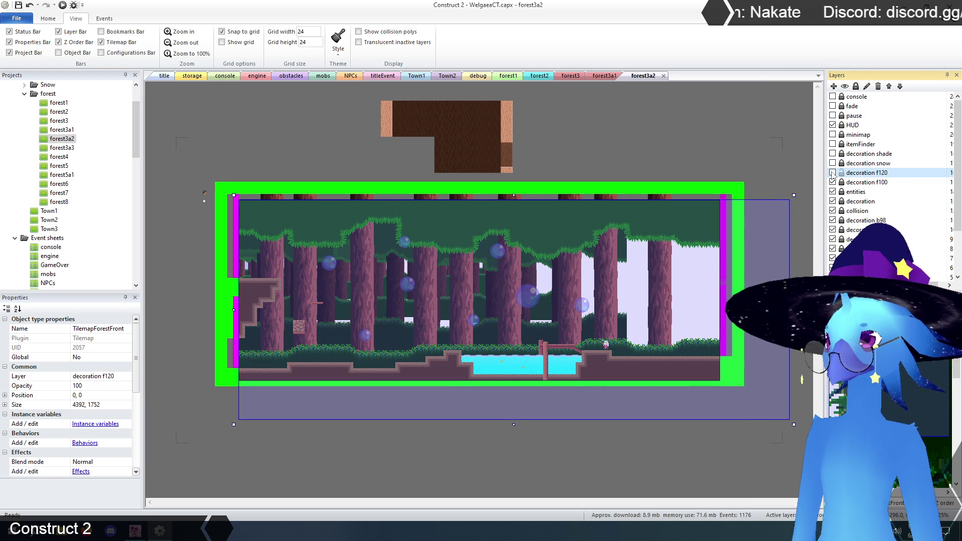
click(842, 173)
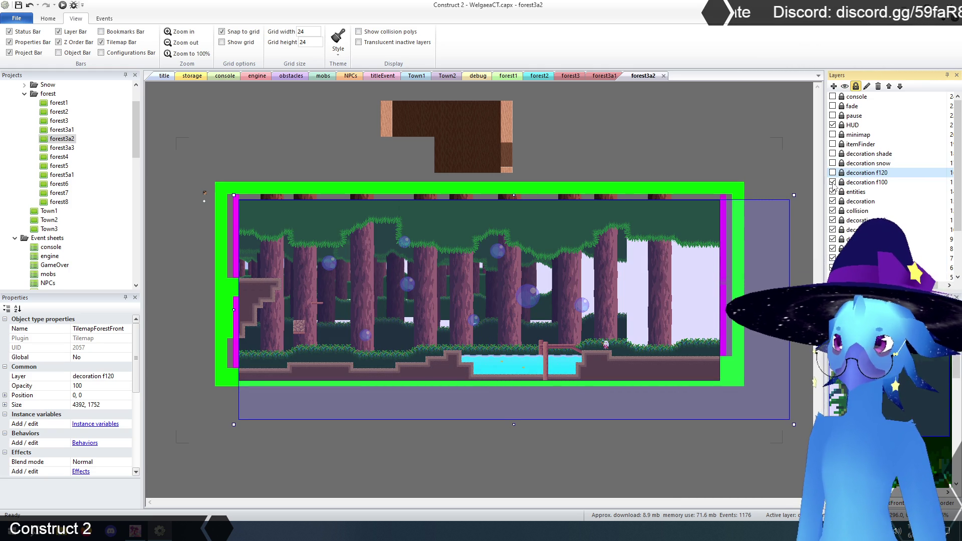
Step: Delete the blue bridge sprite on decoration f100 and hide the decoration layer
click(842, 185)
mouse_move(180, 156)
mouse_down()
mouse_move(301, 257)
mouse_move(737, 435)
mouse_move(785, 434)
mouse_up()
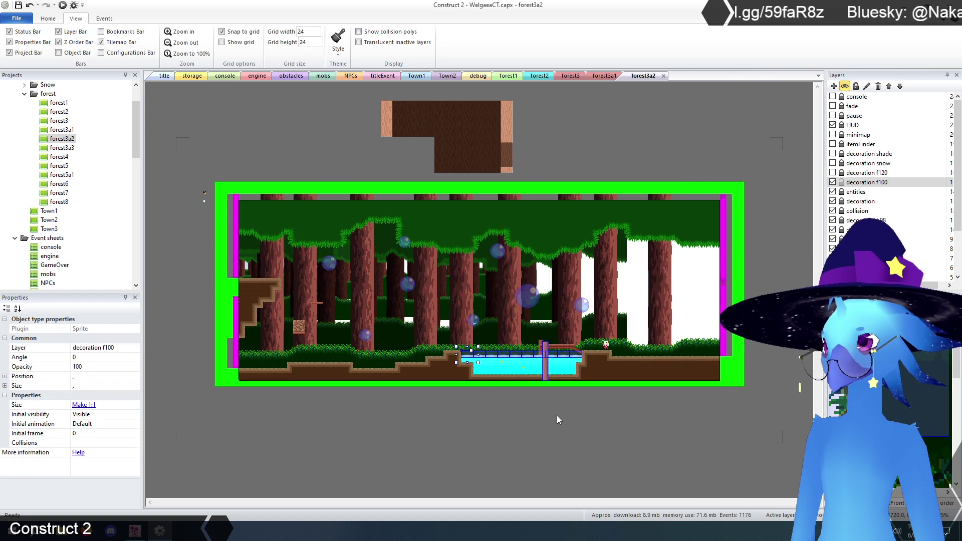
key(Delete)
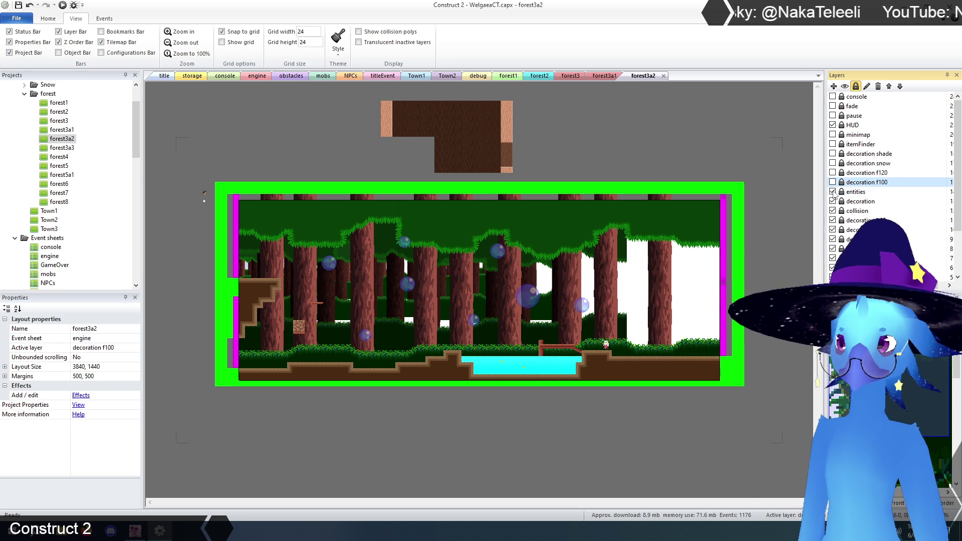
click(833, 202)
Step: Show the decoration layer again and delete the upper TilemapCave3 block
click(851, 202)
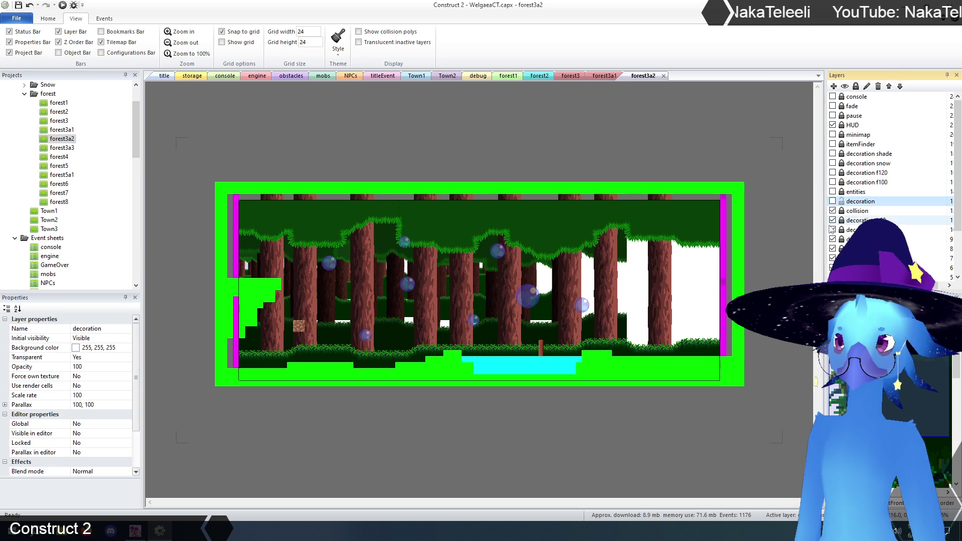
click(833, 201)
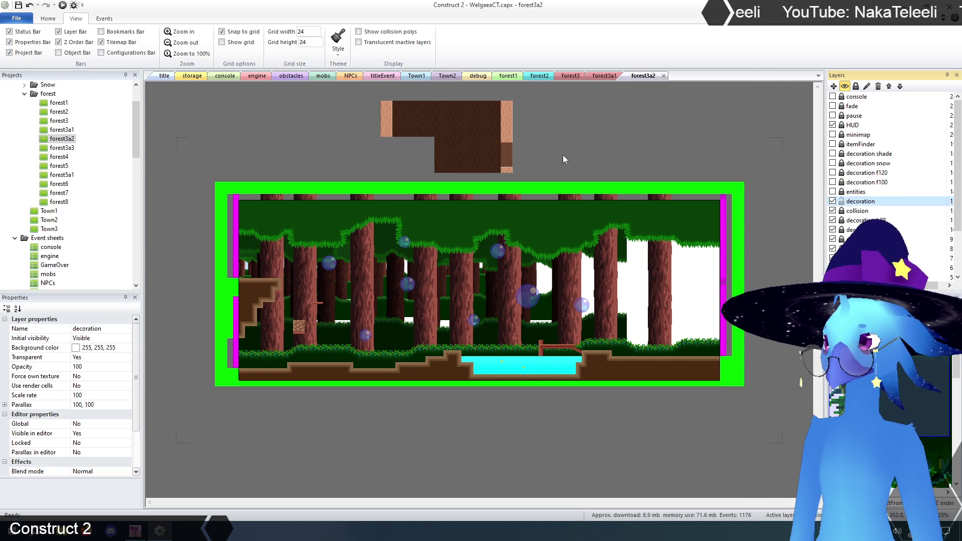
mouse_move(183, 141)
mouse_down()
mouse_move(636, 450)
mouse_move(789, 450)
mouse_up()
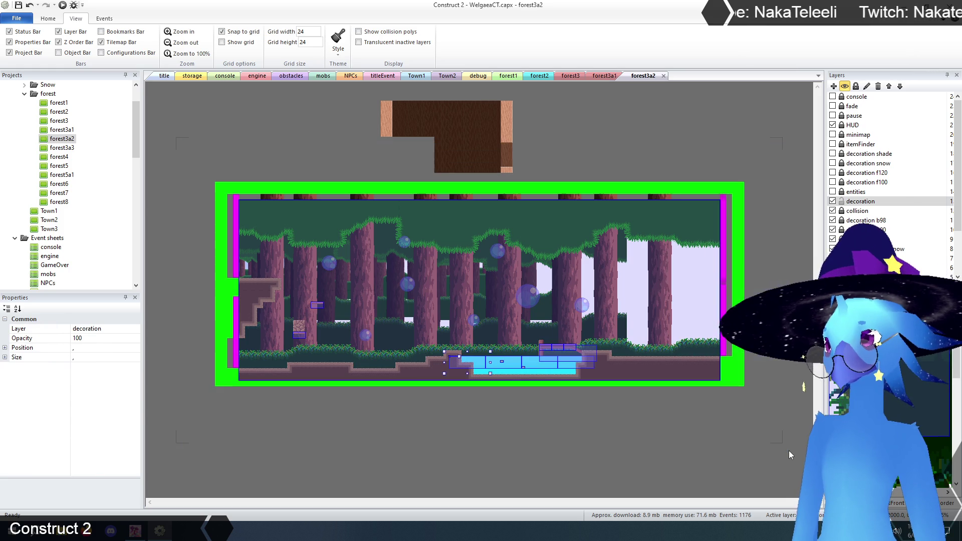
click(176, 126)
drag(176, 127, 704, 416)
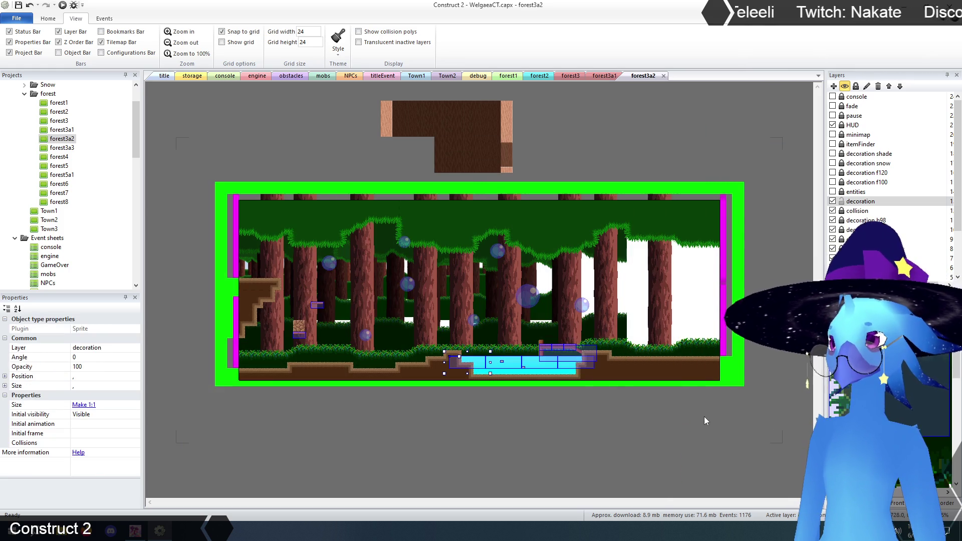
click(654, 465)
mouse_move(217, 187)
mouse_down()
mouse_move(792, 449)
mouse_move(765, 451)
mouse_up()
click(450, 139)
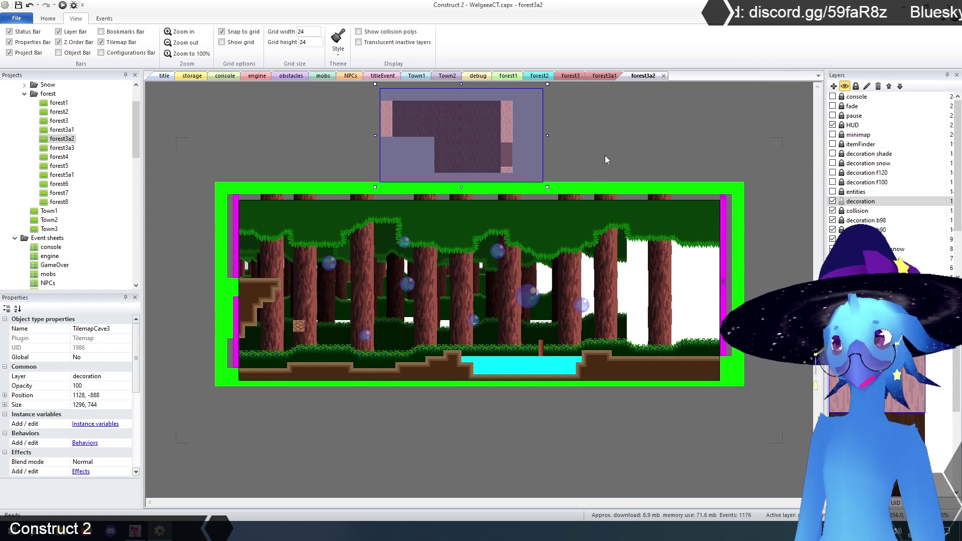
key(Delete)
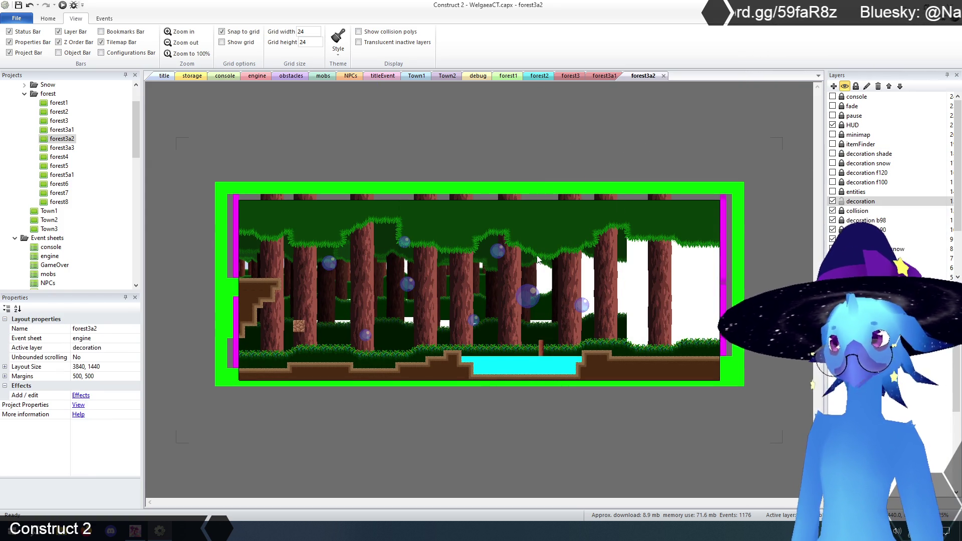
key(ctrl+z)
Step: Erase the brown ground tiles along TilemapCave's bottom
drag(708, 361, 638, 354)
mouse_move(459, 356)
mouse_down()
mouse_move(271, 374)
mouse_move(250, 337)
mouse_up()
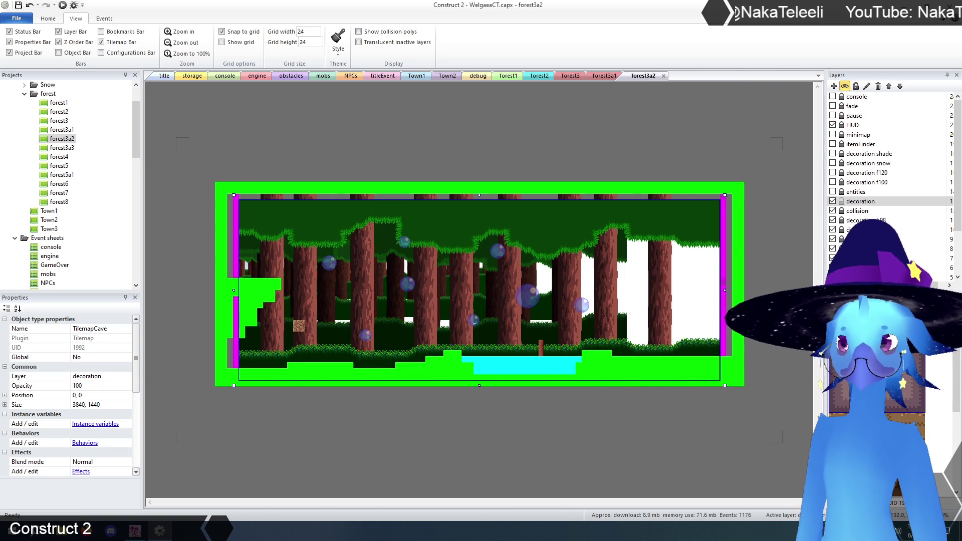
click(713, 162)
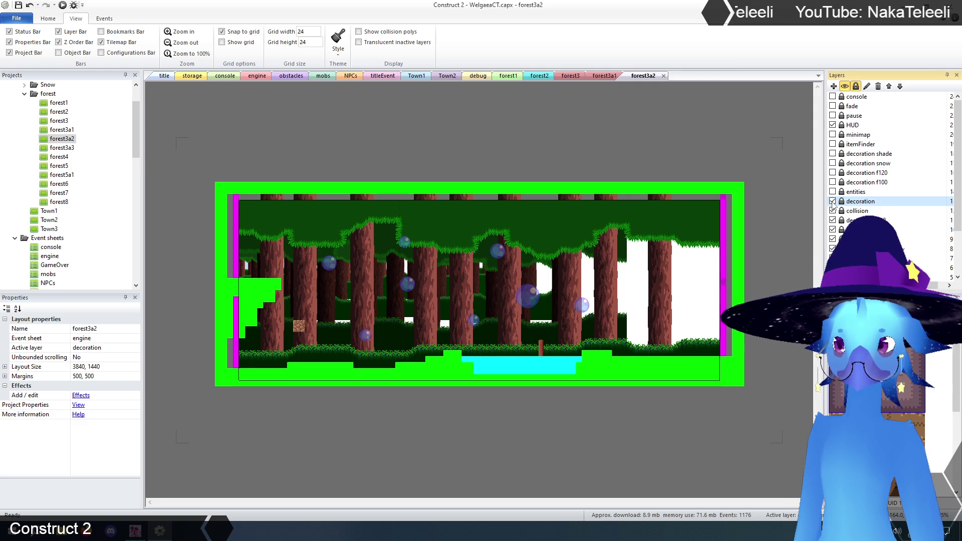
Step: Delete the cyan pool sprite from the collision layer and remove the decoration b98 layer
click(854, 211)
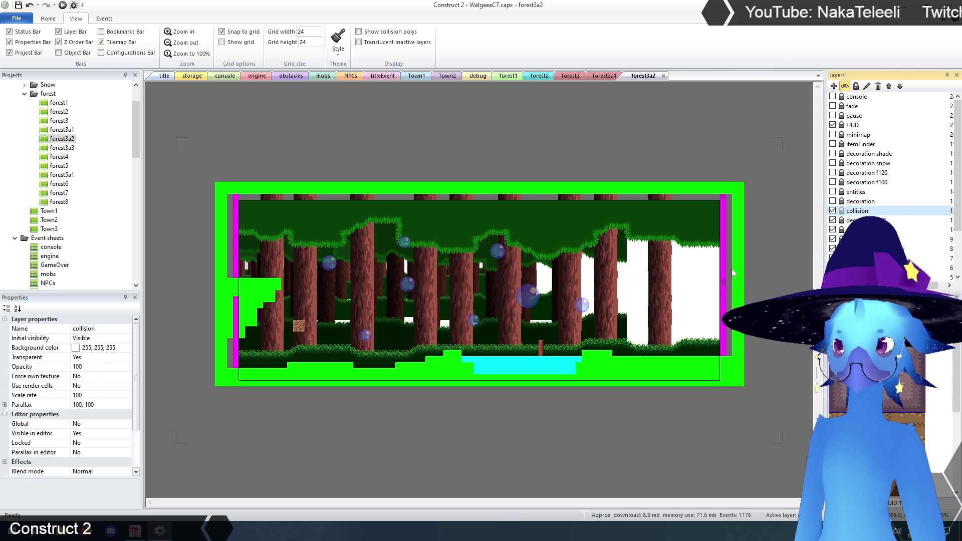
drag(162, 126, 770, 437)
mouse_move(266, 141)
mouse_down()
mouse_move(661, 489)
mouse_move(709, 480)
mouse_up()
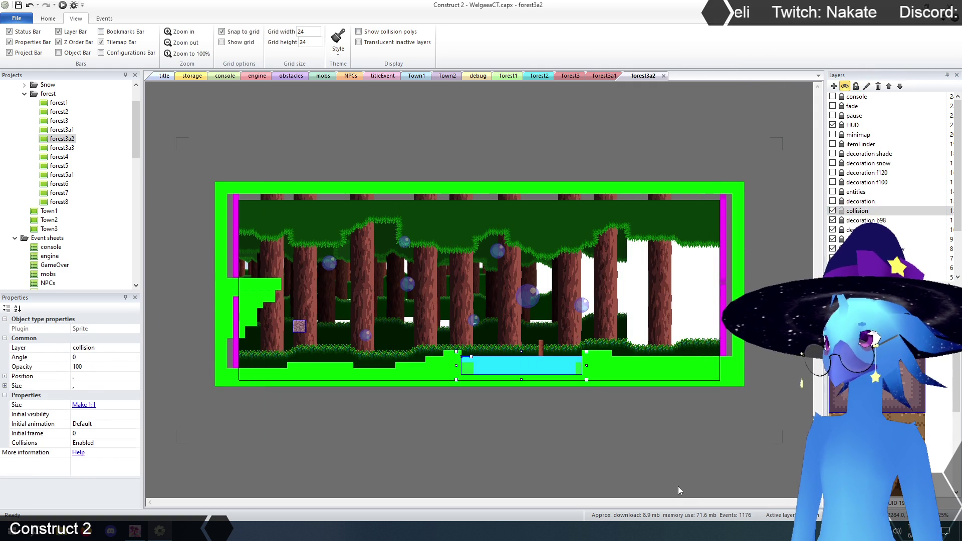
key(Delete)
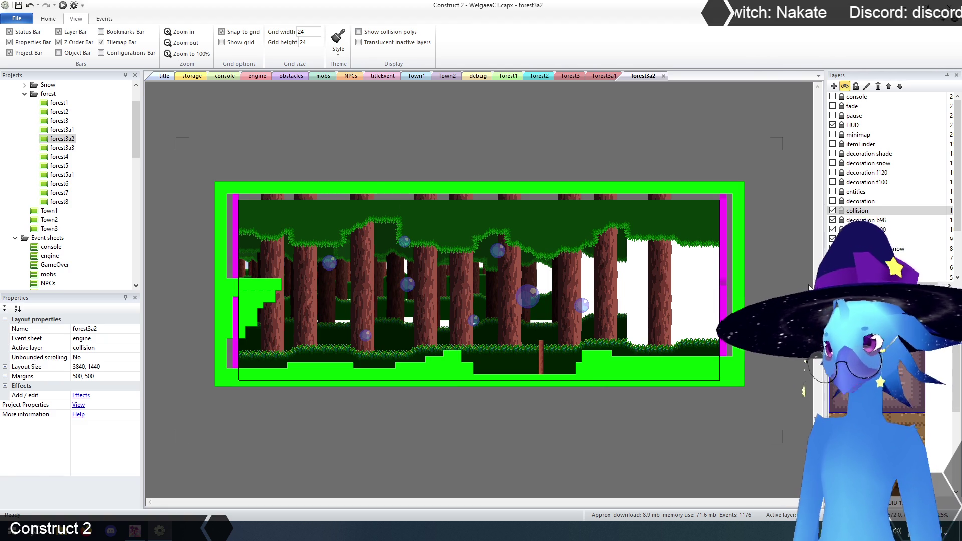
click(869, 220)
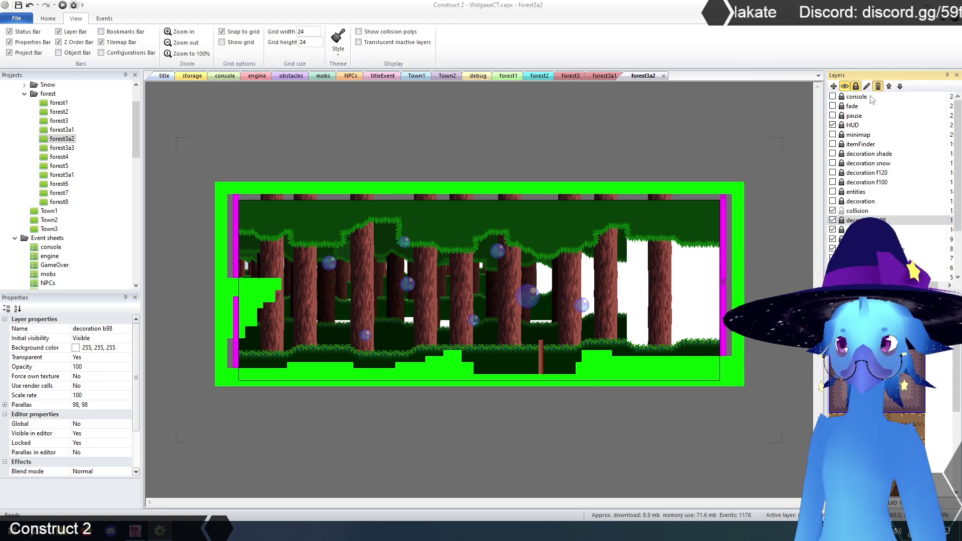
click(878, 86)
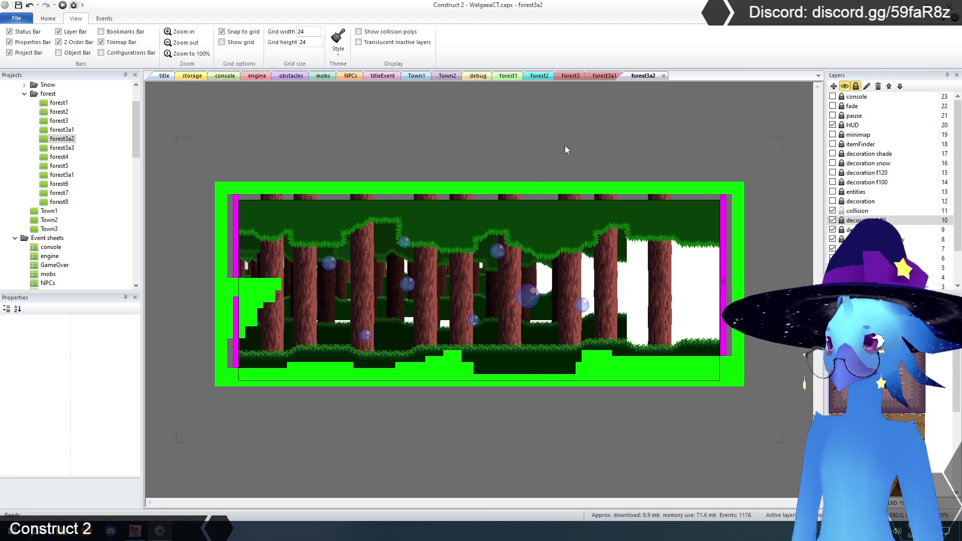
Step: Delete the upper-right and two left magenta transition sprites, and move the right-edge transition to 984, 696
click(857, 211)
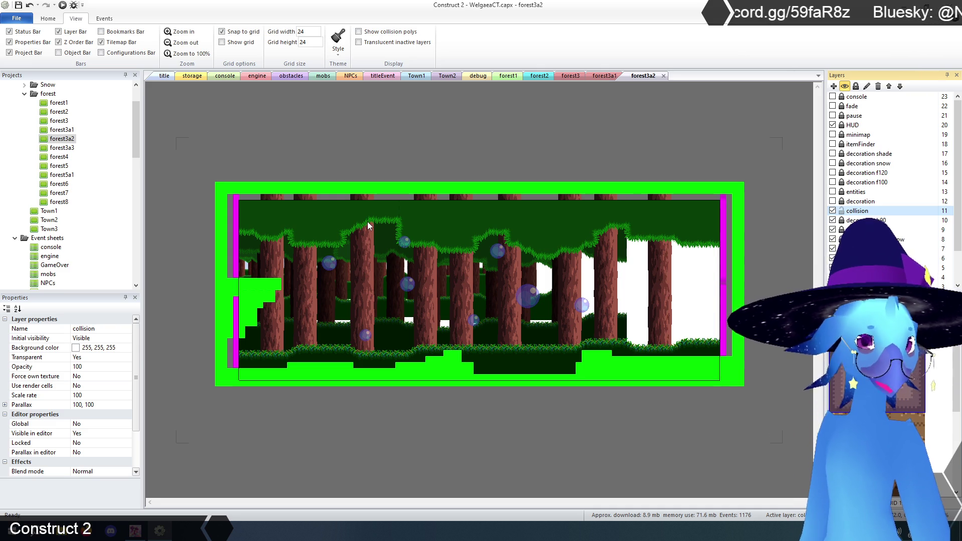
click(725, 238)
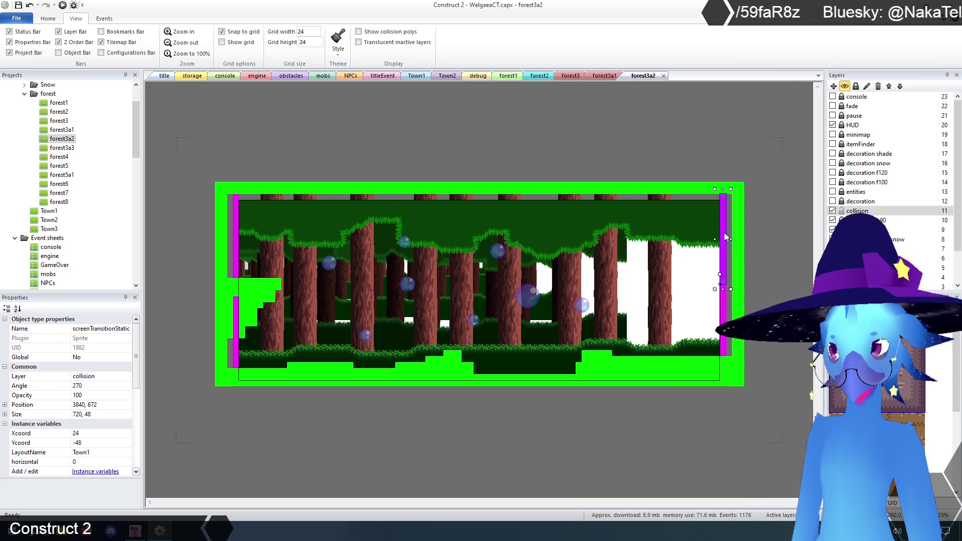
key(Delete)
click(237, 231)
key(Delete)
click(236, 333)
key(Delete)
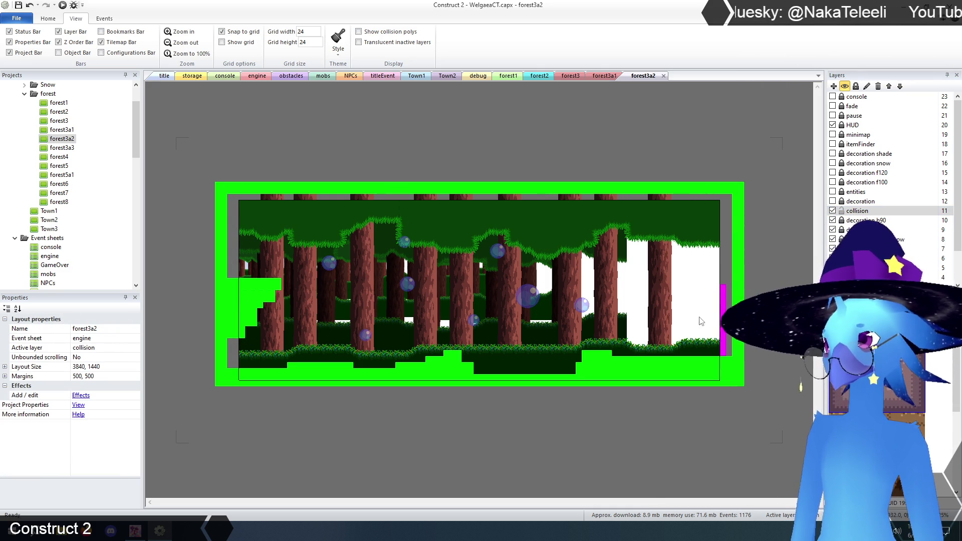
drag(723, 321, 367, 319)
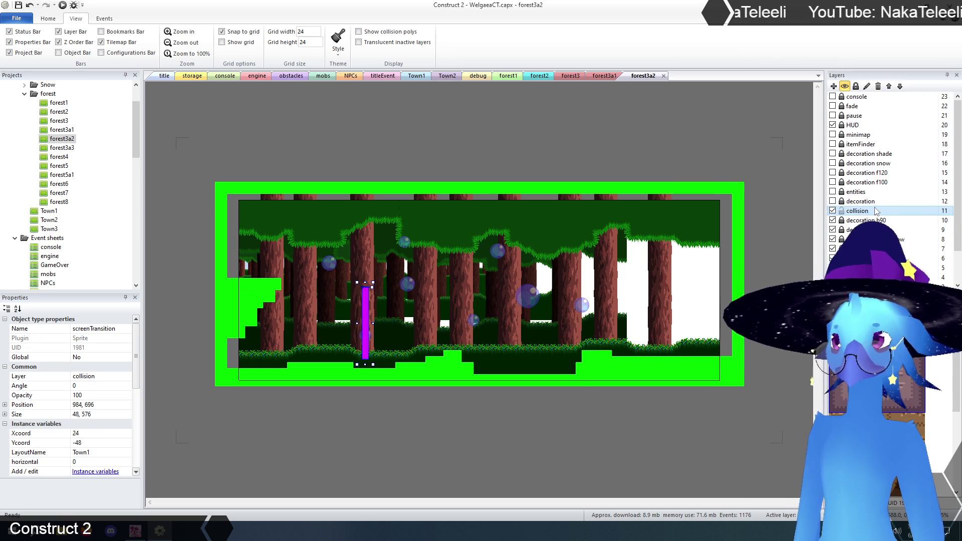
Step: Erase TilemapCollision's right column and top-bar tiles and shrink it to 1704 pixels wide
click(681, 190)
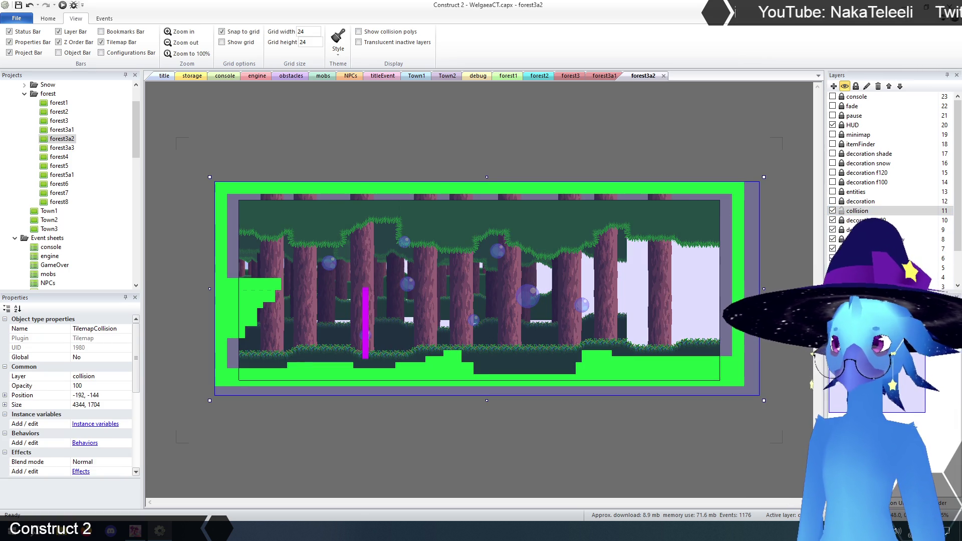
mouse_move(738, 188)
mouse_down()
mouse_move(740, 380)
mouse_move(647, 370)
mouse_move(659, 351)
mouse_move(549, 383)
mouse_move(374, 370)
mouse_move(424, 386)
mouse_up()
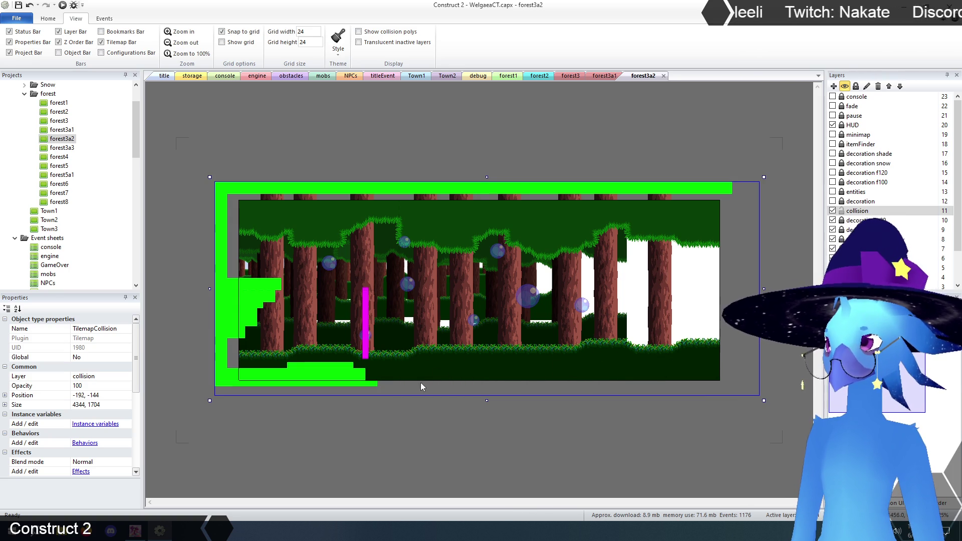
mouse_move(471, 189)
mouse_down()
mouse_move(436, 193)
mouse_move(732, 195)
mouse_up()
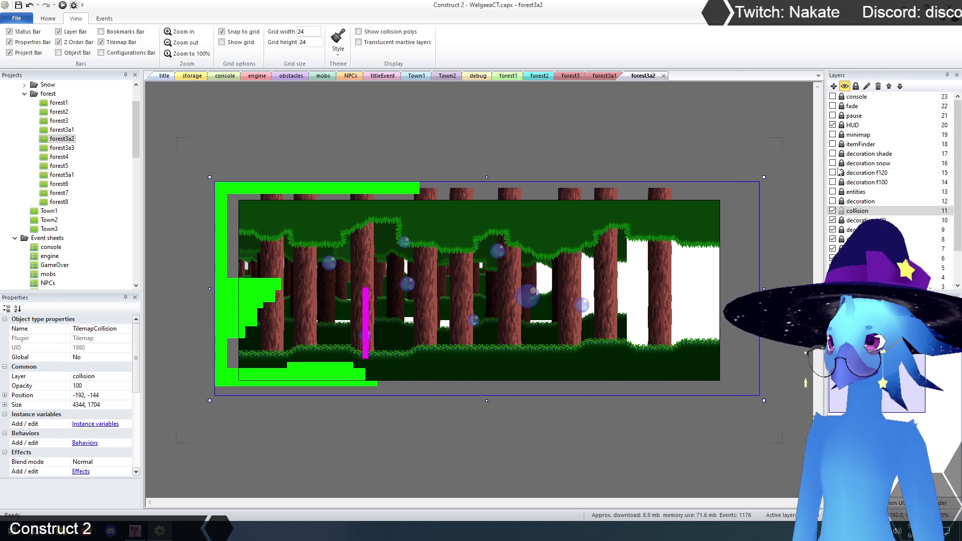
click(832, 268)
mouse_move(765, 290)
mouse_down()
mouse_move(419, 289)
mouse_move(433, 290)
mouse_up()
click(338, 133)
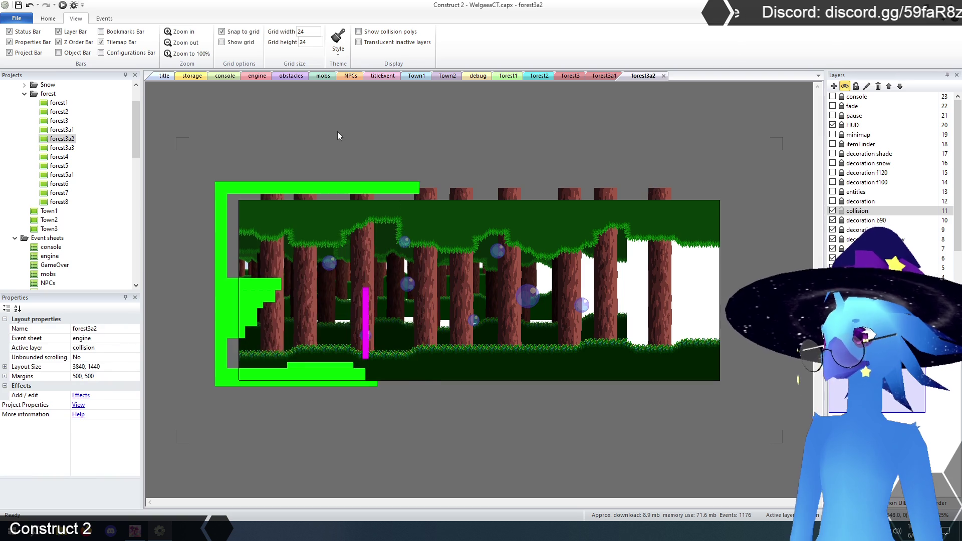
Step: Select forest3a2 in the project tree and start retyping its 3840-wide layout size
click(306, 238)
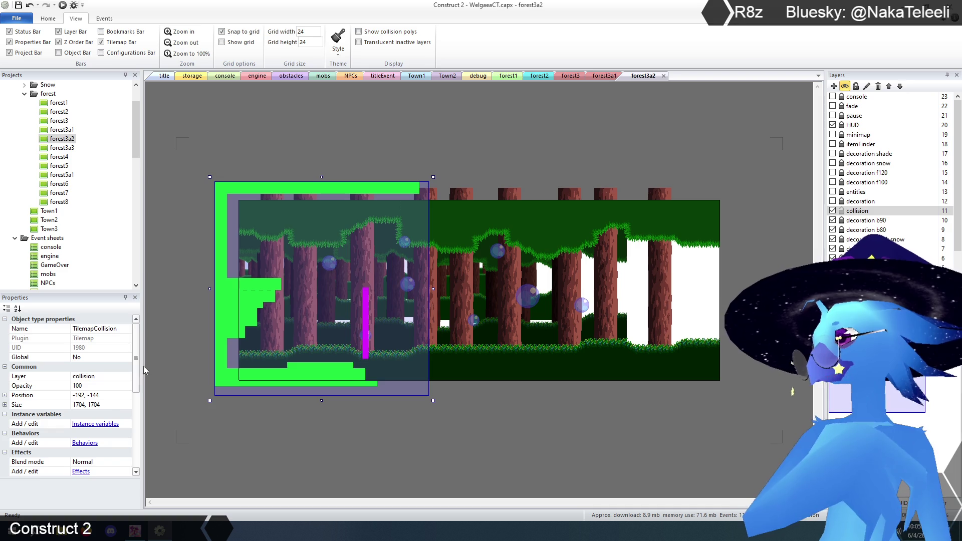
click(198, 344)
click(61, 139)
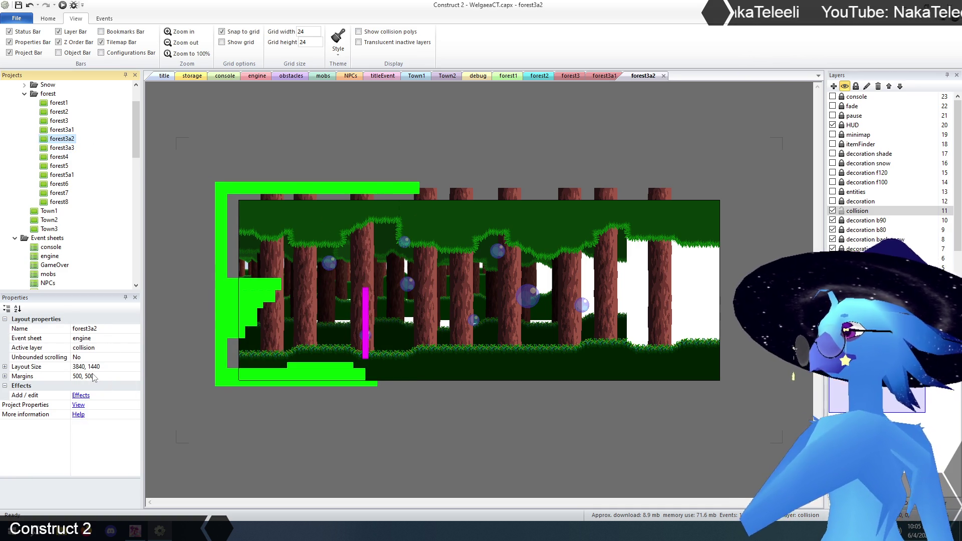
click(80, 366)
Step: Narrow the forest3a2 layout size to 1280 x 1440
double_click(79, 366)
text(1280)
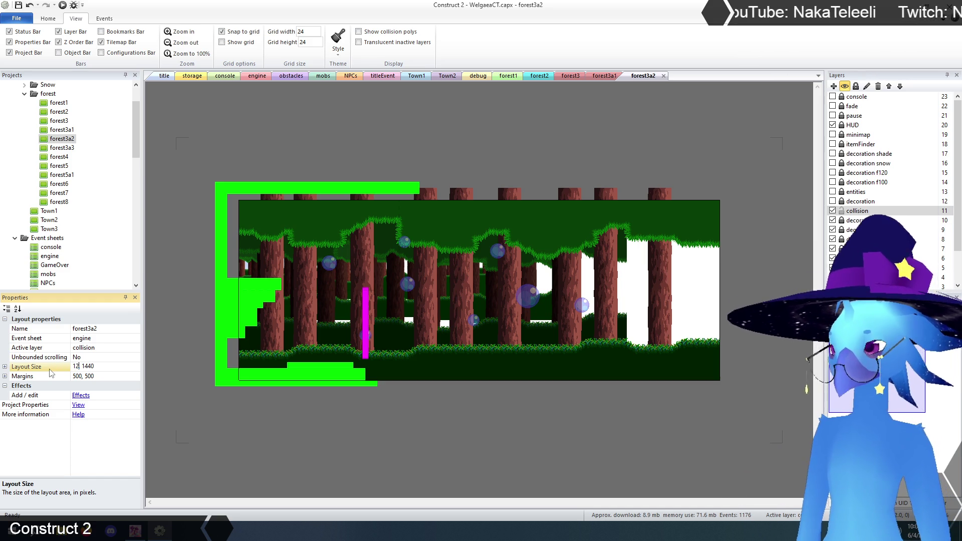
key(Return)
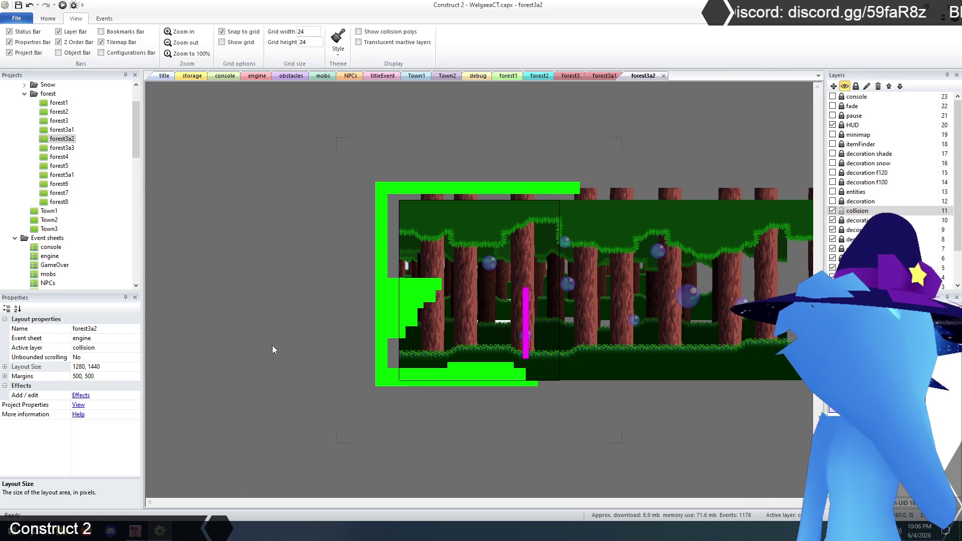
Step: Resize forest3a2's magenta screenTransition to 48 x 672, then bring up forest3a1
click(527, 307)
click(88, 414)
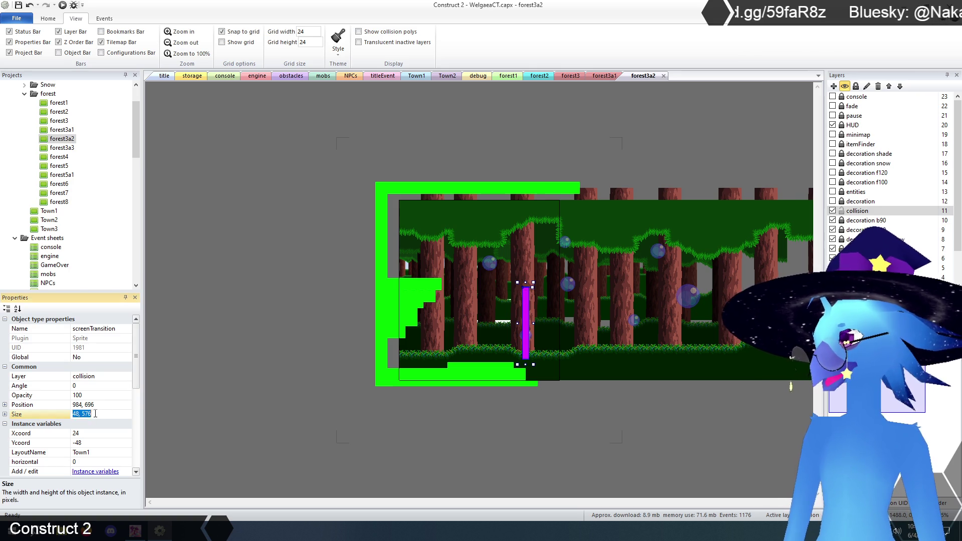
drag(83, 414, 111, 416)
text(672)
key(Return)
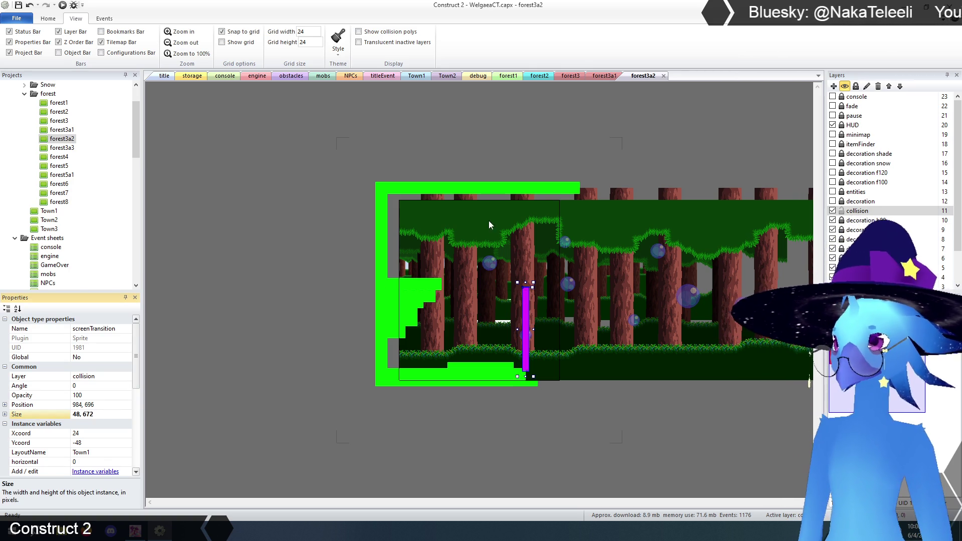
click(608, 76)
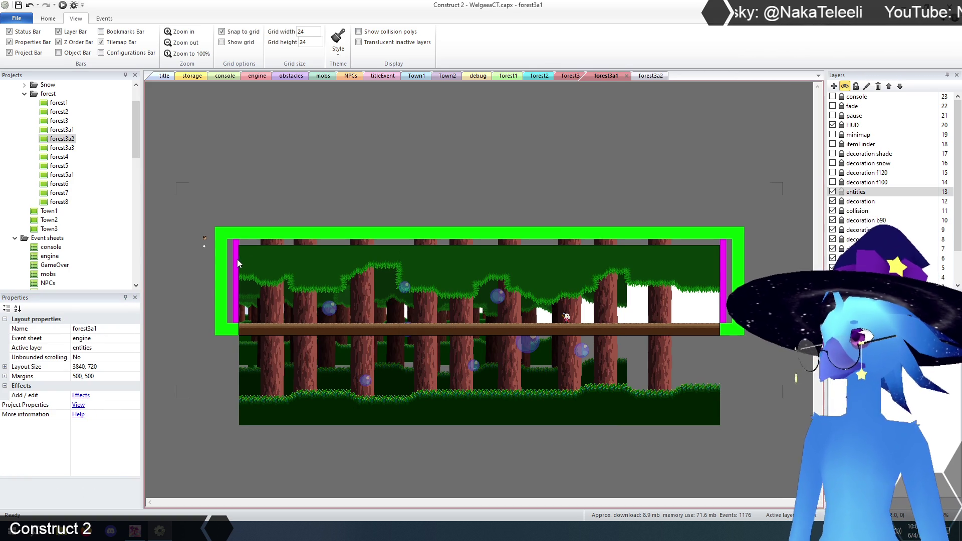
Step: Unlock the collision layer and move forest3a2's transition sprite to x 1280
click(843, 213)
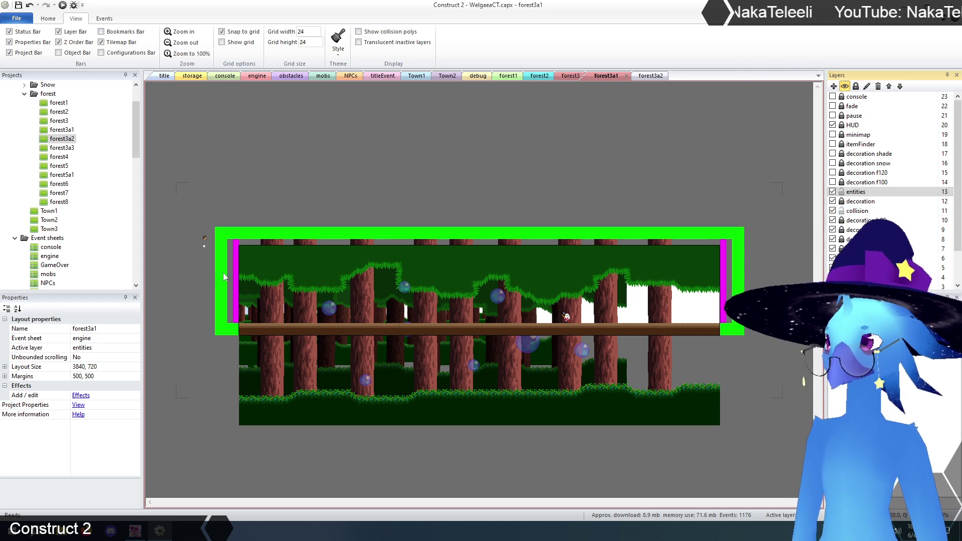
click(237, 276)
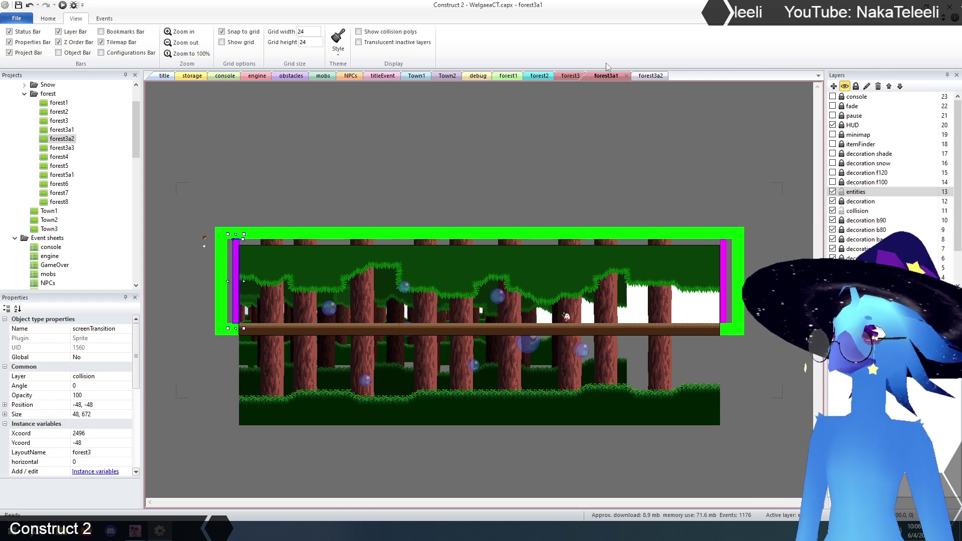
click(651, 75)
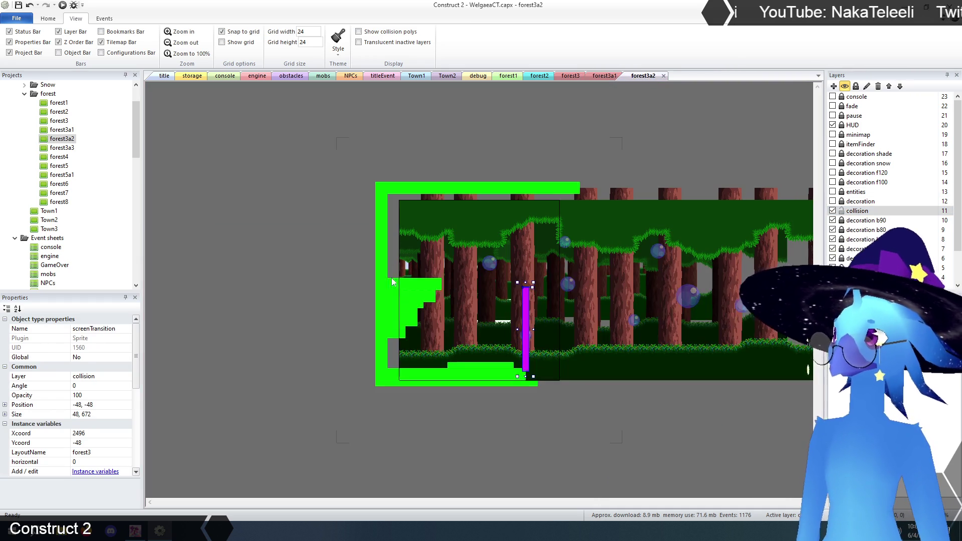
click(527, 324)
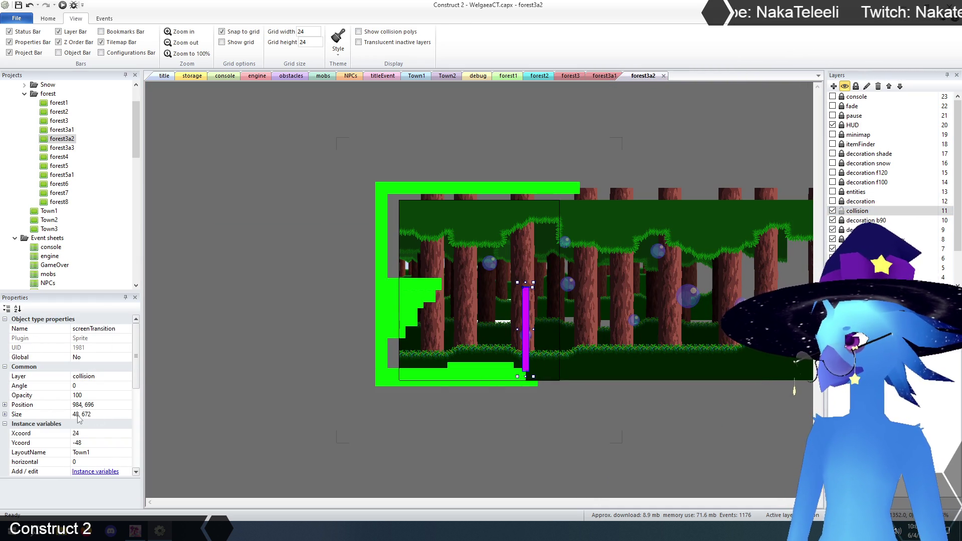
drag(526, 347, 562, 346)
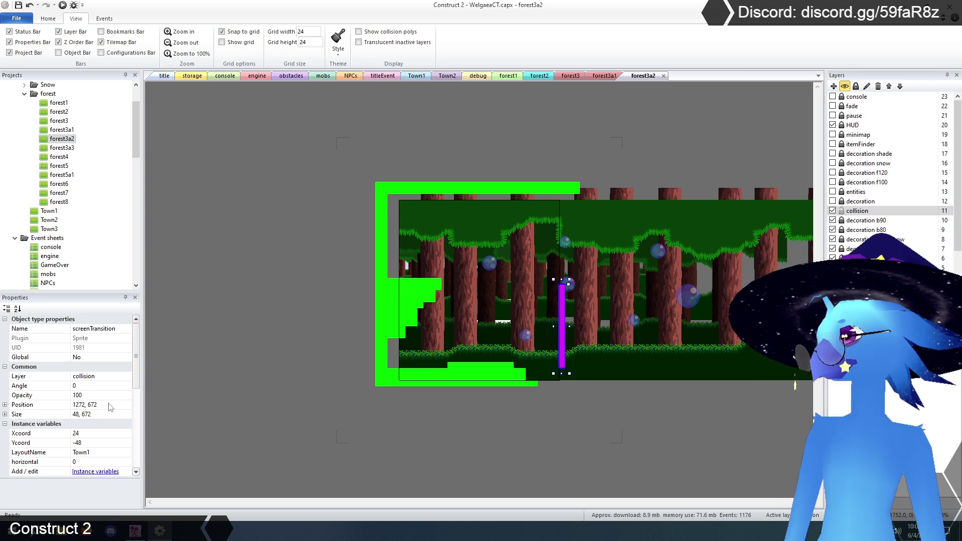
click(82, 405)
click(85, 404)
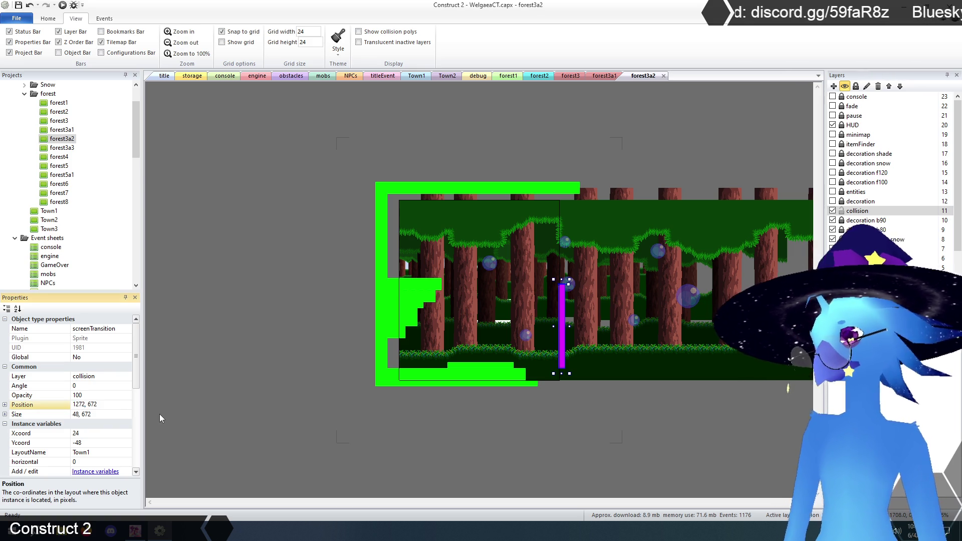
key(BackSpace)
key(BackSpace)
text(80)
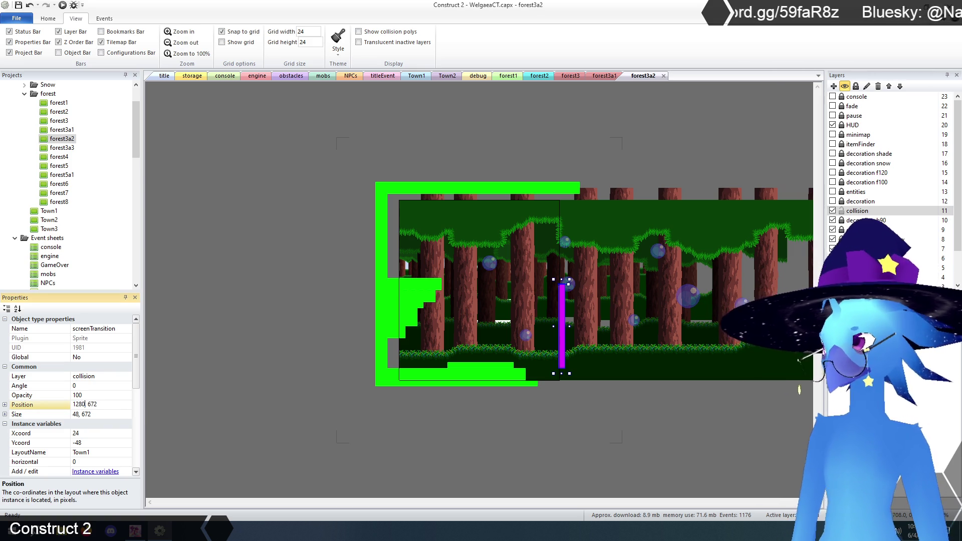
key(Return)
click(530, 470)
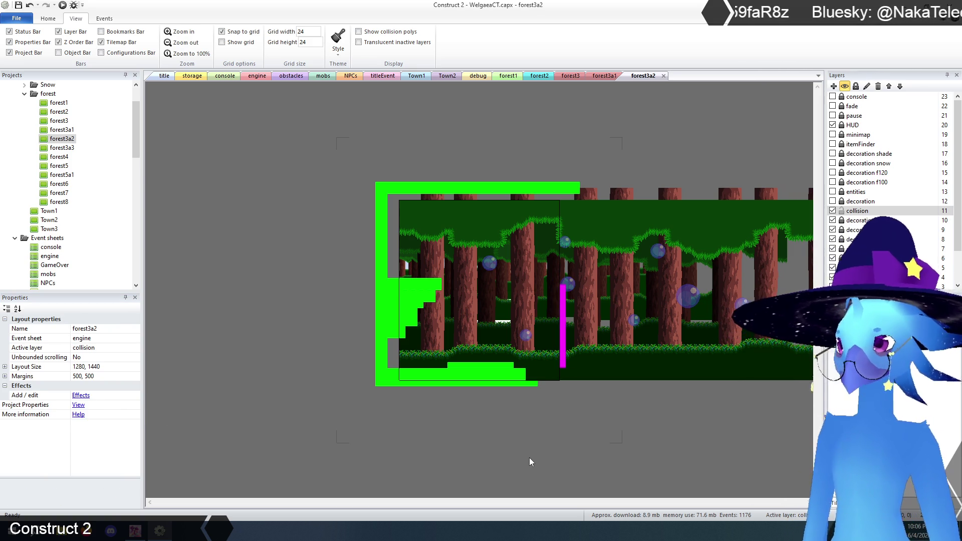
Step: Set forest3's right-edge screenTransition x position to 2560
click(609, 77)
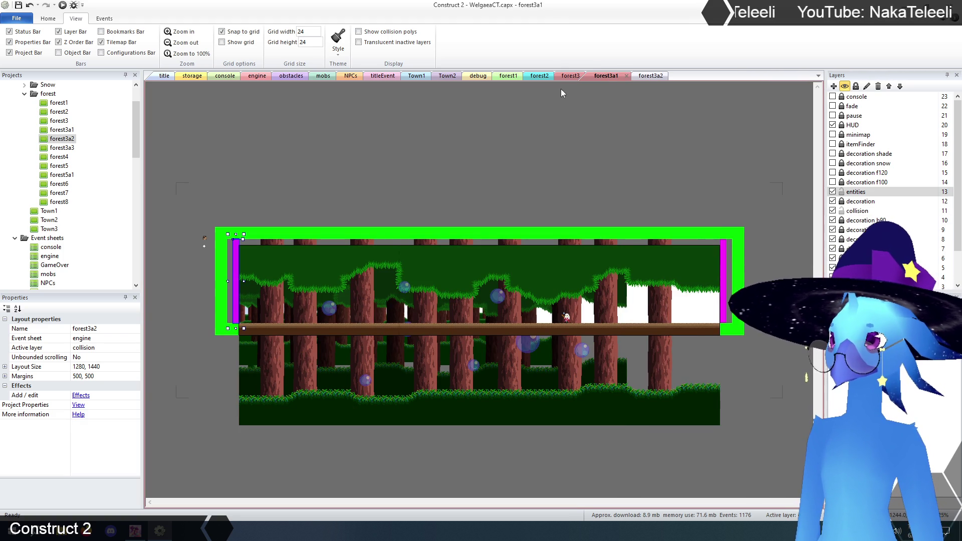
click(570, 76)
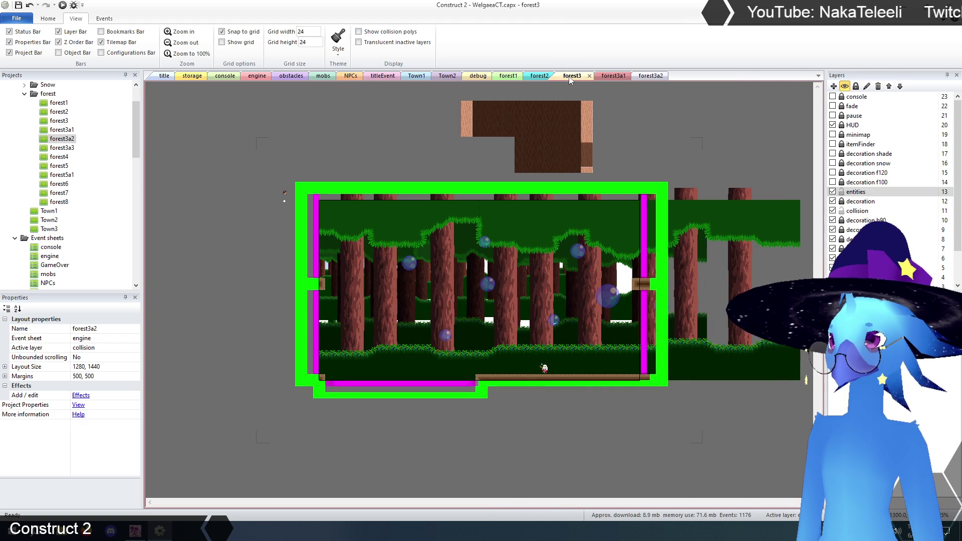
click(645, 274)
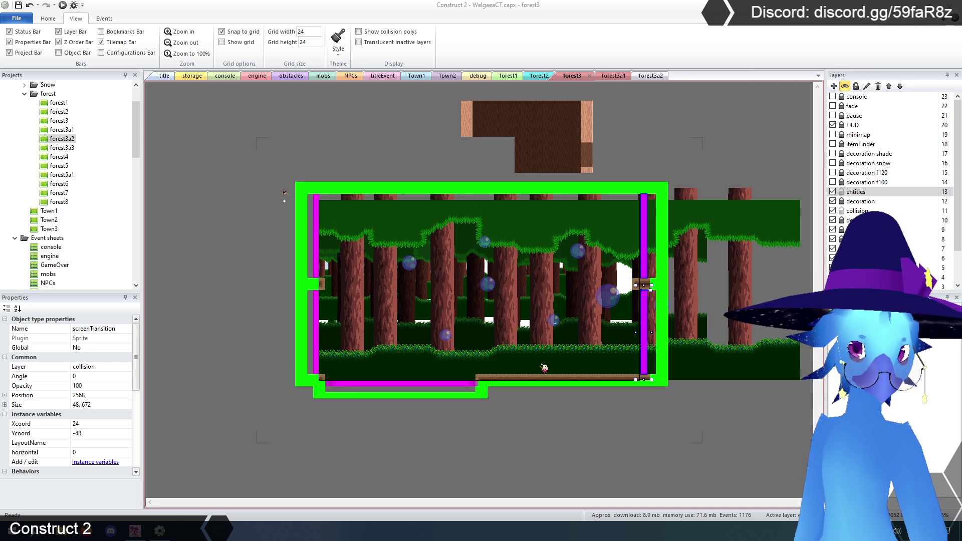
click(86, 396)
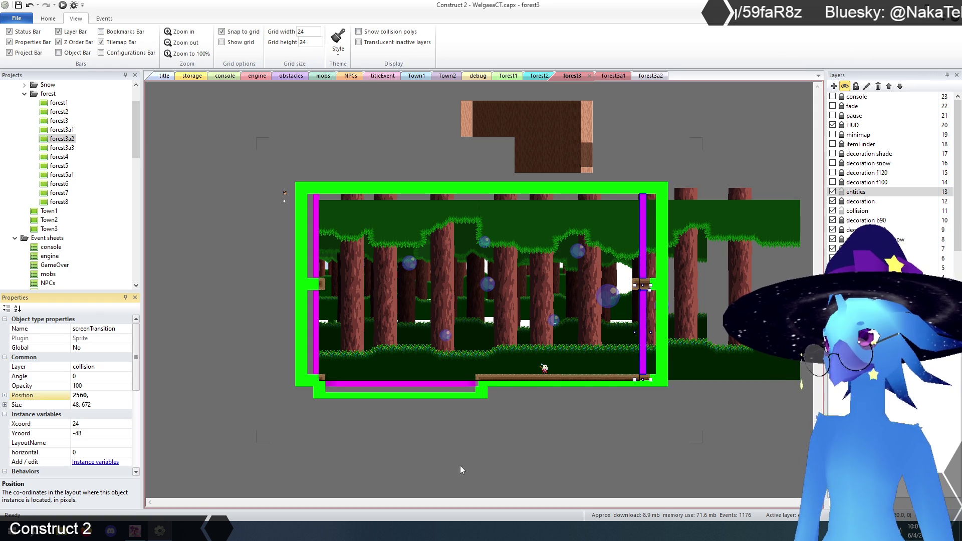
click(525, 476)
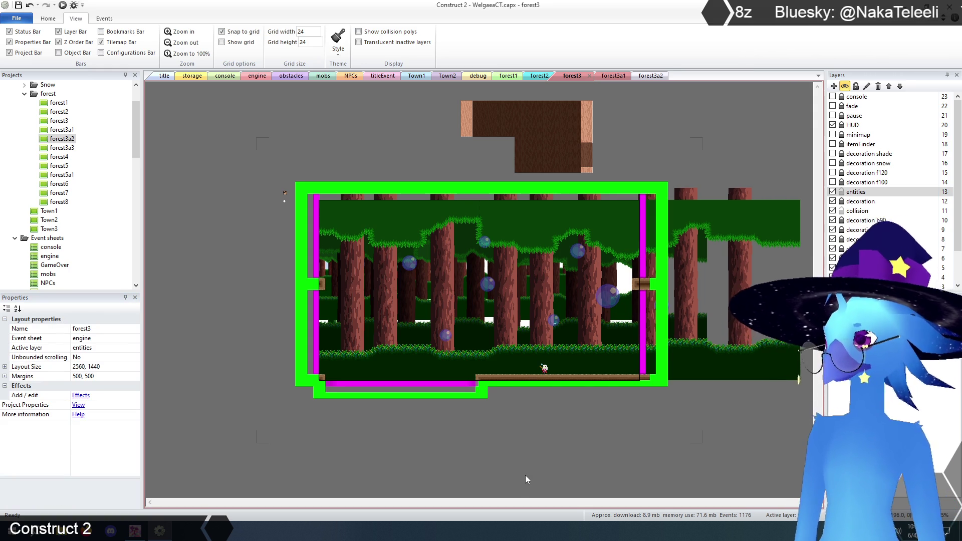
Step: Compare forest2 against forest3, then return to forest3a1 and forest3a2
click(534, 75)
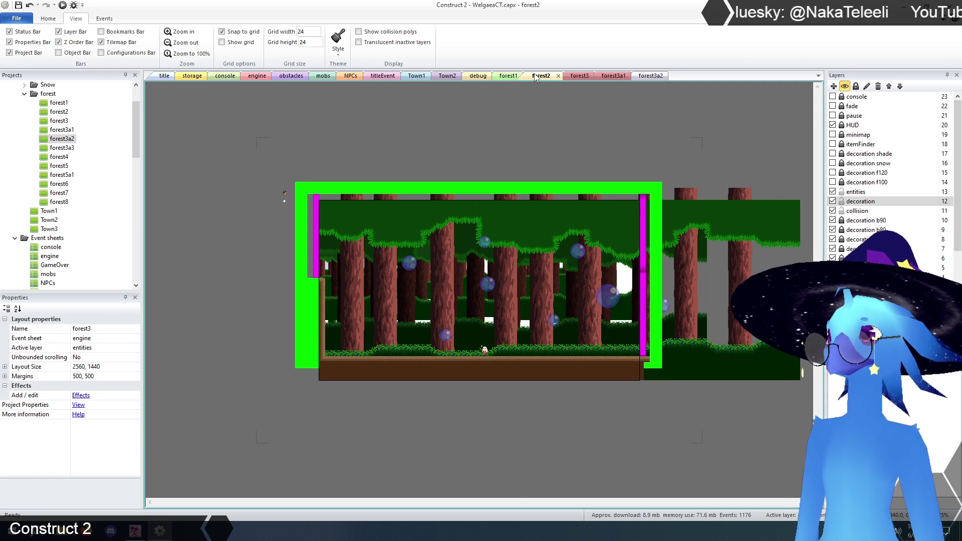
click(579, 79)
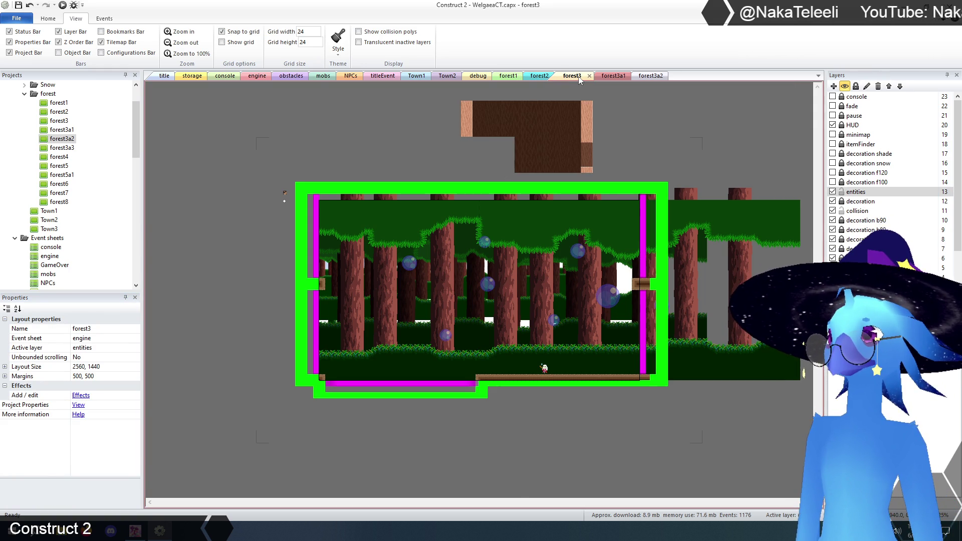
click(539, 76)
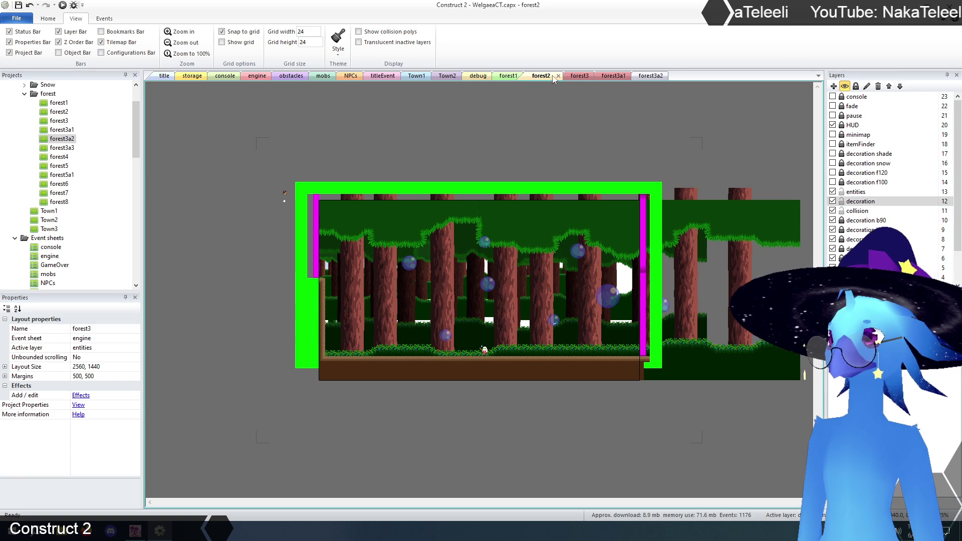
click(582, 76)
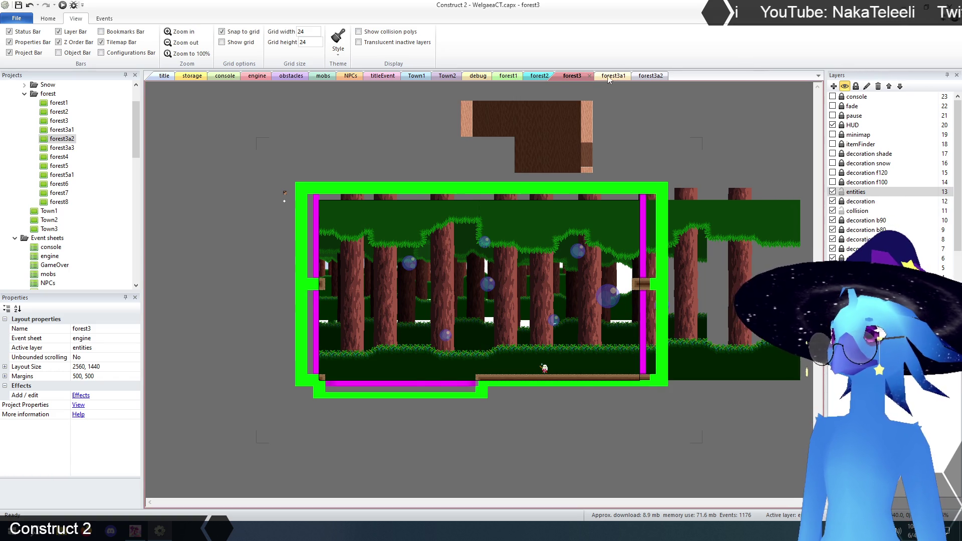
click(615, 77)
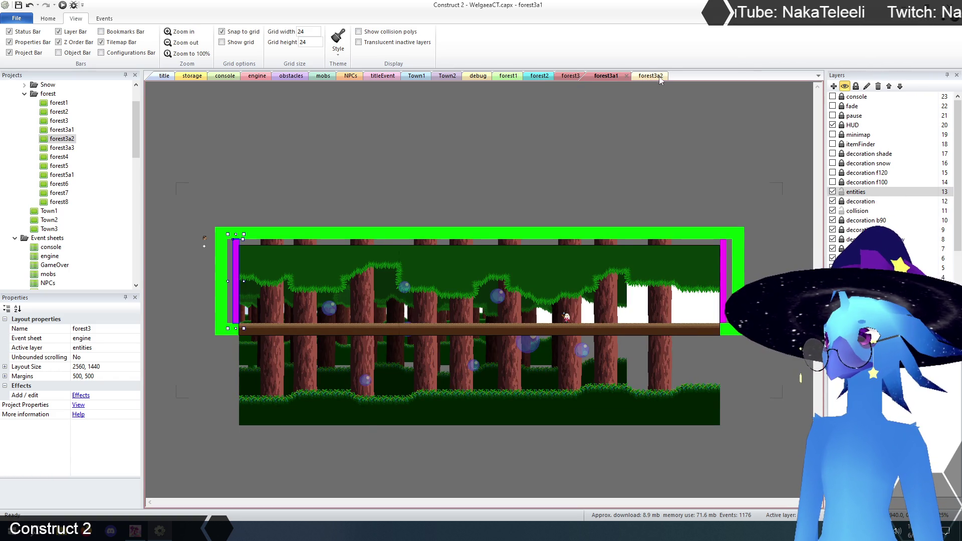
click(652, 76)
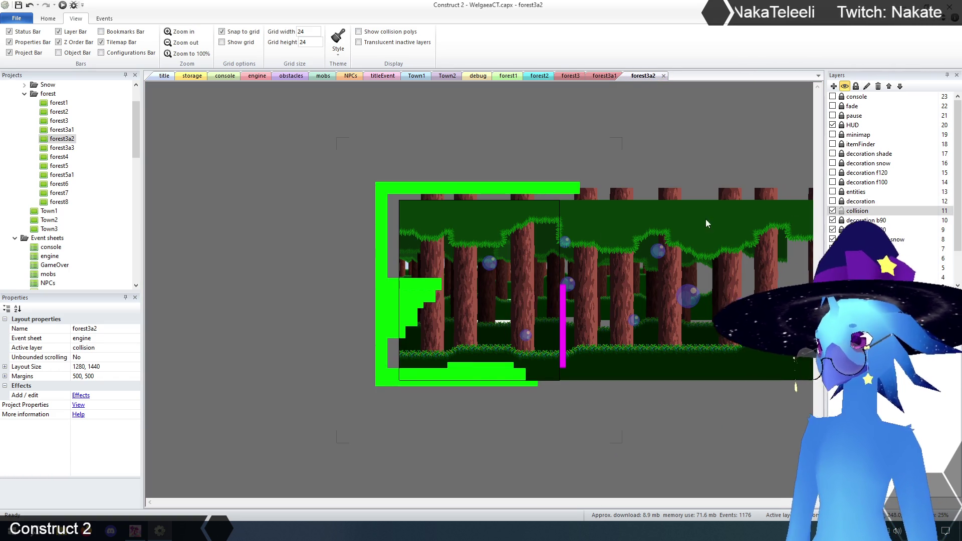
Step: Erase the old staircase collision tiles and undo the accidental tilemap move
click(406, 300)
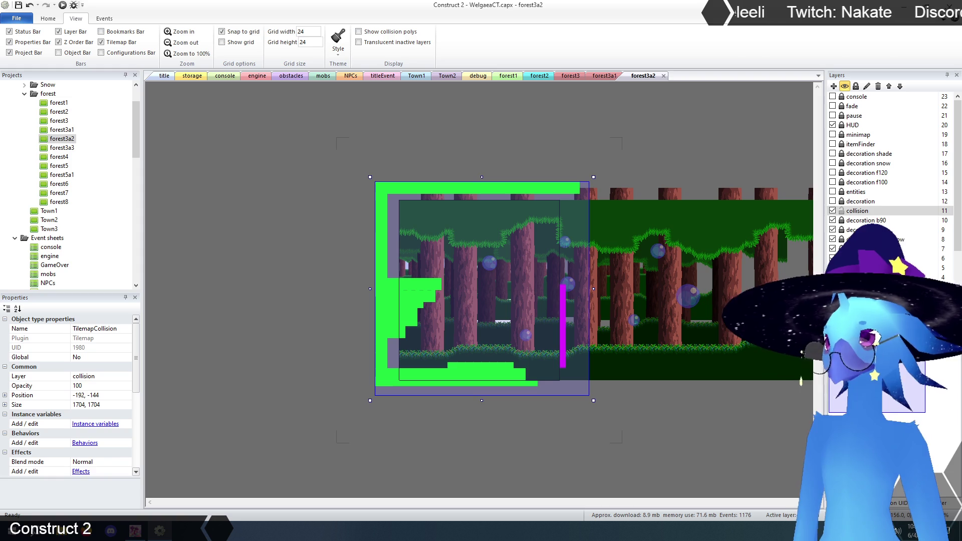
mouse_move(426, 285)
mouse_down()
mouse_move(416, 305)
mouse_move(424, 328)
mouse_up()
click(434, 288)
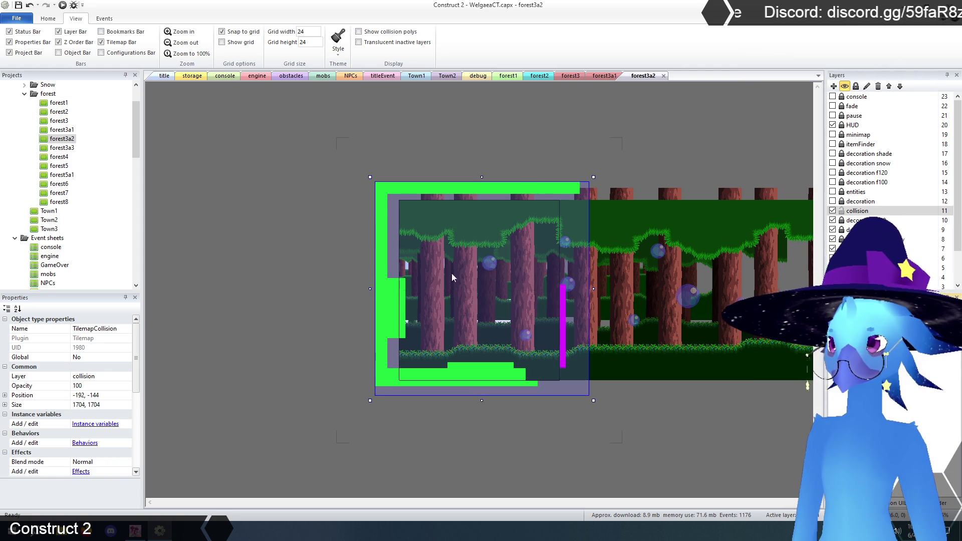
drag(384, 200, 393, 227)
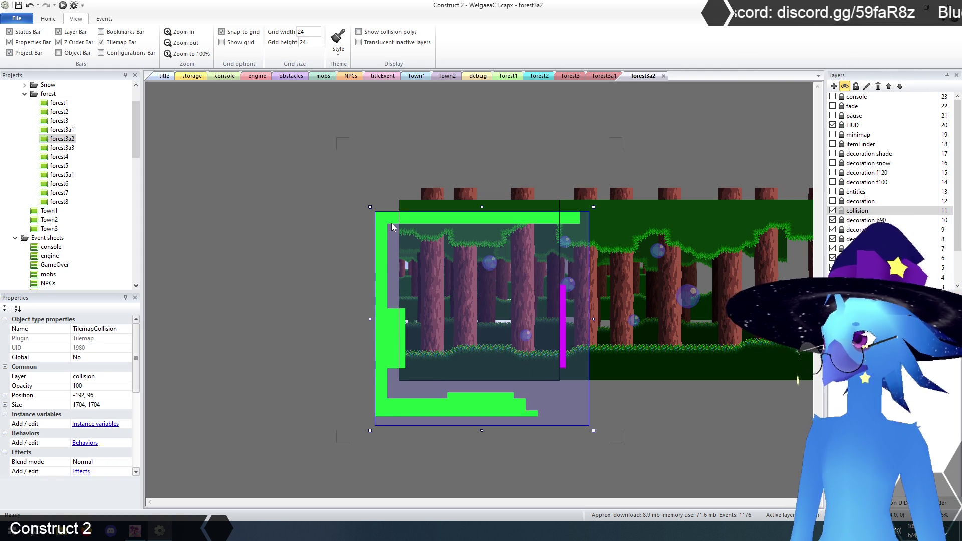
key(ctrl+z)
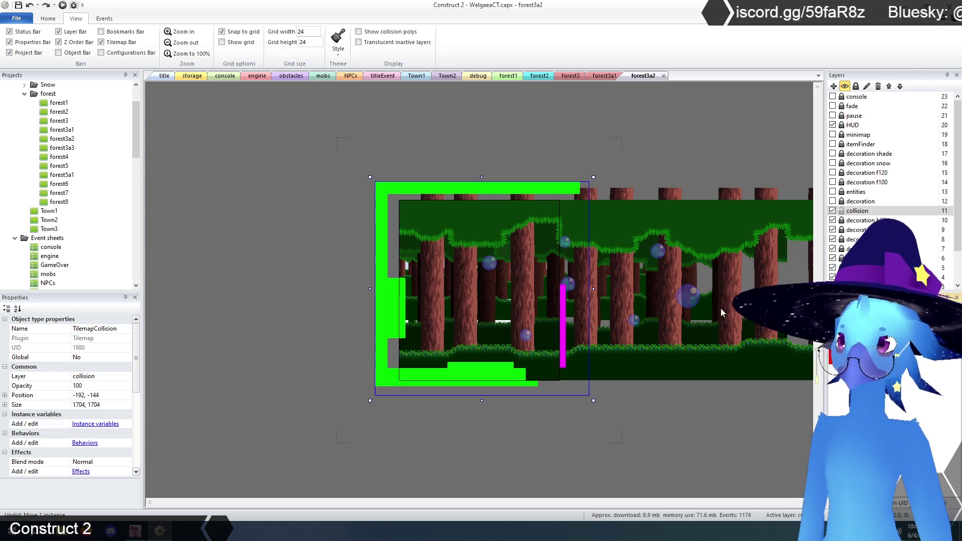
Step: Paint collision walls along the left, top, bottom and right edges of the room
mouse_move(392, 204)
mouse_down()
mouse_move(396, 280)
mouse_move(397, 212)
mouse_move(403, 241)
mouse_move(406, 202)
mouse_up()
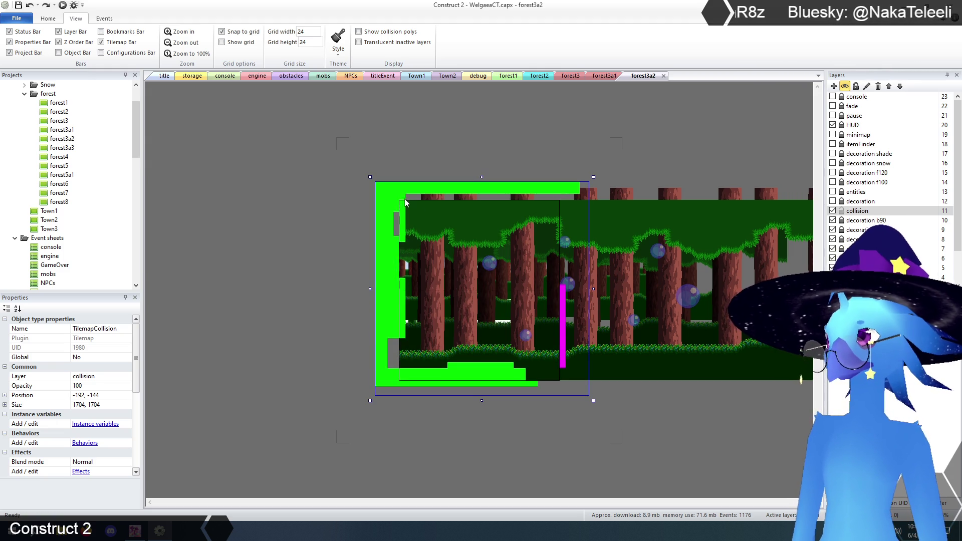
mouse_move(405, 245)
mouse_down()
mouse_move(404, 284)
mouse_move(399, 213)
mouse_move(455, 210)
mouse_up()
drag(586, 205, 401, 199)
mouse_move(391, 345)
mouse_down()
mouse_move(392, 370)
mouse_move(404, 351)
mouse_move(404, 373)
mouse_up()
mouse_move(526, 377)
mouse_down()
mouse_move(571, 376)
mouse_move(573, 385)
mouse_up()
drag(577, 304, 579, 385)
mouse_move(578, 310)
mouse_down()
mouse_move(576, 271)
mouse_move(558, 279)
mouse_move(562, 208)
mouse_move(567, 278)
mouse_move(571, 206)
mouse_move(577, 270)
mouse_move(573, 277)
mouse_move(578, 210)
mouse_up()
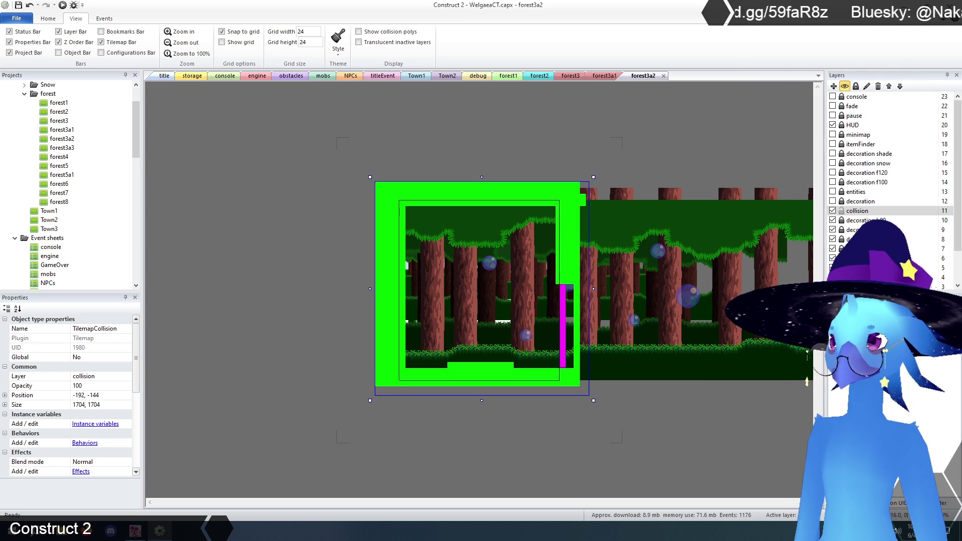
Step: Erase the stray top-right tile and bottom bump, then lock the collision layer
right_click(584, 200)
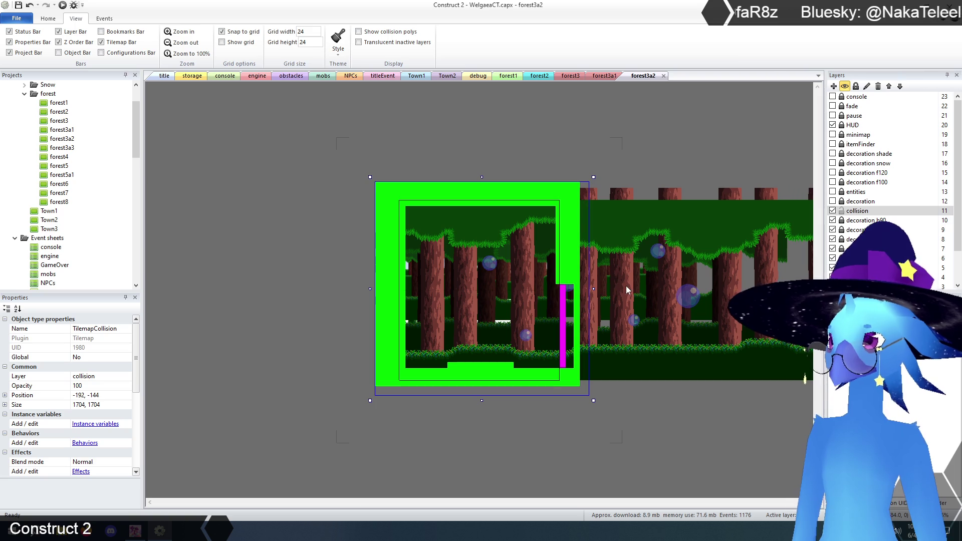
drag(451, 366, 537, 367)
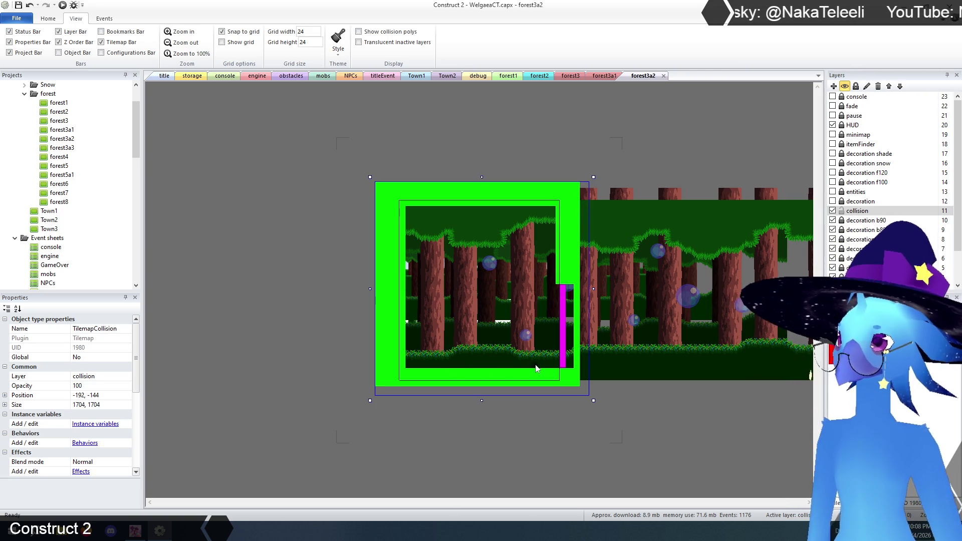
click(842, 211)
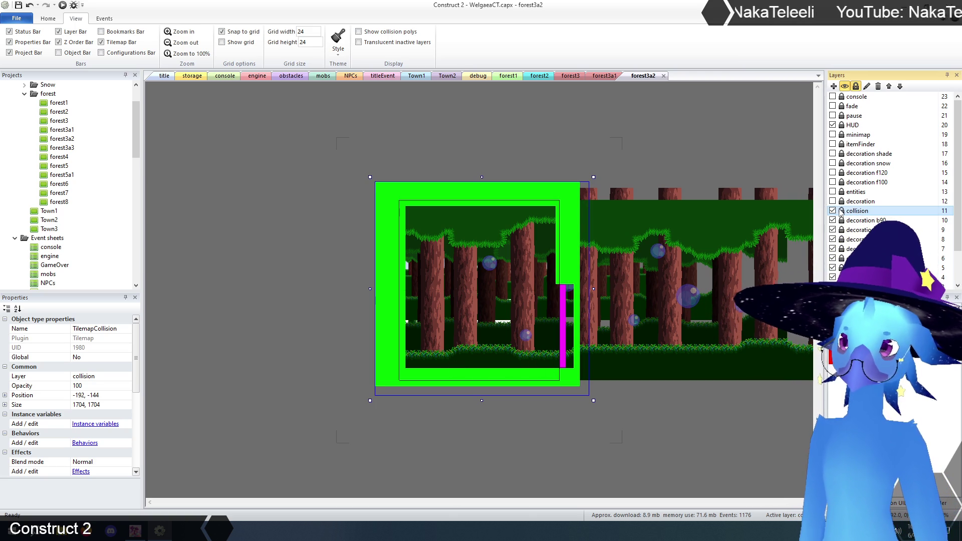
Step: On the decoration layer, shrink TilemapCave's width from 3840 to 1416
click(860, 201)
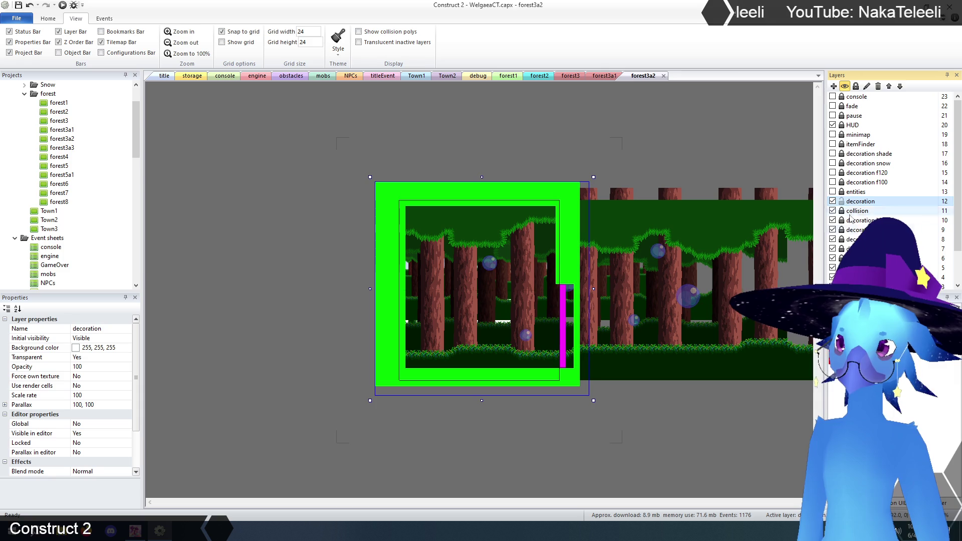
click(559, 444)
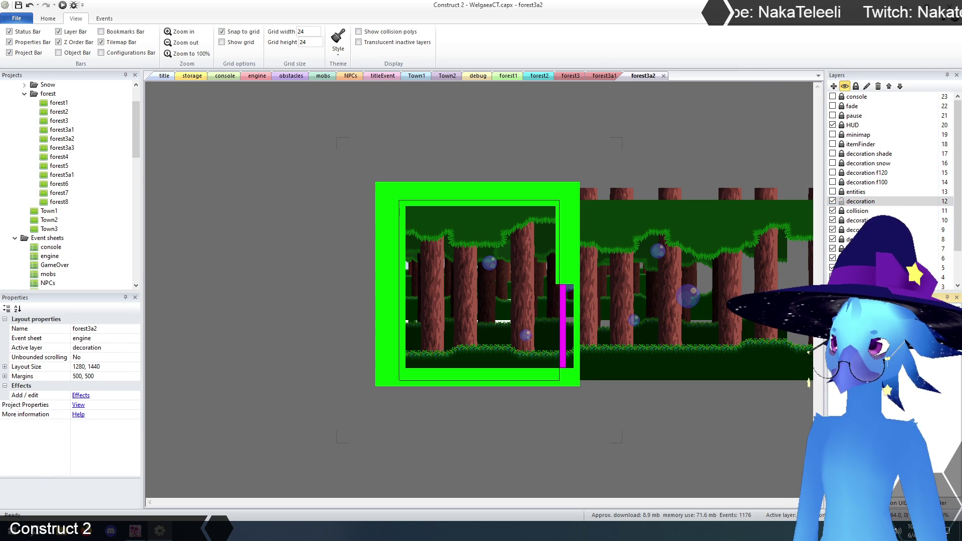
click(529, 263)
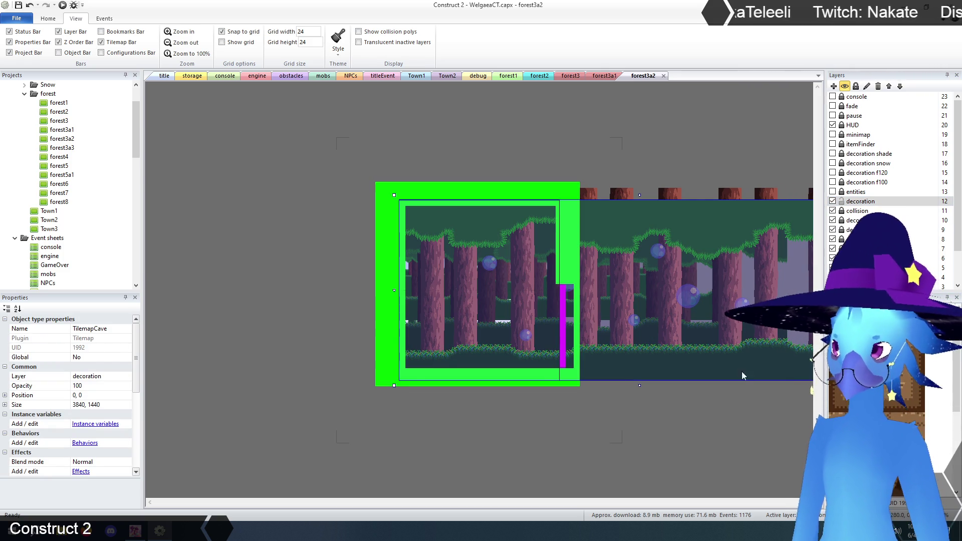
click(181, 43)
click(181, 42)
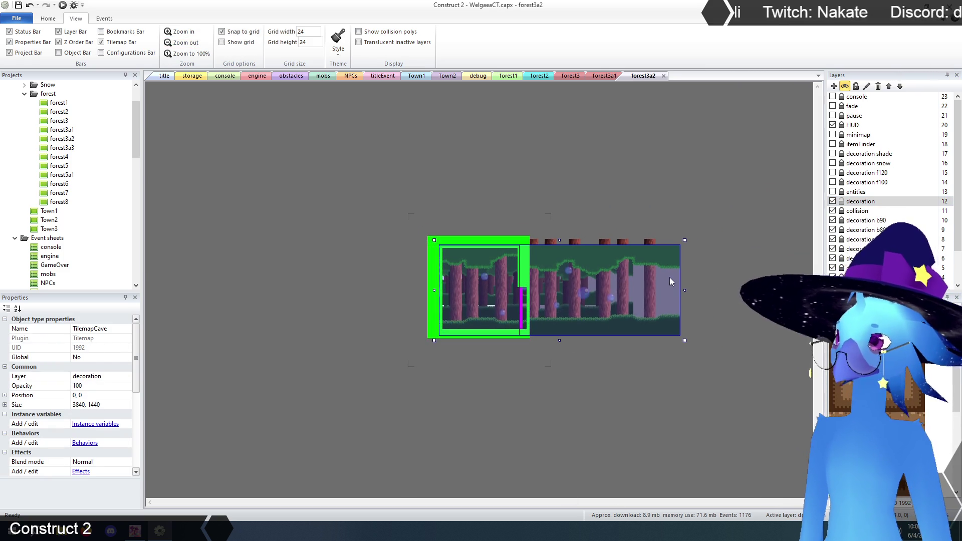
drag(685, 290, 521, 291)
click(181, 32)
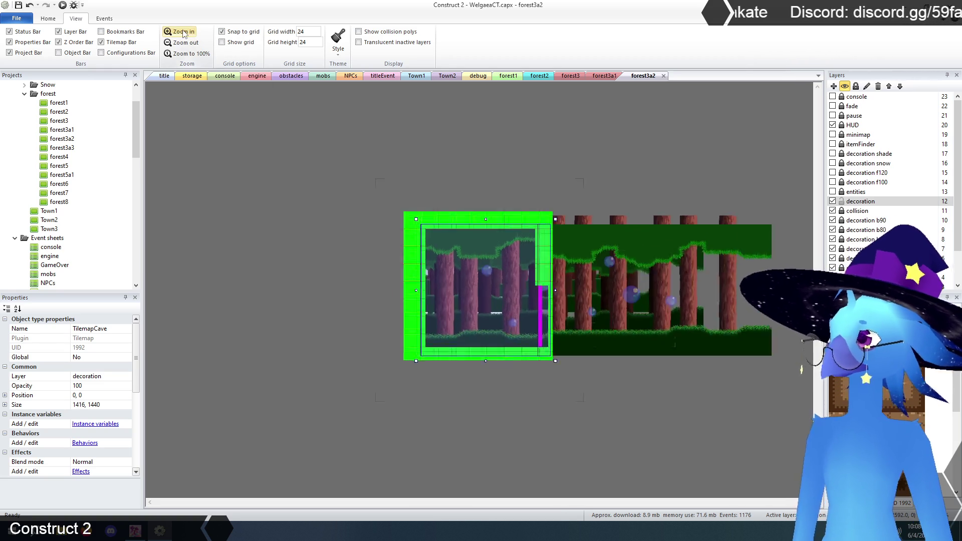
Step: Zoom in and paint a brown ground tile at the bottom-left of the room
click(182, 32)
click(182, 32)
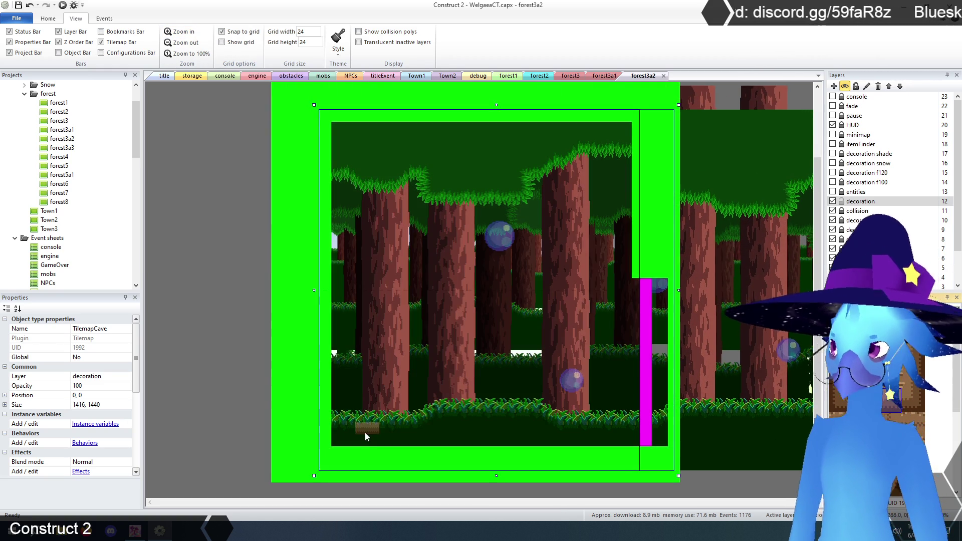
click(361, 454)
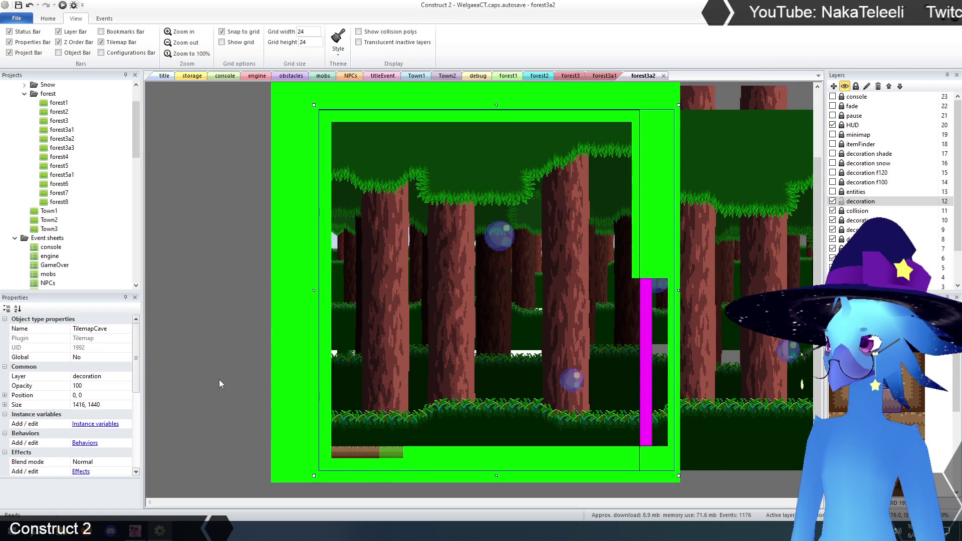
Step: Paint brown log strips across the bottom and top of the forest3a2 room
drag(383, 456, 407, 469)
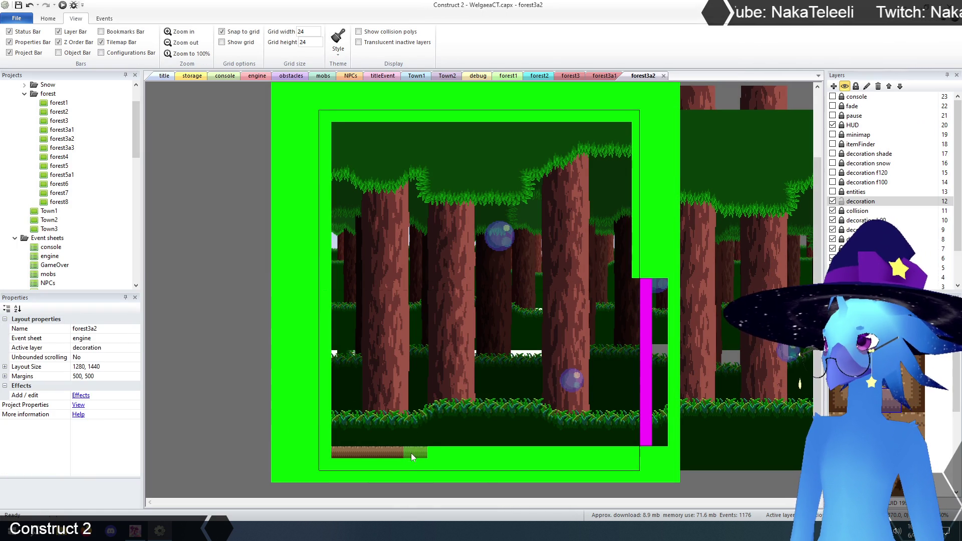
click(432, 453)
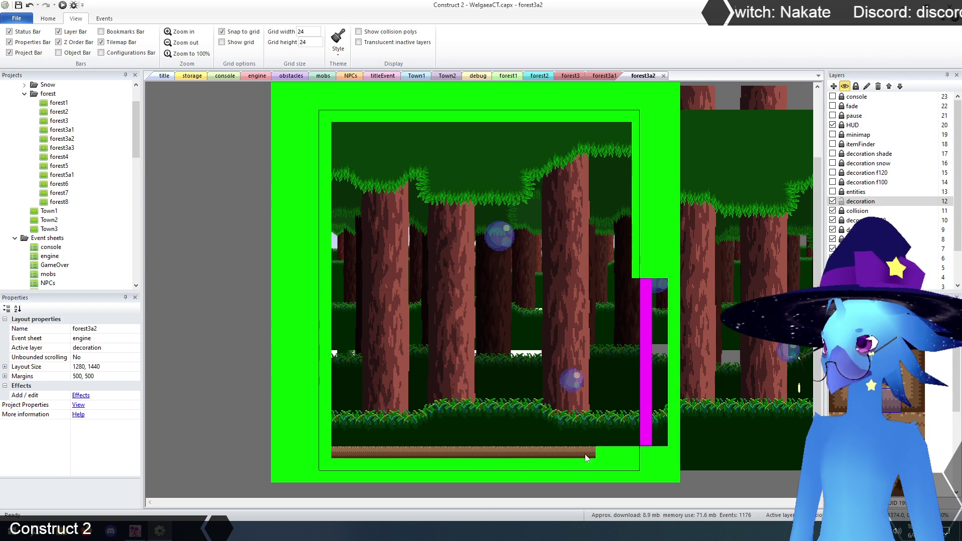
click(630, 454)
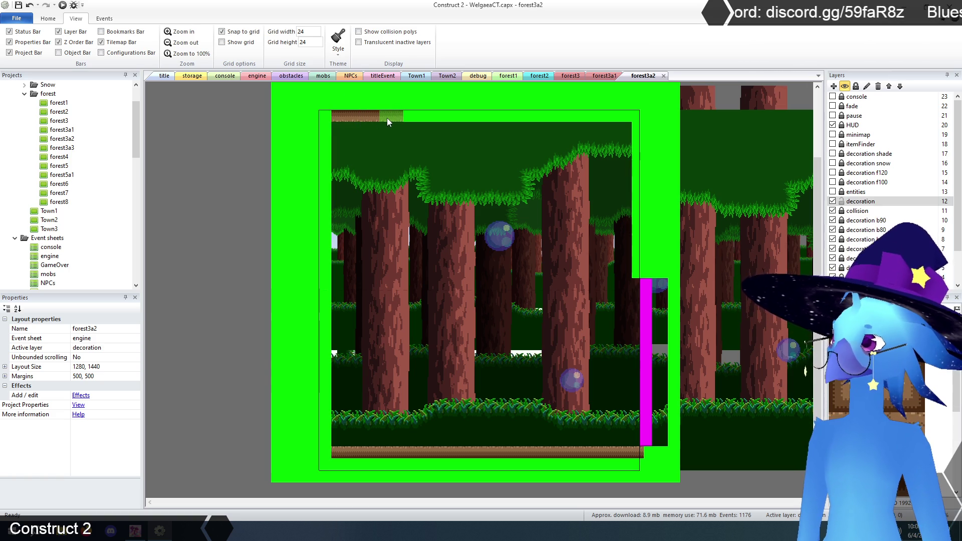
drag(435, 115, 632, 126)
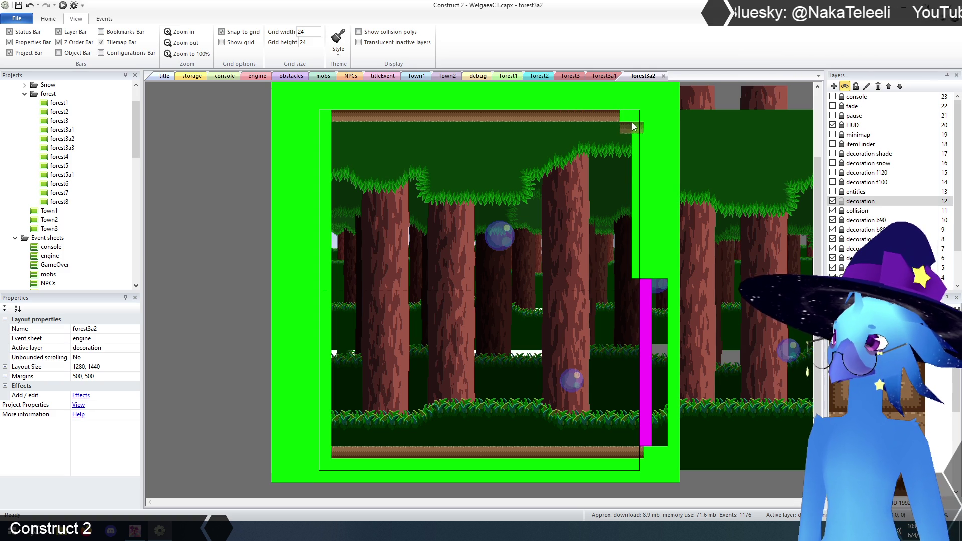
click(629, 117)
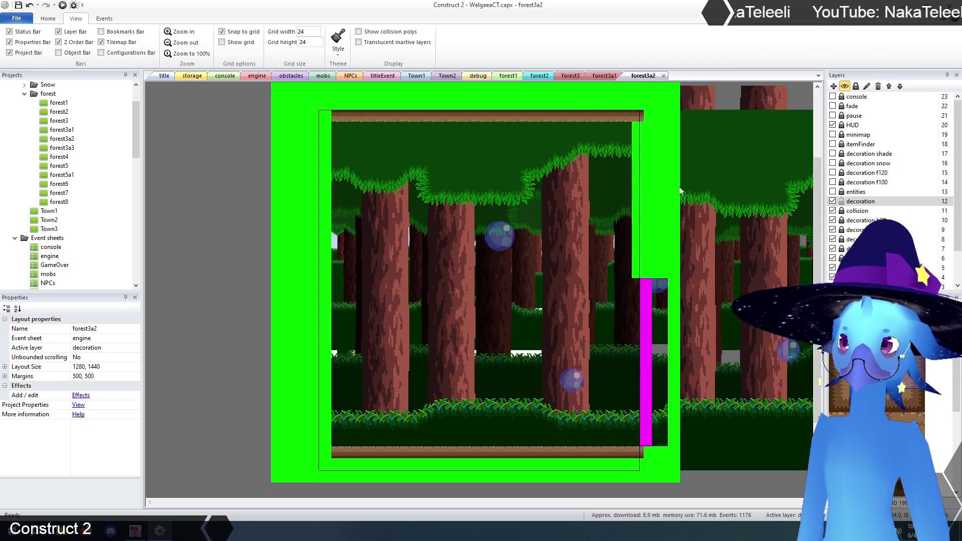
Step: Paint brown border tiles down the right and left walls, then save the project
click(636, 126)
drag(637, 131, 641, 253)
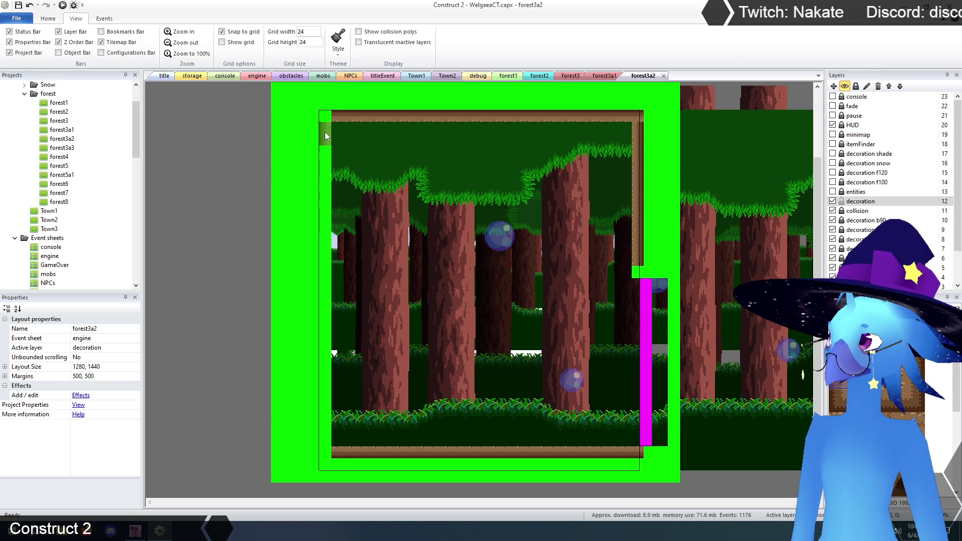
drag(326, 130, 331, 455)
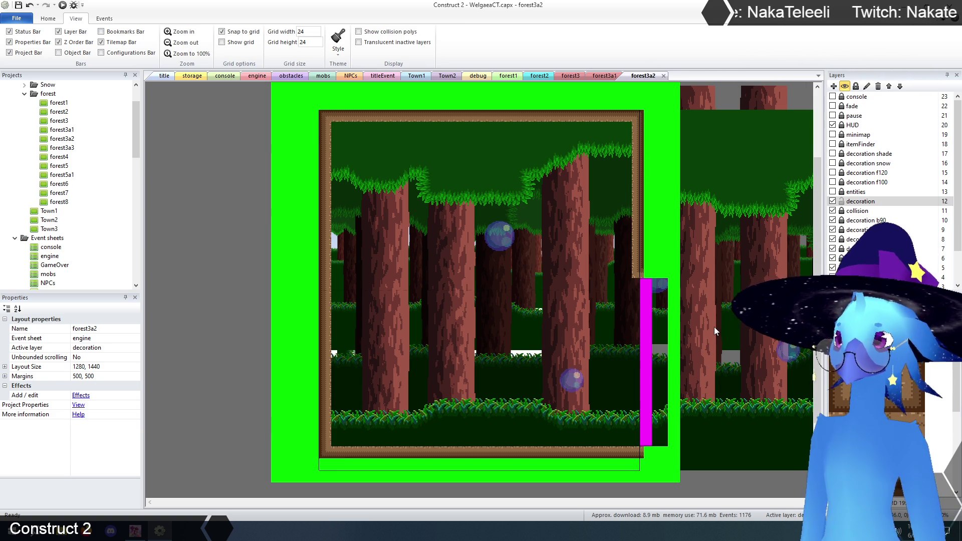
click(18, 6)
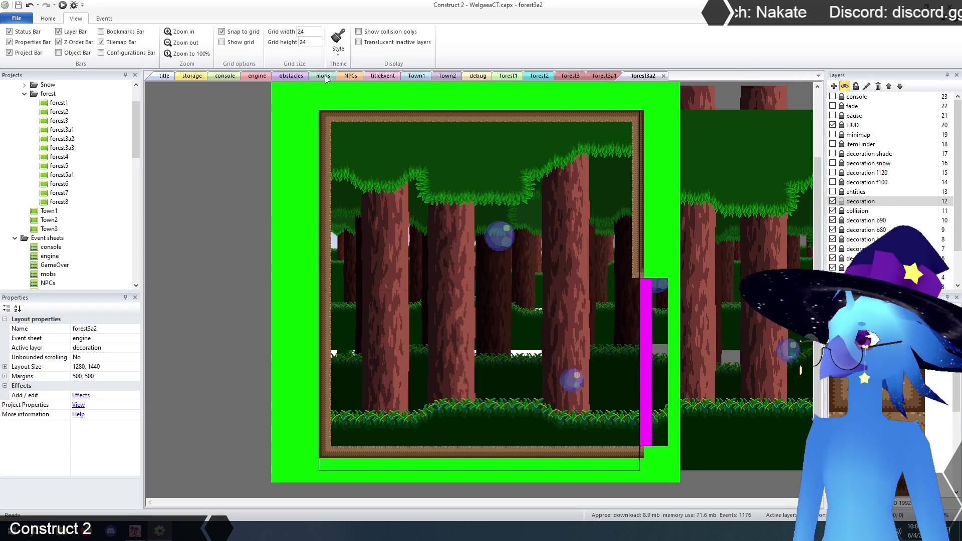
Step: Lock decoration, activate collision, and point forest3a2's right transition to forest3
click(182, 42)
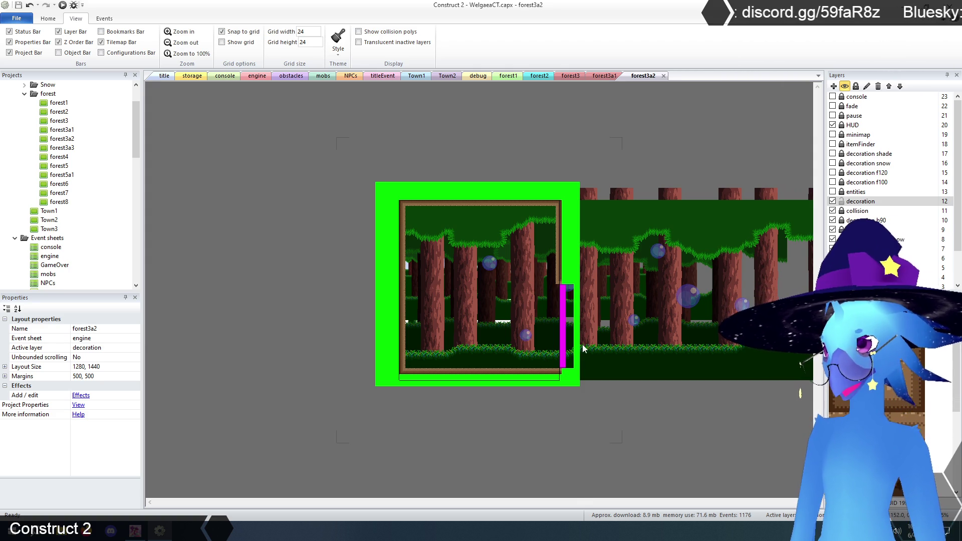
click(563, 329)
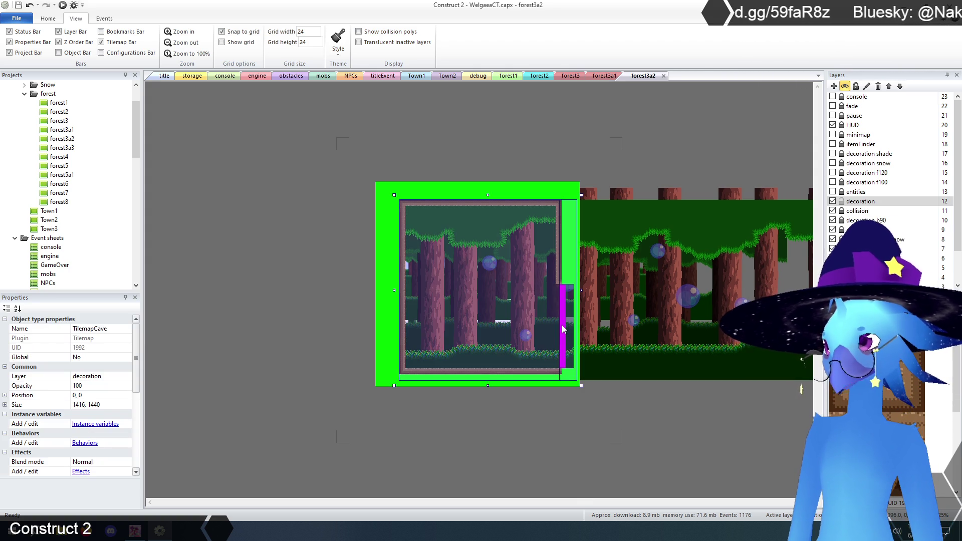
click(842, 201)
click(859, 213)
click(637, 428)
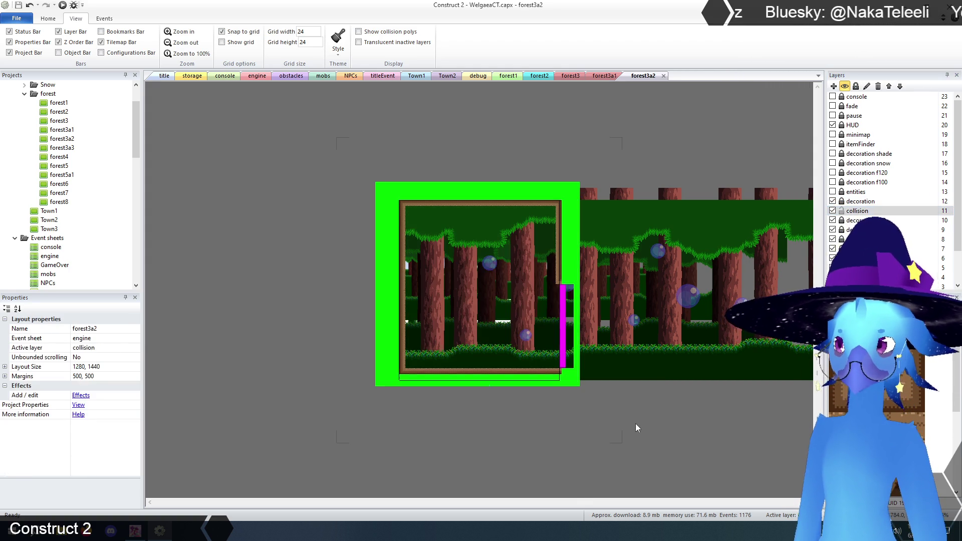
click(565, 335)
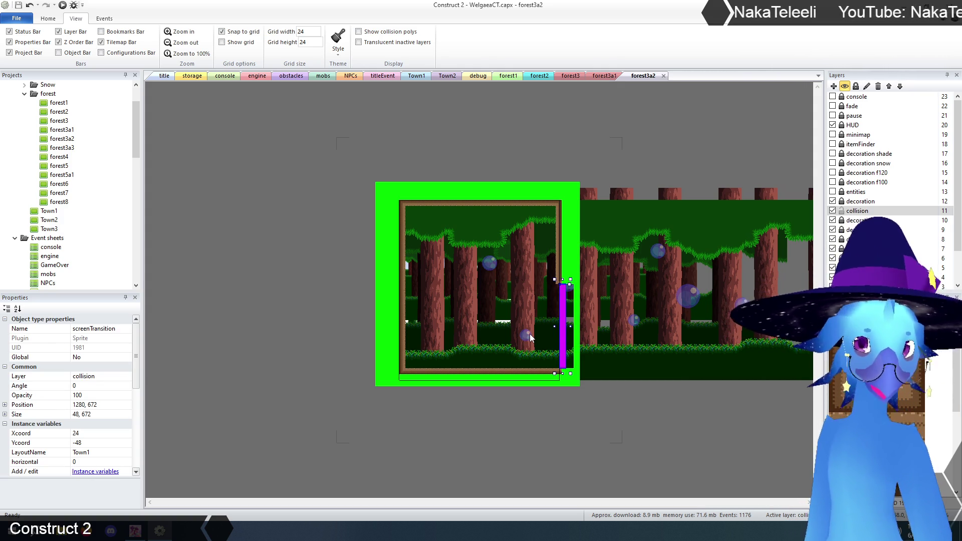
click(96, 453)
text(forest3)
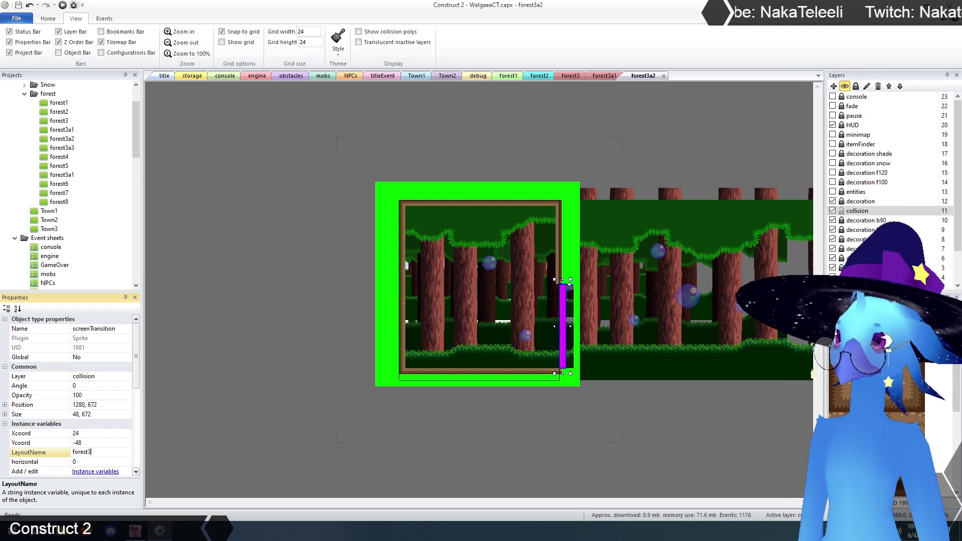
key(Return)
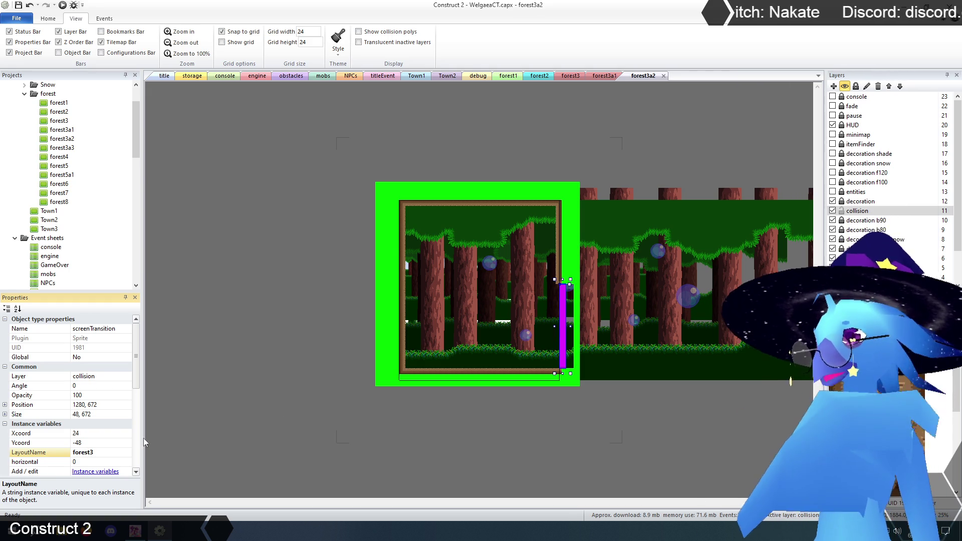
Step: Point forest3's left screenTransition LayoutName back to forest3a2
click(570, 76)
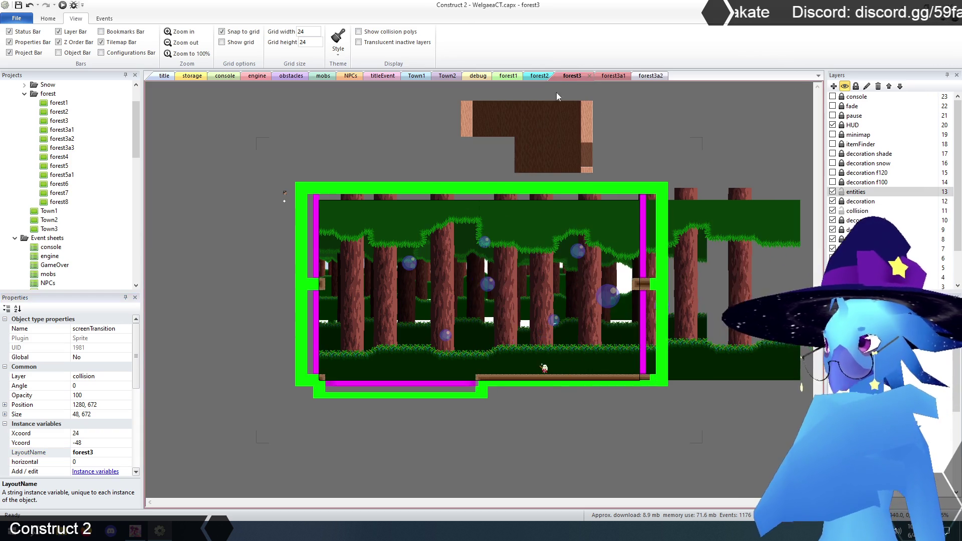
click(316, 235)
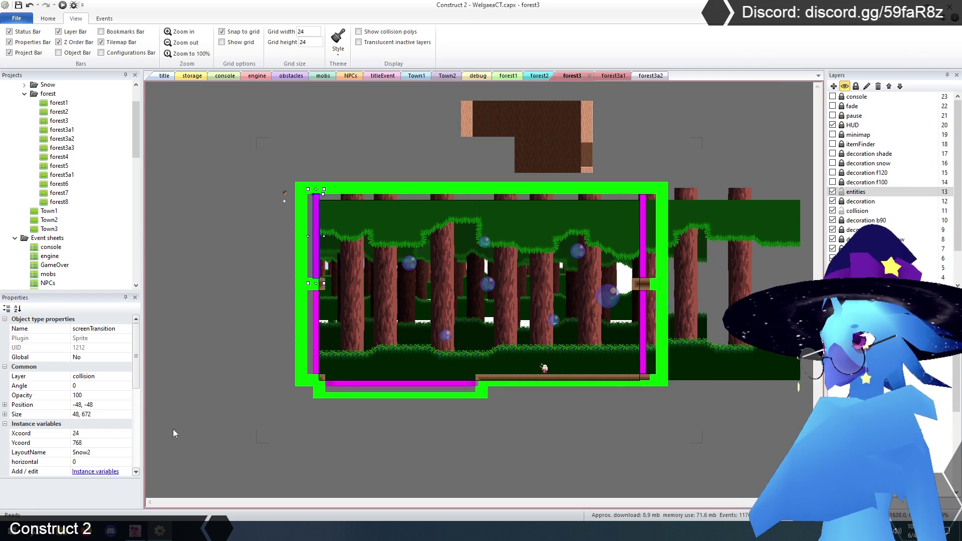
click(101, 454)
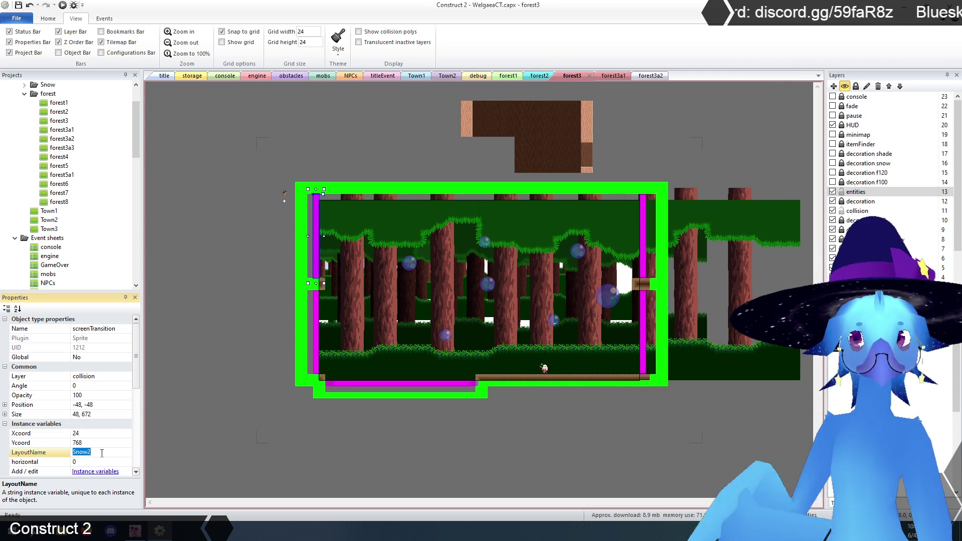
text(forest3a2)
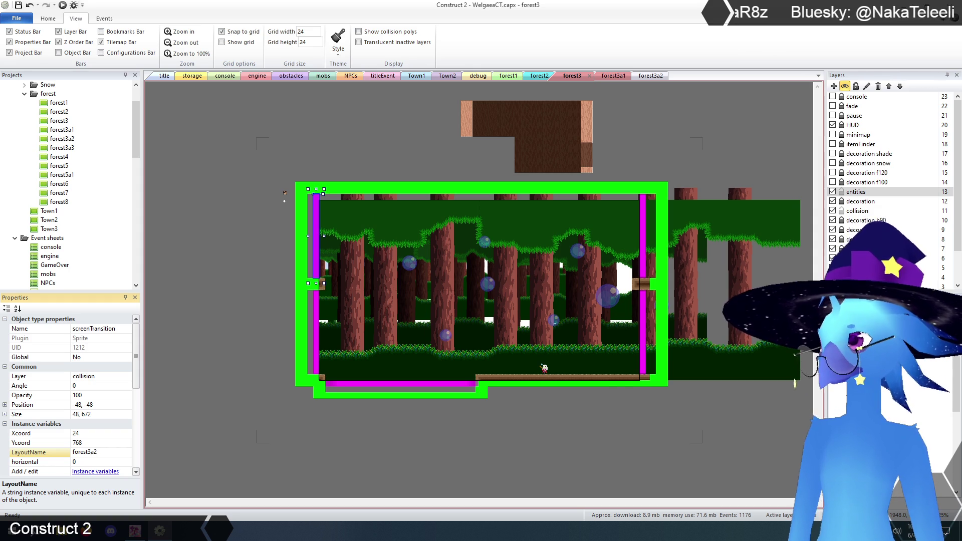
key(Return)
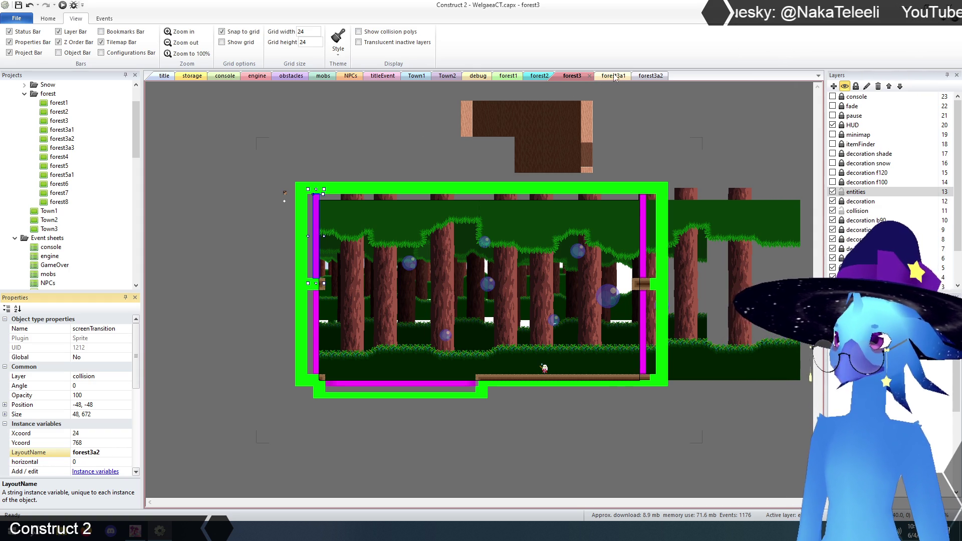
Step: Set the transition's Ycoord to 672 and verify its values in forest3a2
click(651, 76)
click(559, 442)
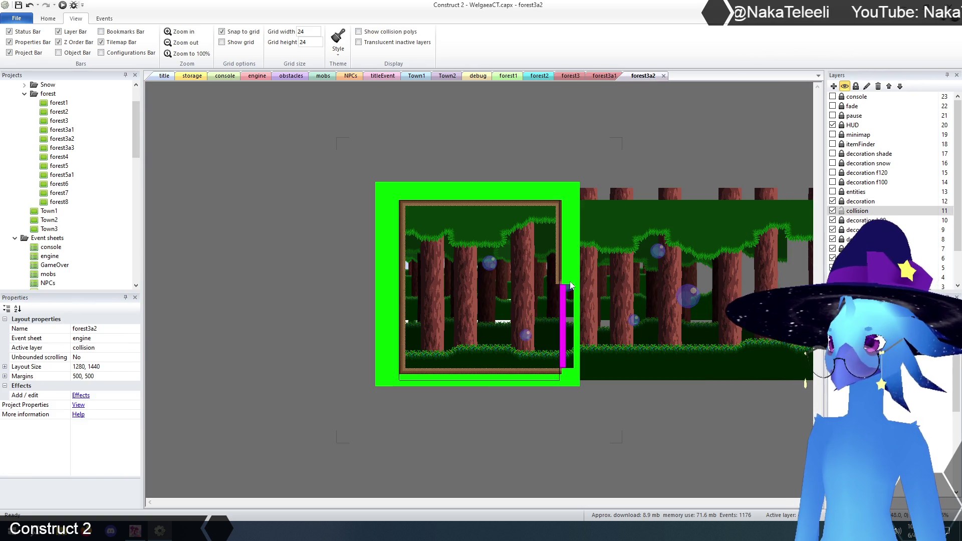
click(564, 303)
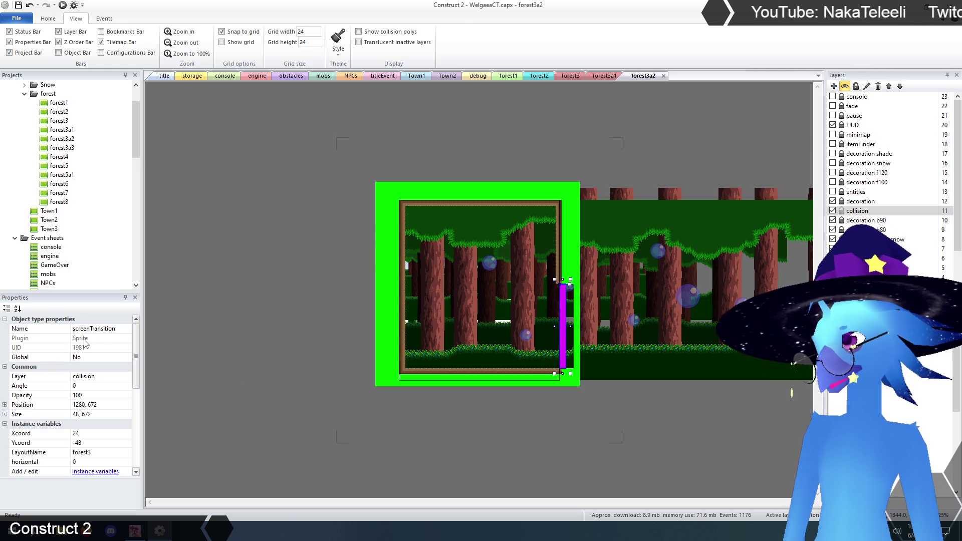
click(607, 76)
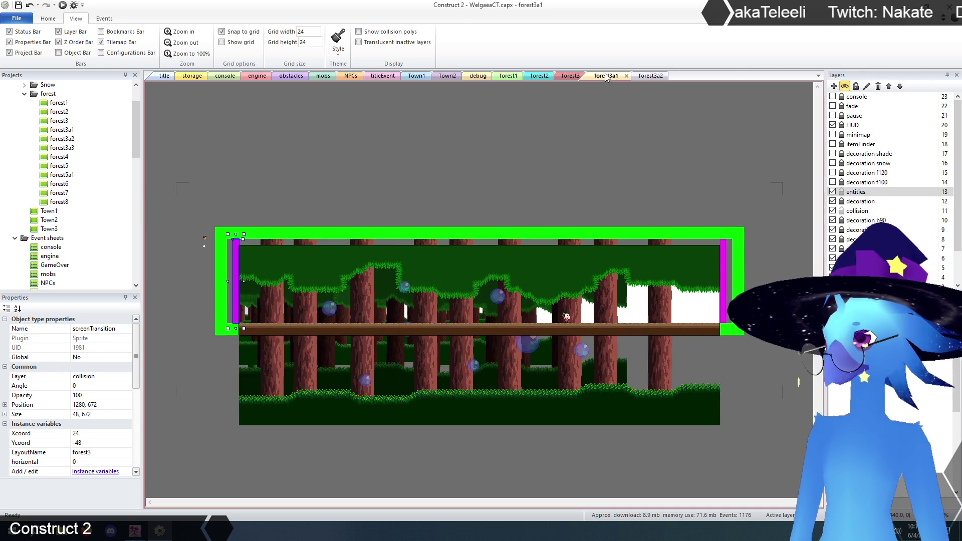
click(86, 444)
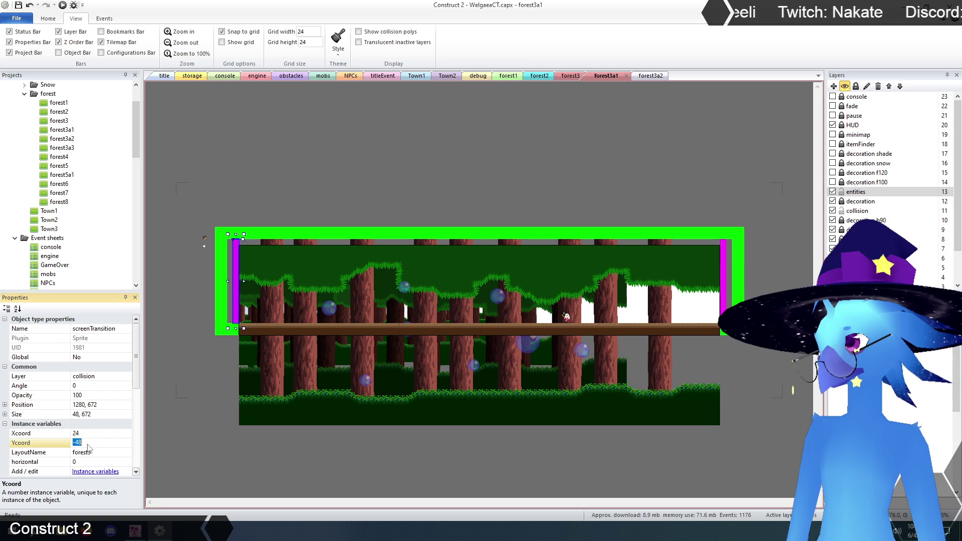
text(672)
key(Return)
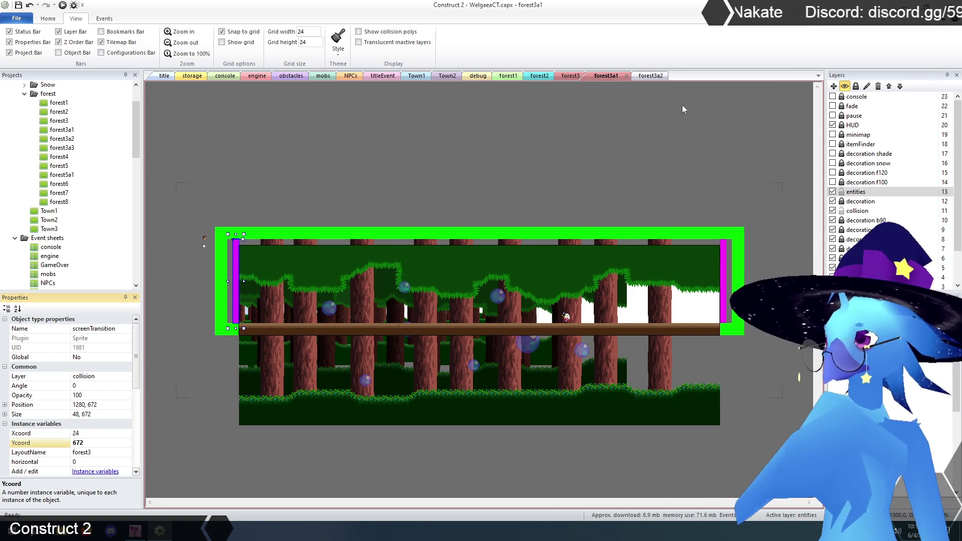
click(650, 75)
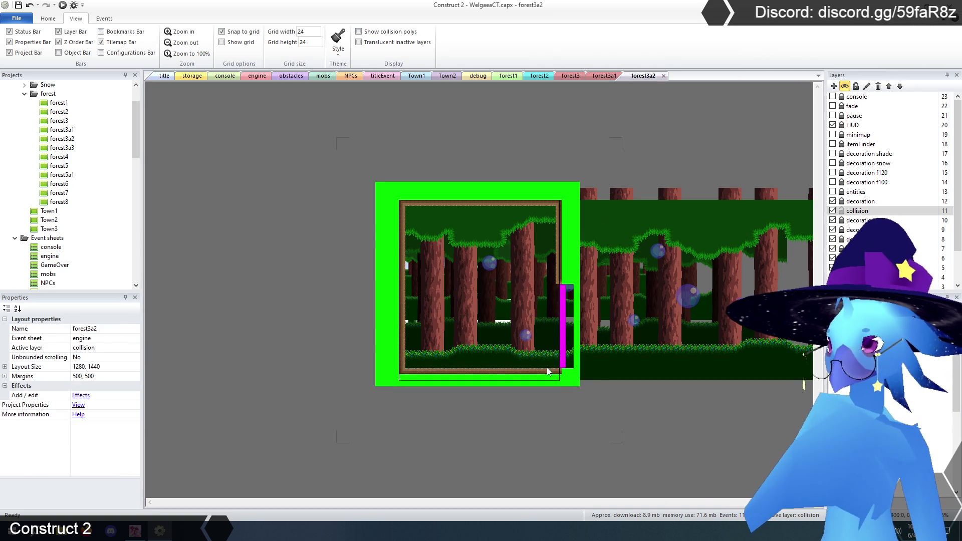
click(563, 326)
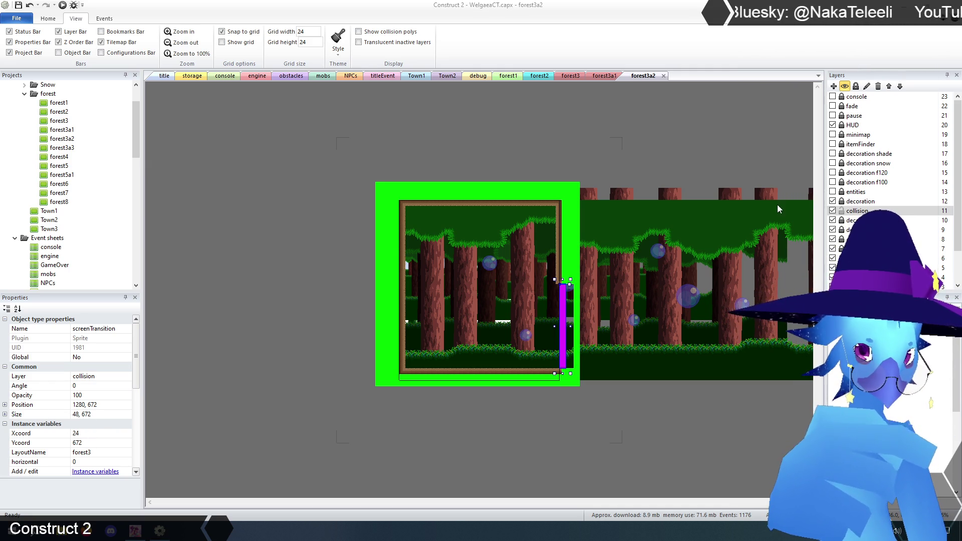
click(605, 75)
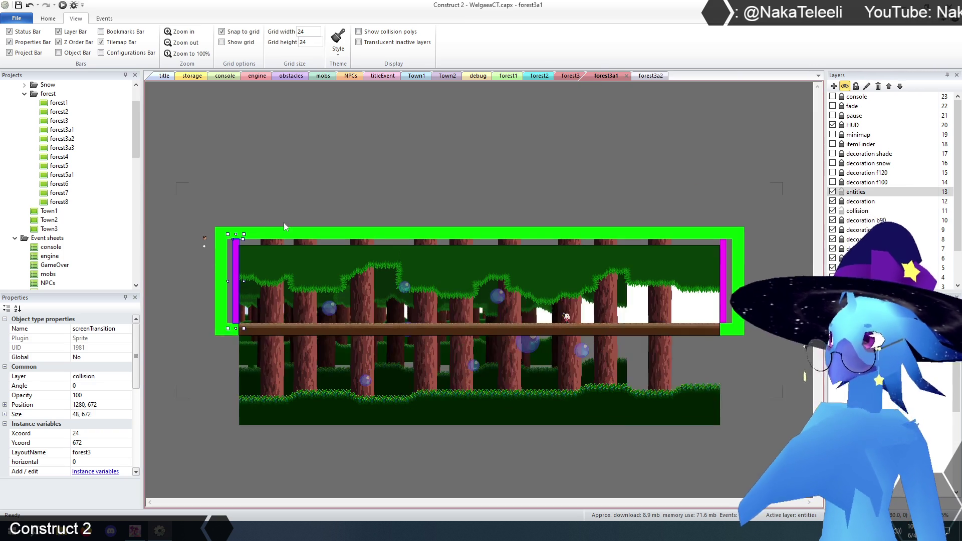
Step: Set forest3a1's left screenTransition Xcoord to 1208
click(245, 248)
click(237, 256)
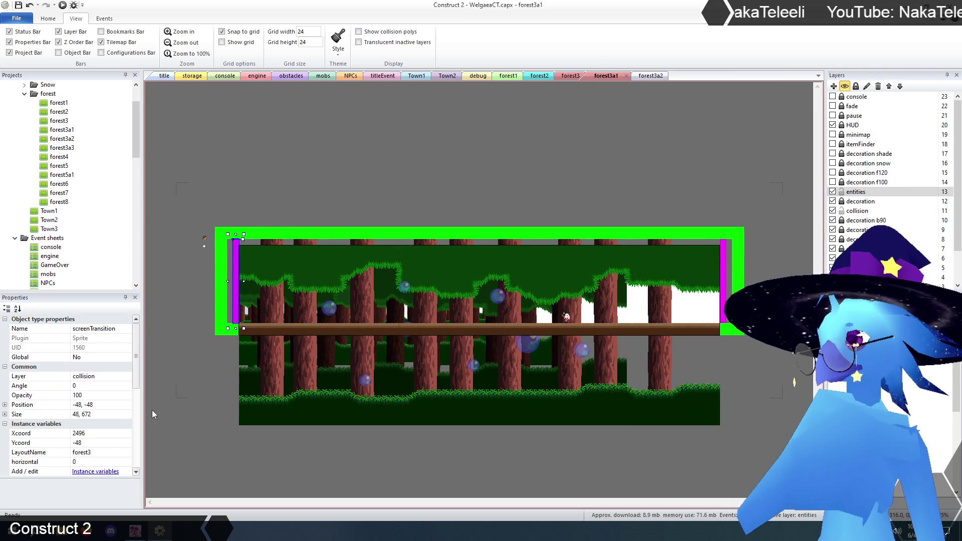
click(94, 433)
text(1208)
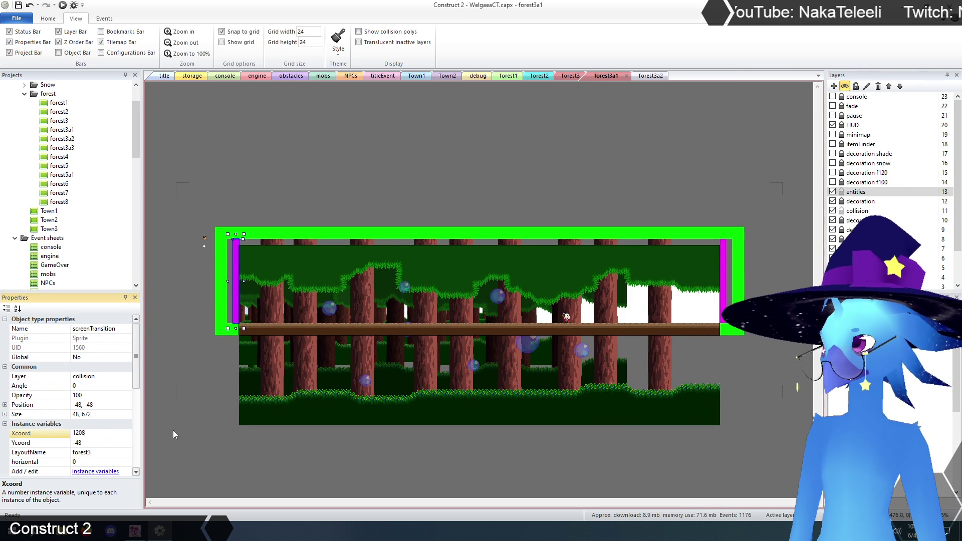
key(Return)
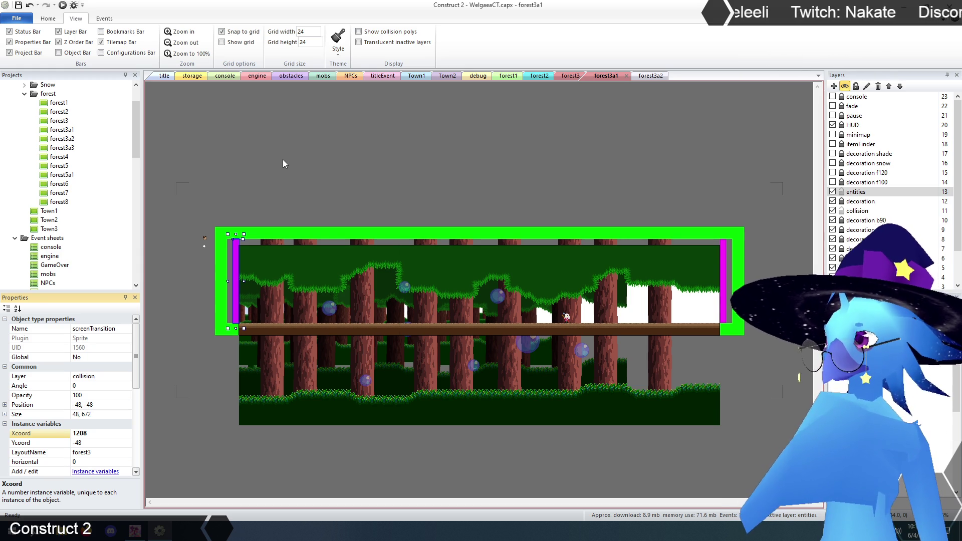
Step: Revisit forest3a1 and forest3a2, inspecting their screenTransition sprites
click(650, 76)
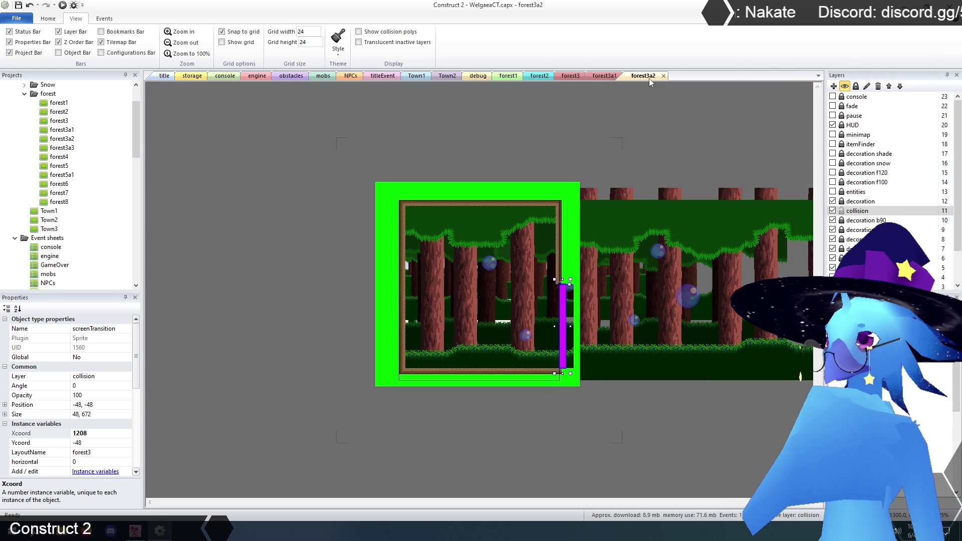
click(605, 78)
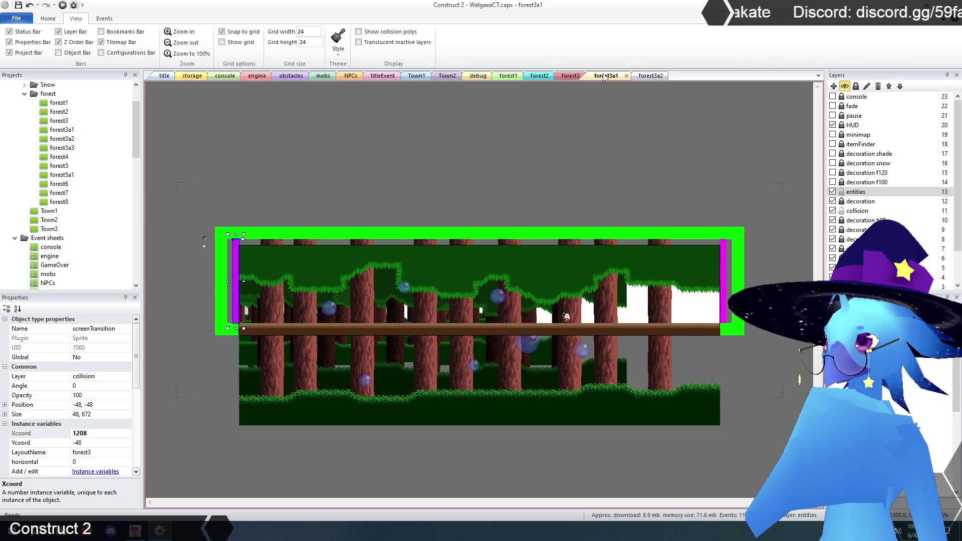
click(273, 197)
click(238, 277)
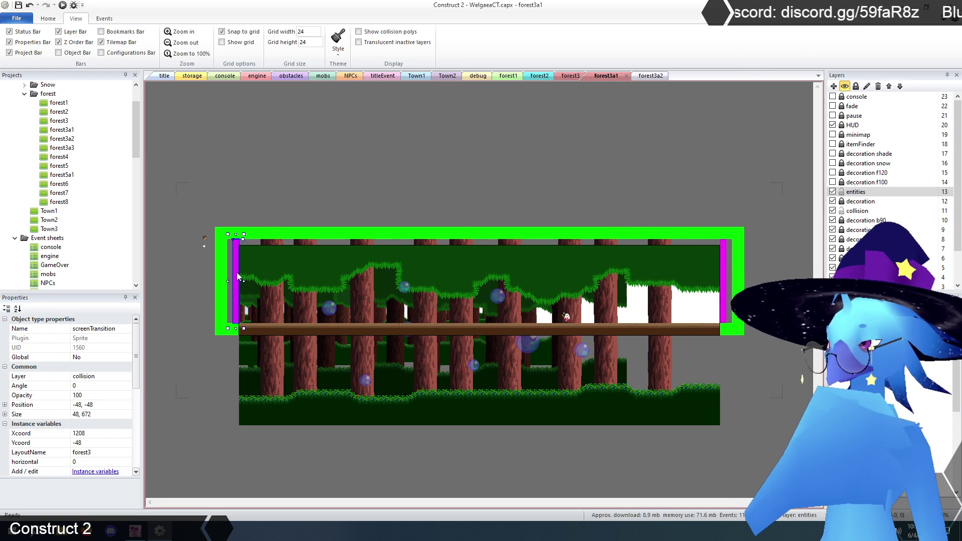
click(570, 77)
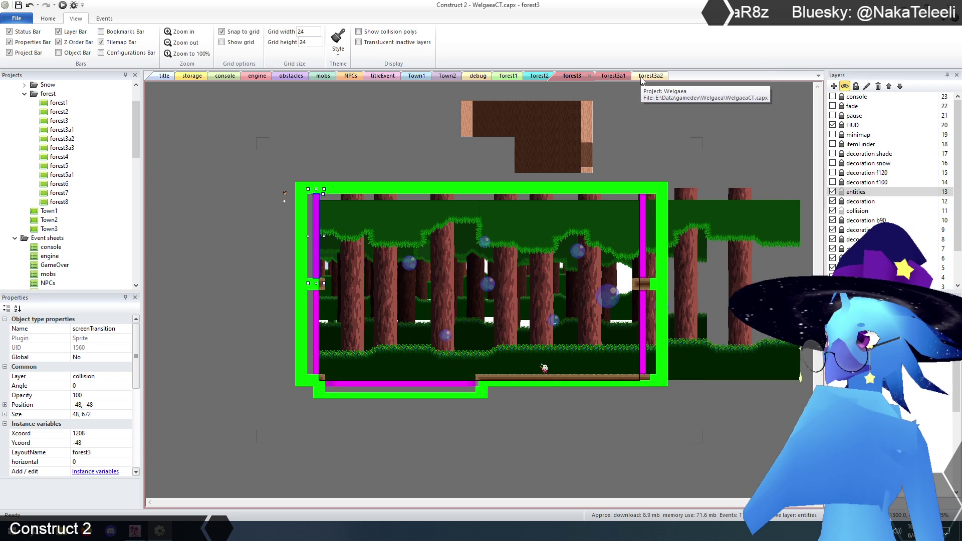
click(640, 77)
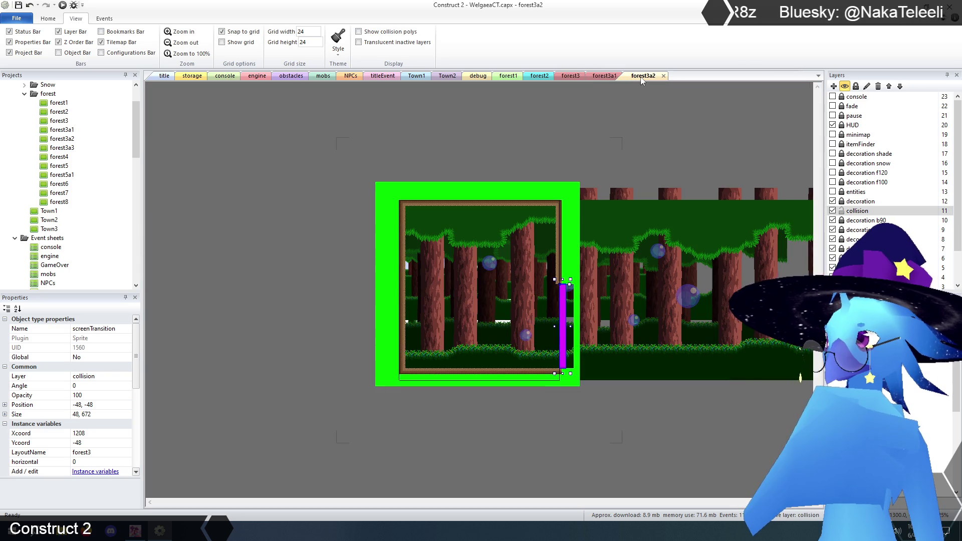
click(563, 307)
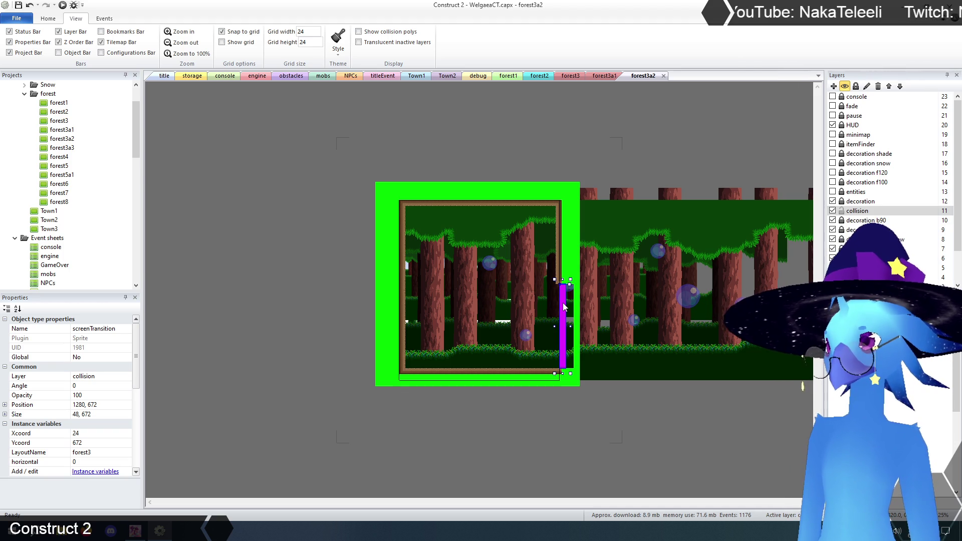
Step: Inspect forest3's left transition, forest3a1's left transition, and forest3's right transition
click(573, 78)
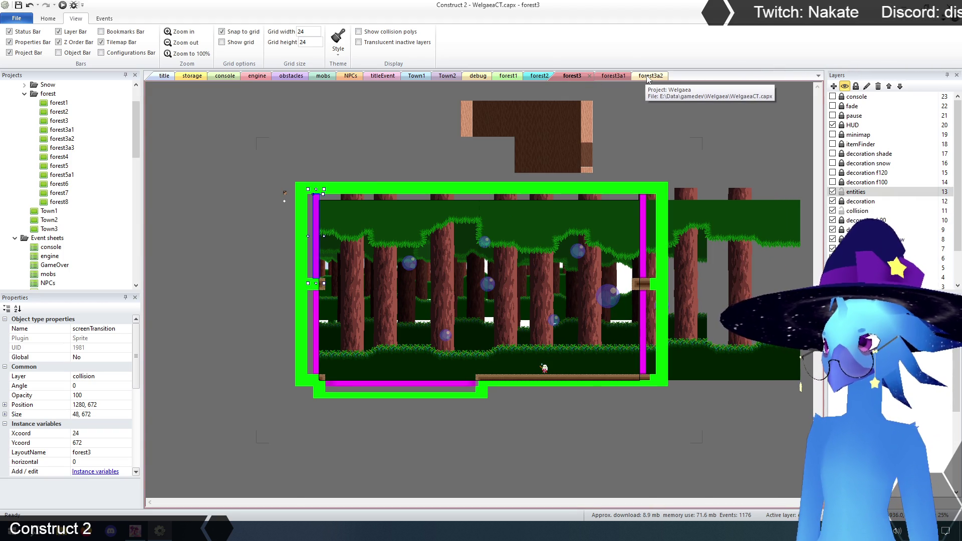
click(311, 150)
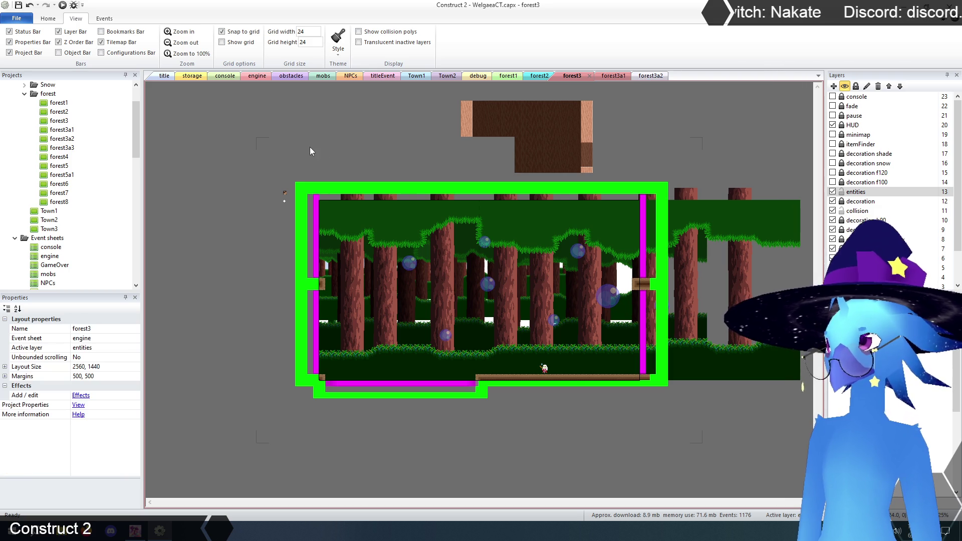
click(316, 216)
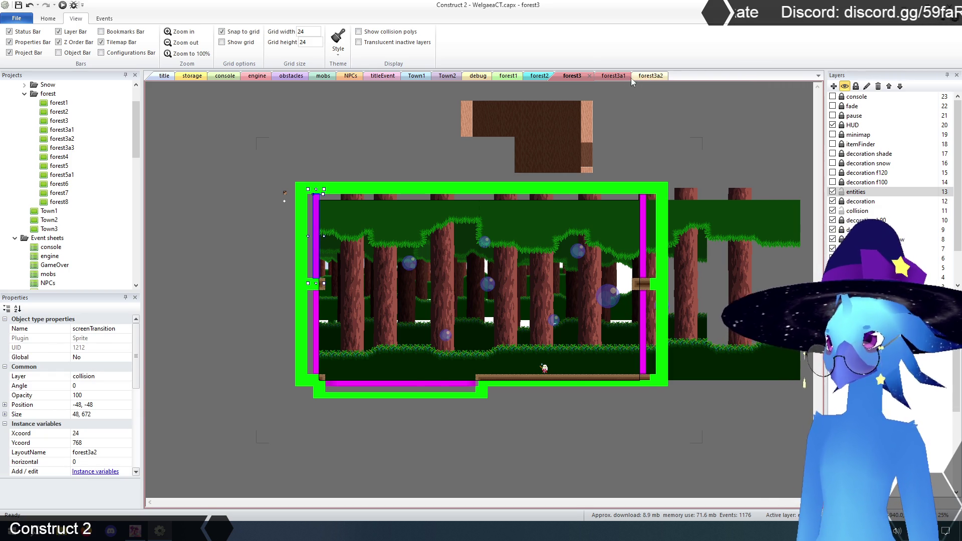
click(629, 77)
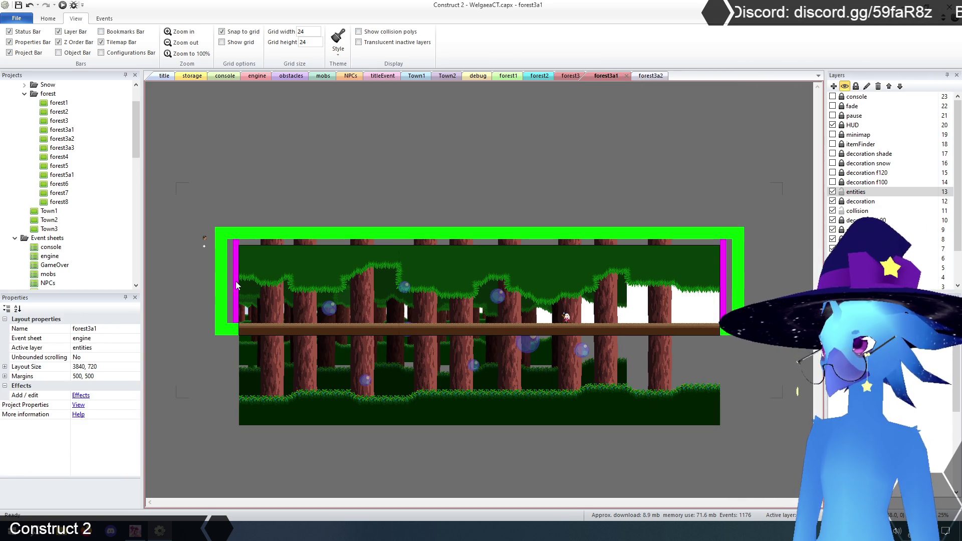
click(236, 286)
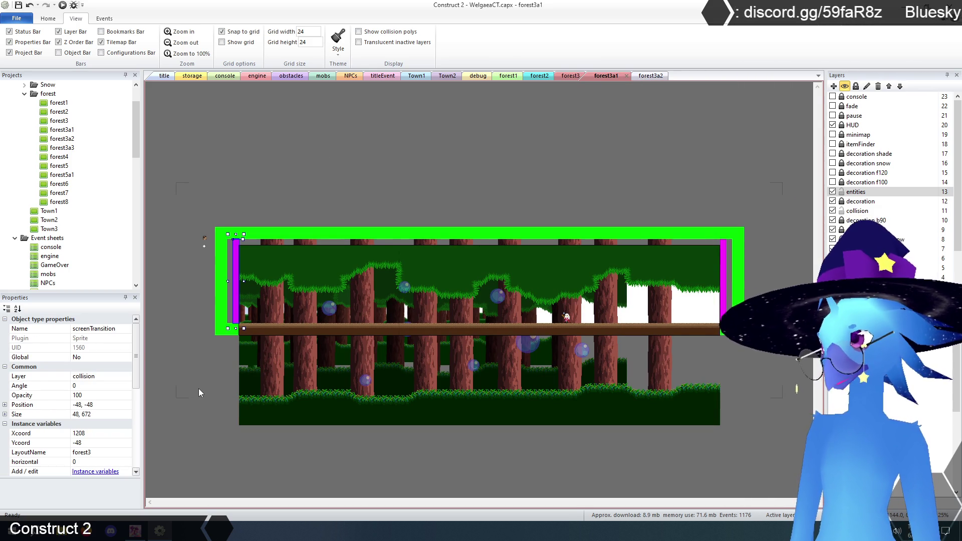
click(573, 76)
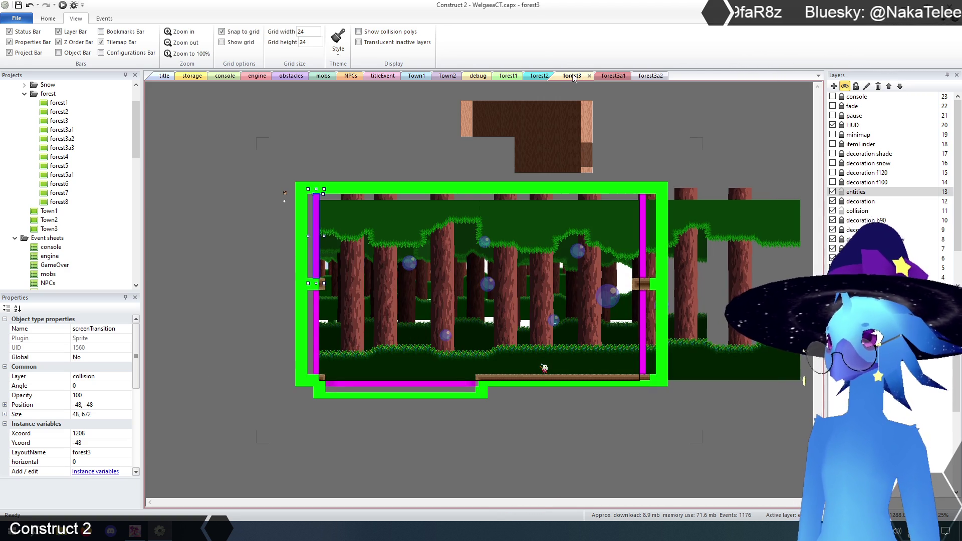
click(644, 211)
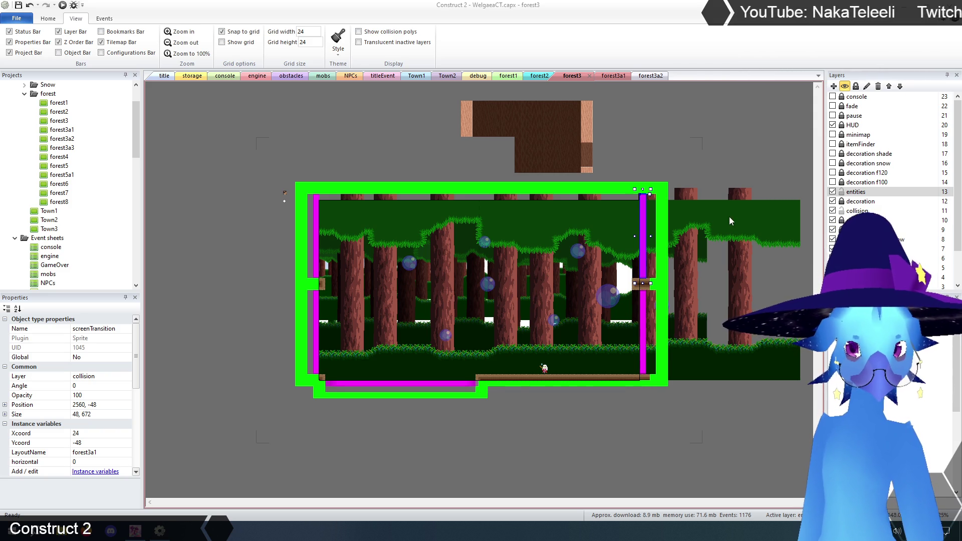
Step: Set forest3a1's left screenTransition Xcoord to 2488
click(618, 79)
click(224, 195)
click(236, 267)
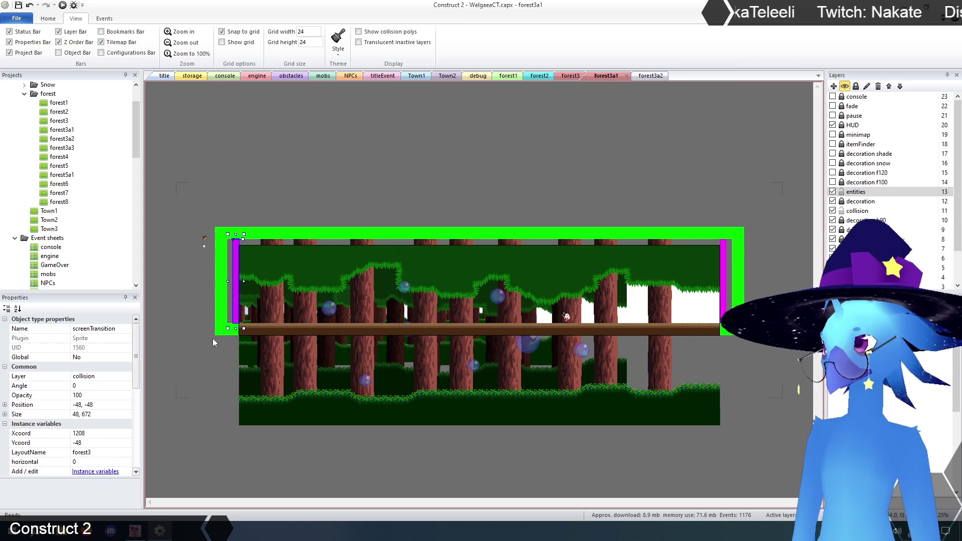
click(98, 433)
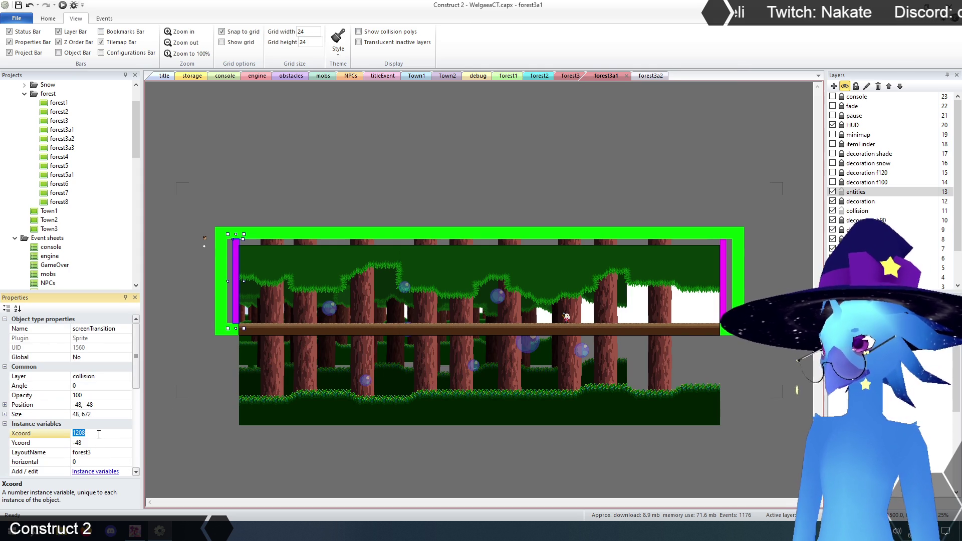
text(2488)
key(Return)
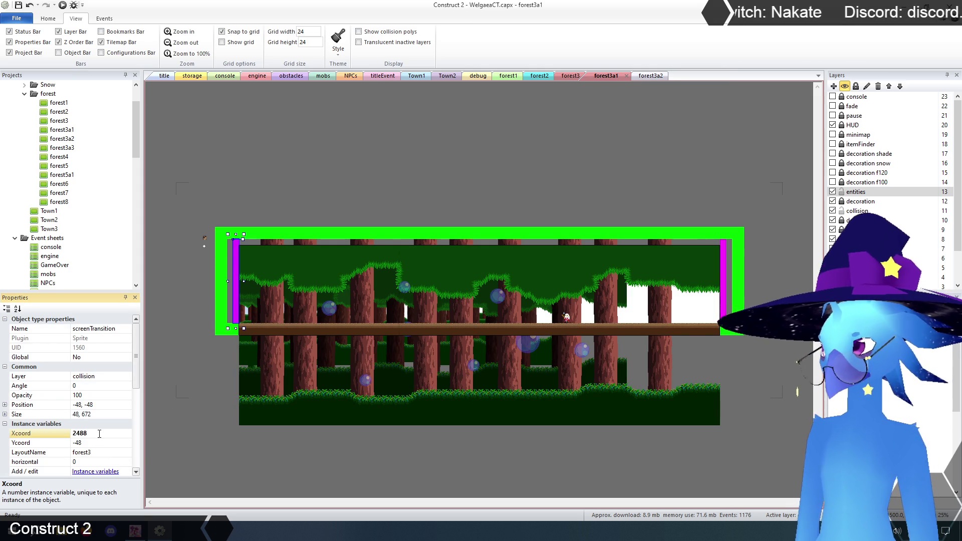
Step: Set forest3a2's screenTransition Ycoord to -48
click(583, 80)
click(646, 76)
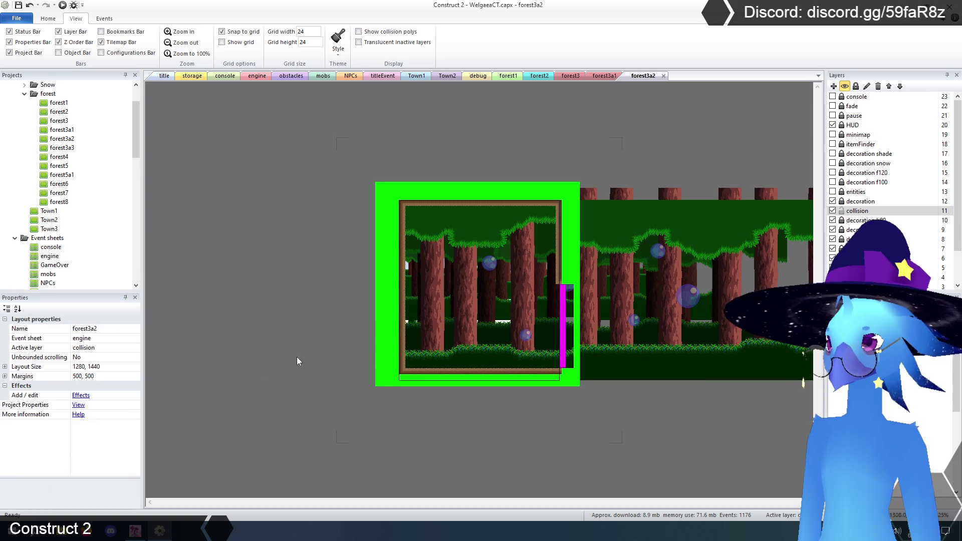
click(565, 310)
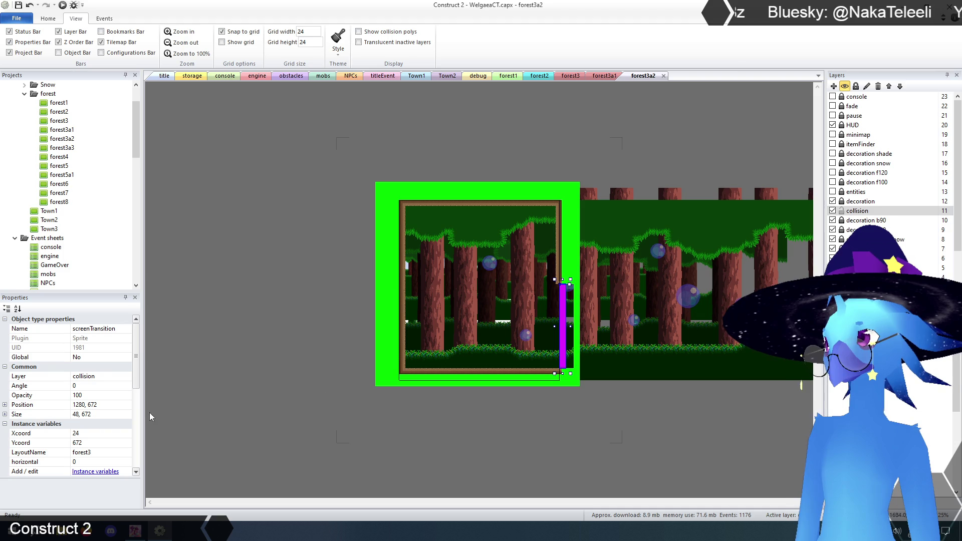
click(108, 443)
text(-48)
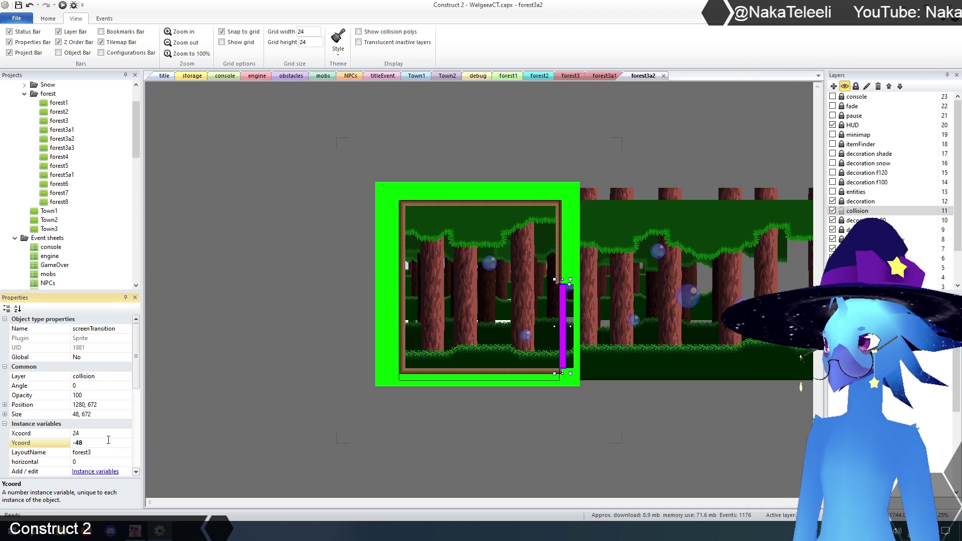
Step: Inspect forest3's right-edge transitions, then forest3a1's right and left transitions
click(570, 76)
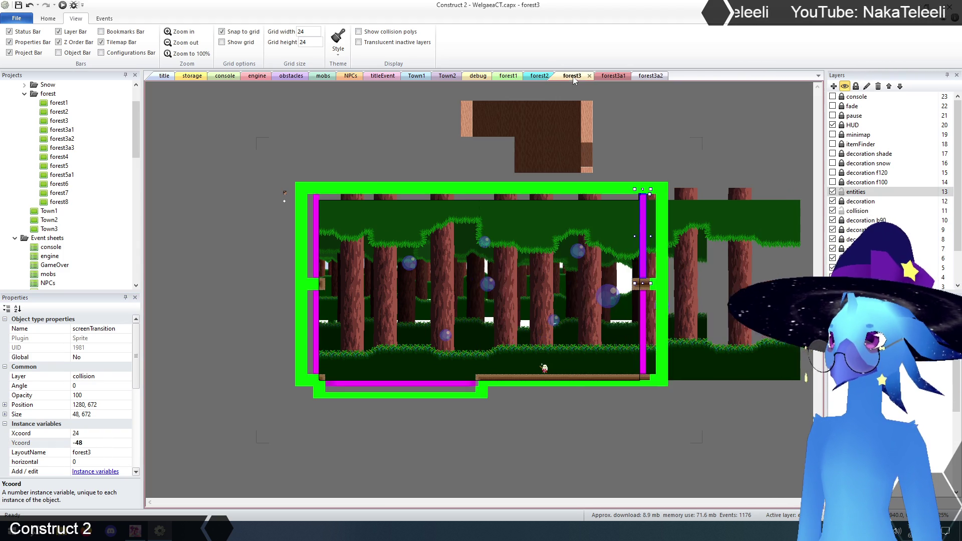
click(644, 246)
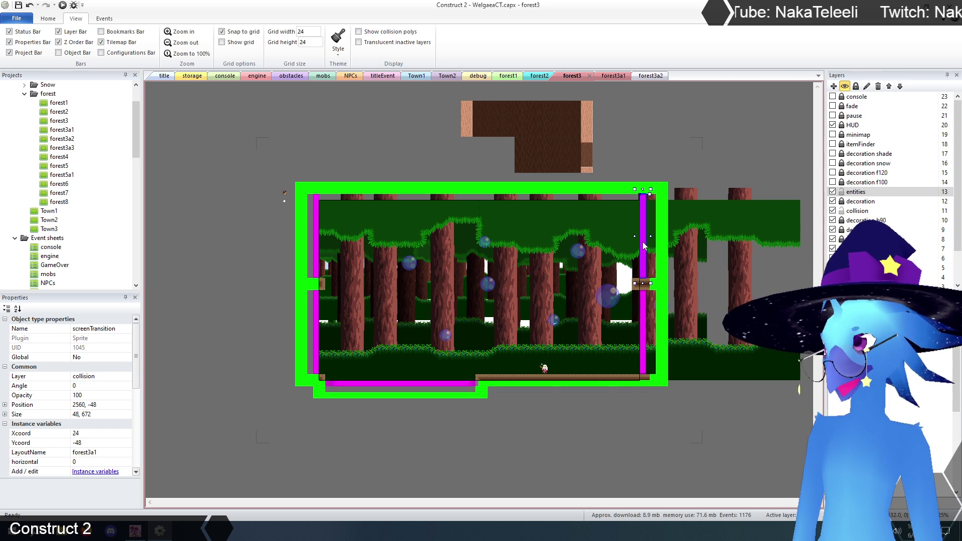
click(645, 314)
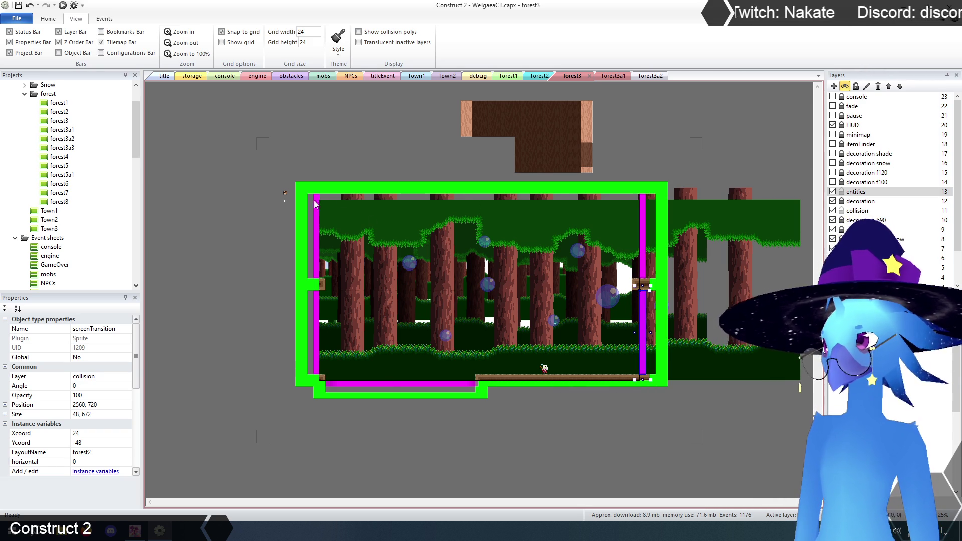
click(651, 76)
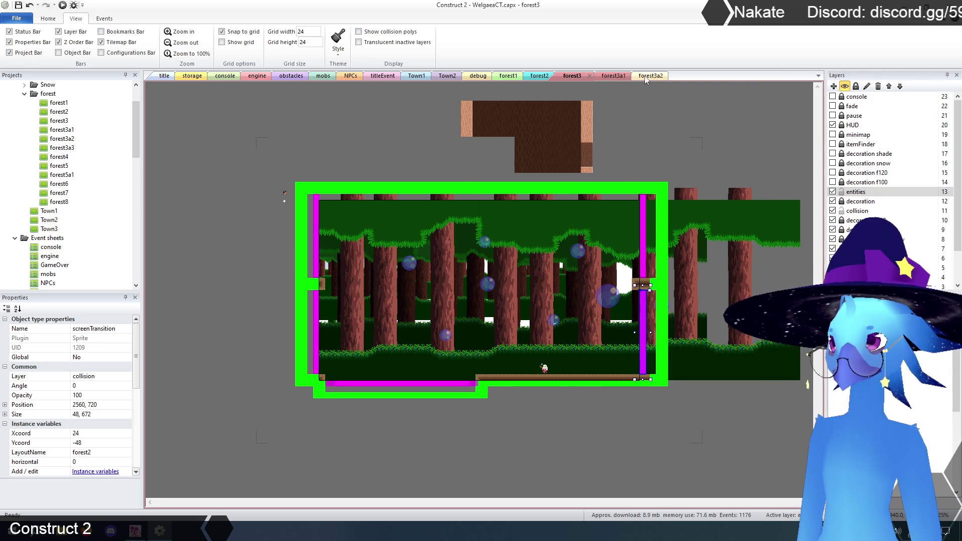
click(606, 75)
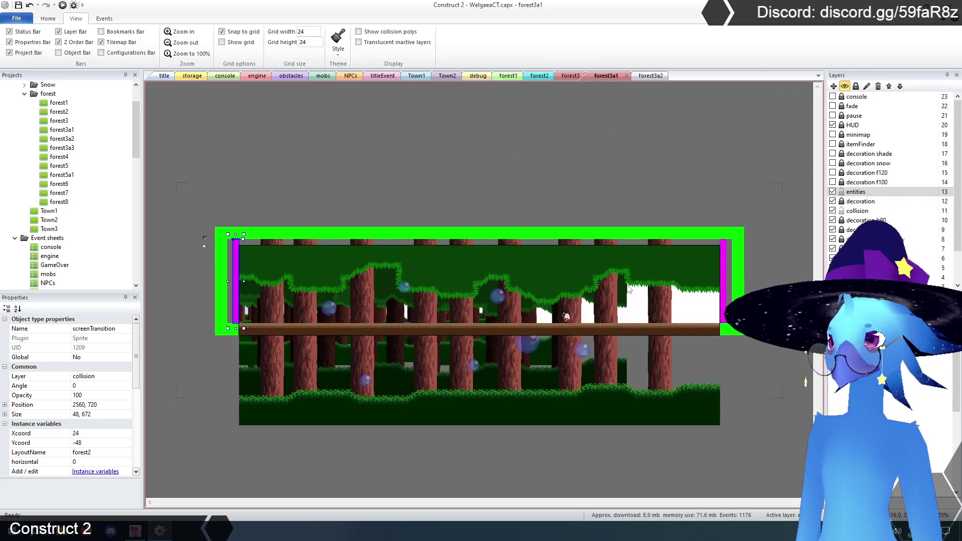
click(725, 288)
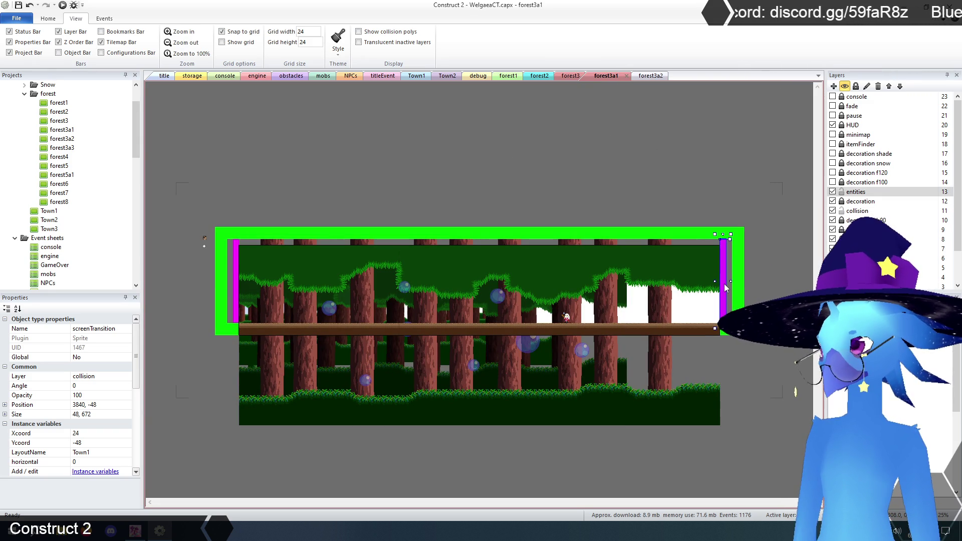
click(236, 283)
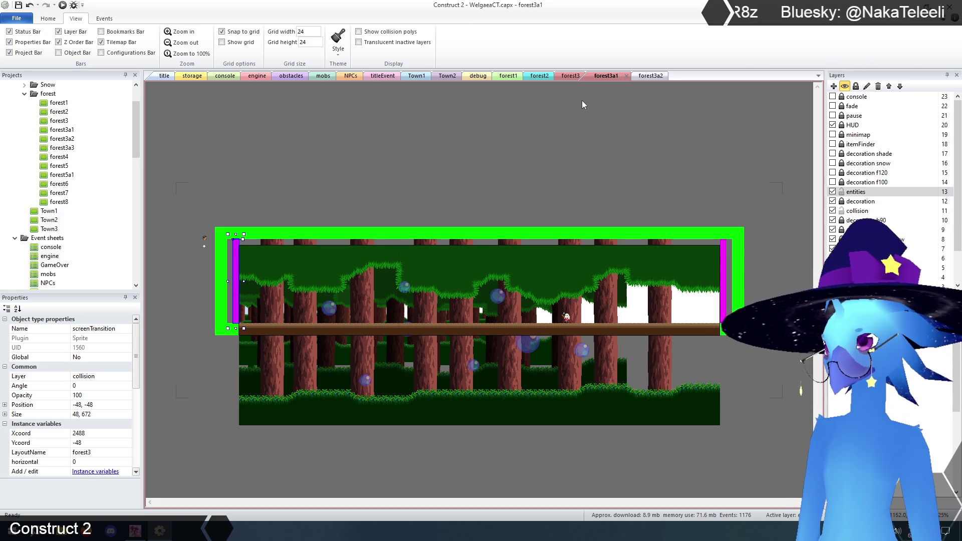
click(646, 77)
click(597, 476)
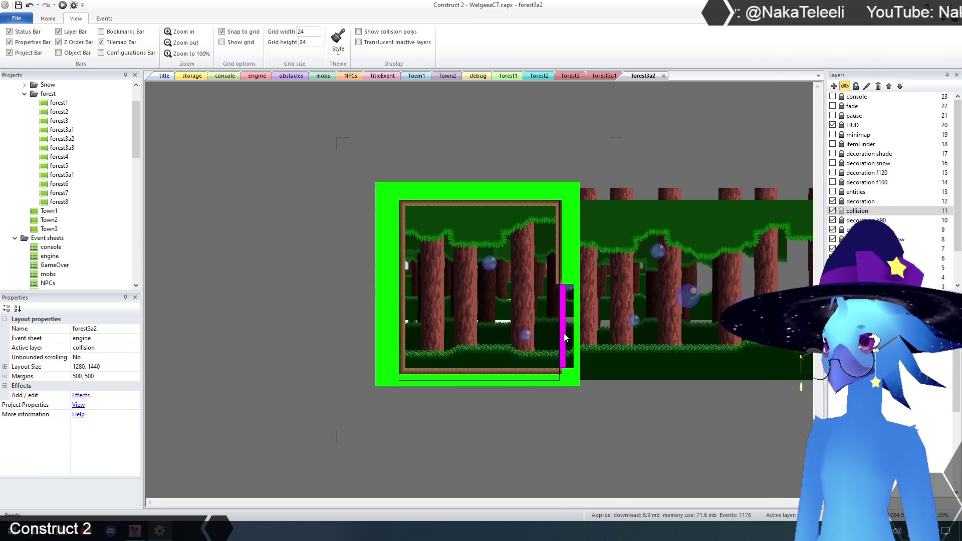
click(565, 338)
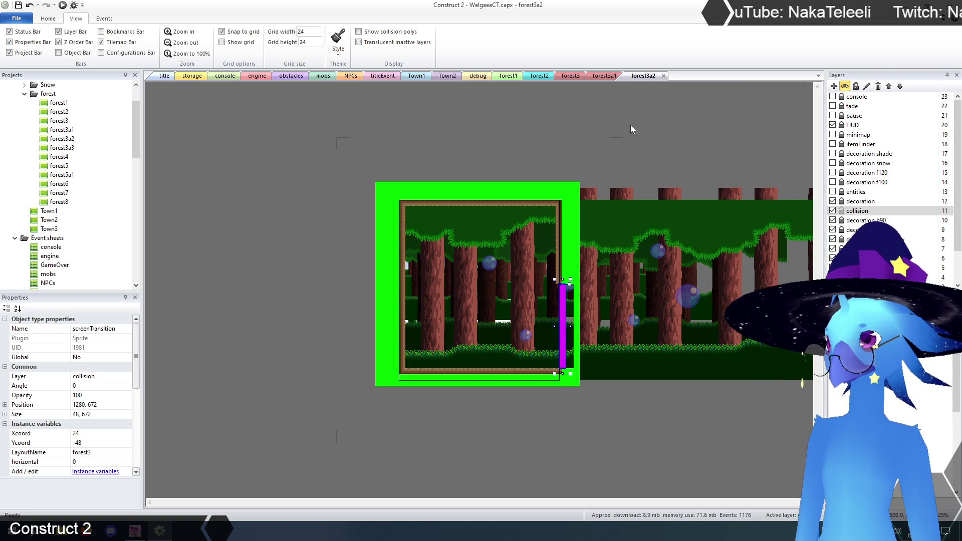
click(605, 76)
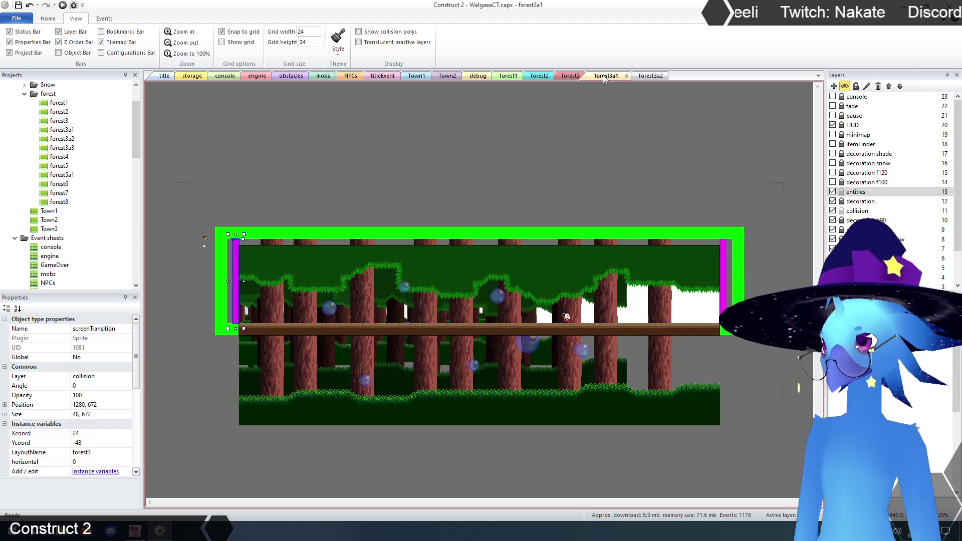
click(566, 76)
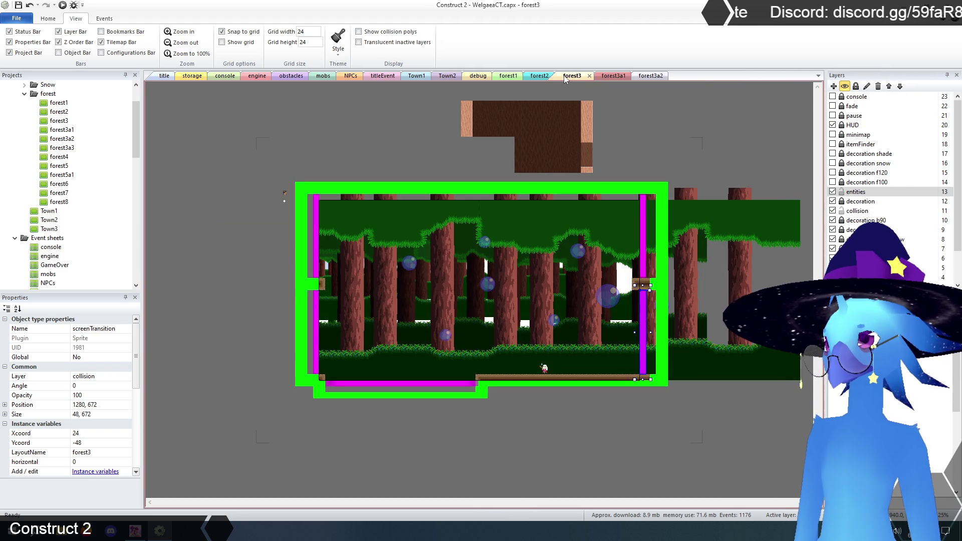
click(316, 221)
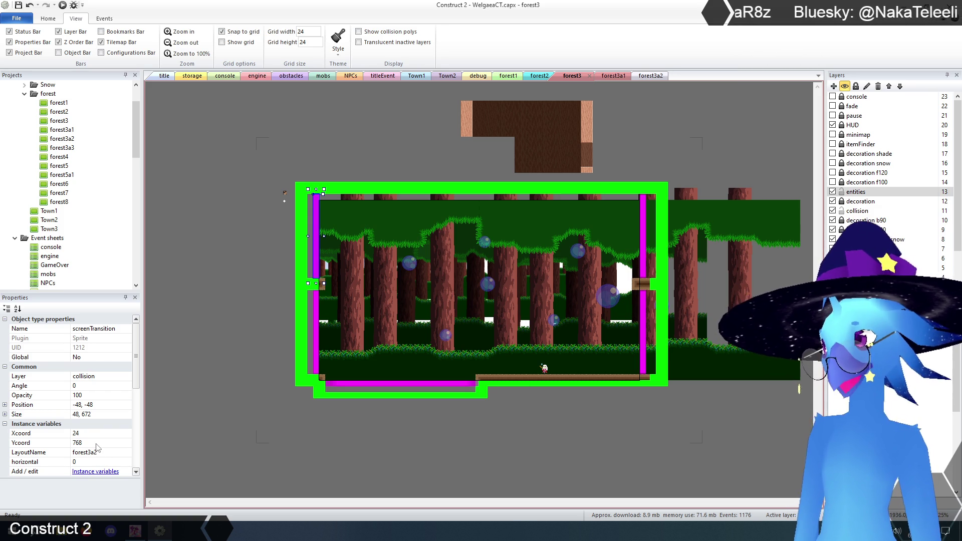
click(612, 78)
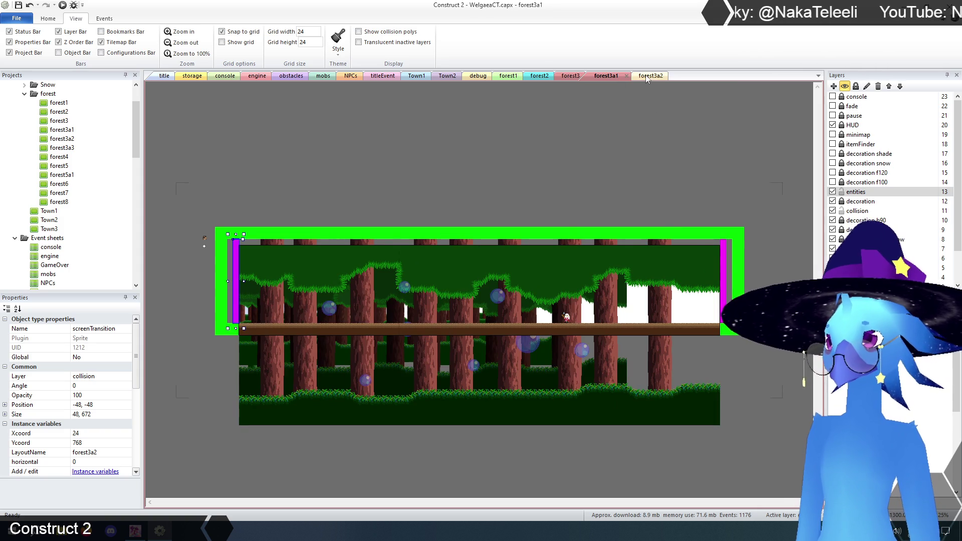
Step: Compare with forest3a2's transition, then set forest3's transition target Ycoord to 672
click(651, 76)
click(560, 406)
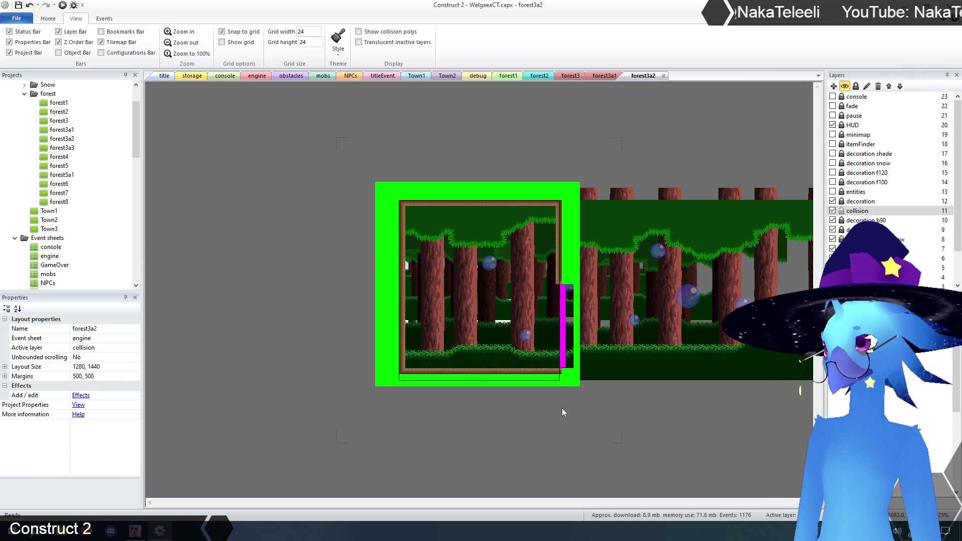
click(565, 345)
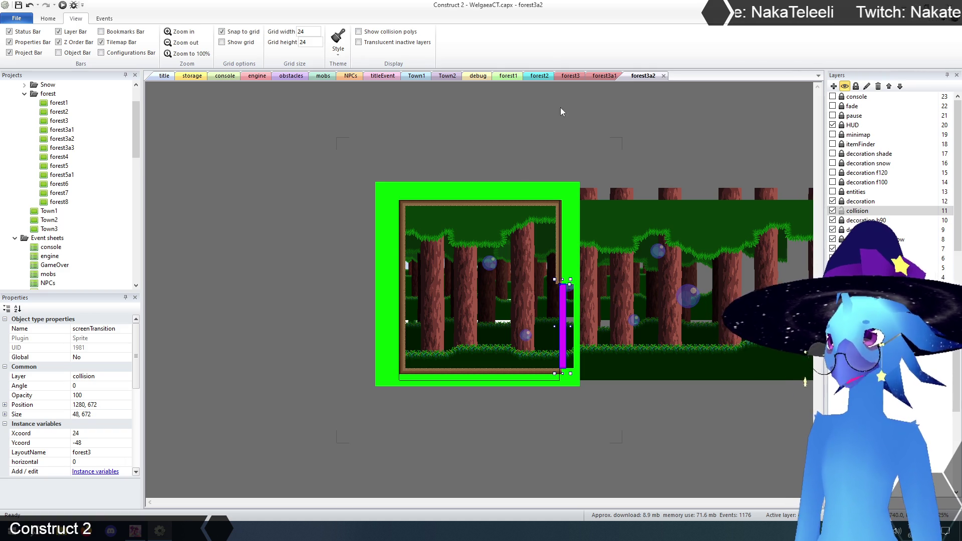
click(571, 76)
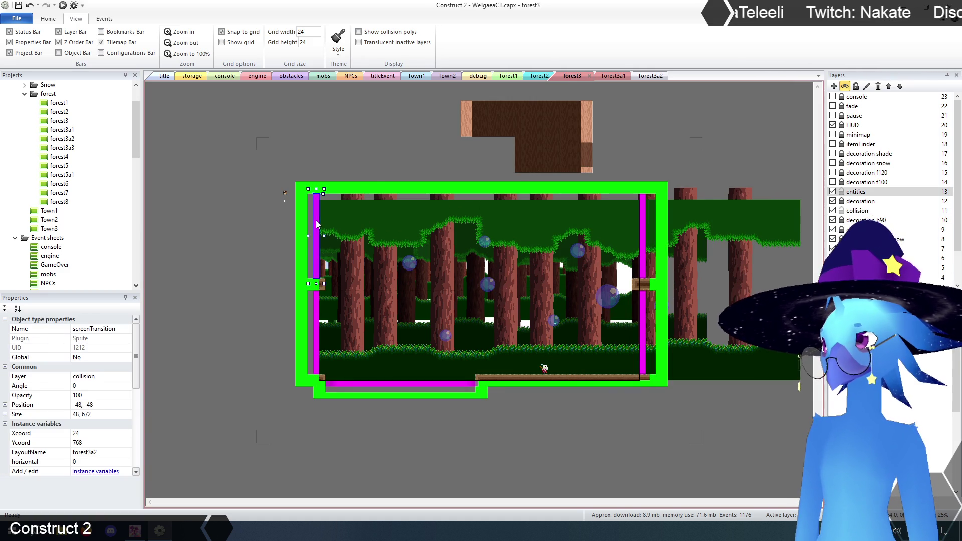
click(91, 441)
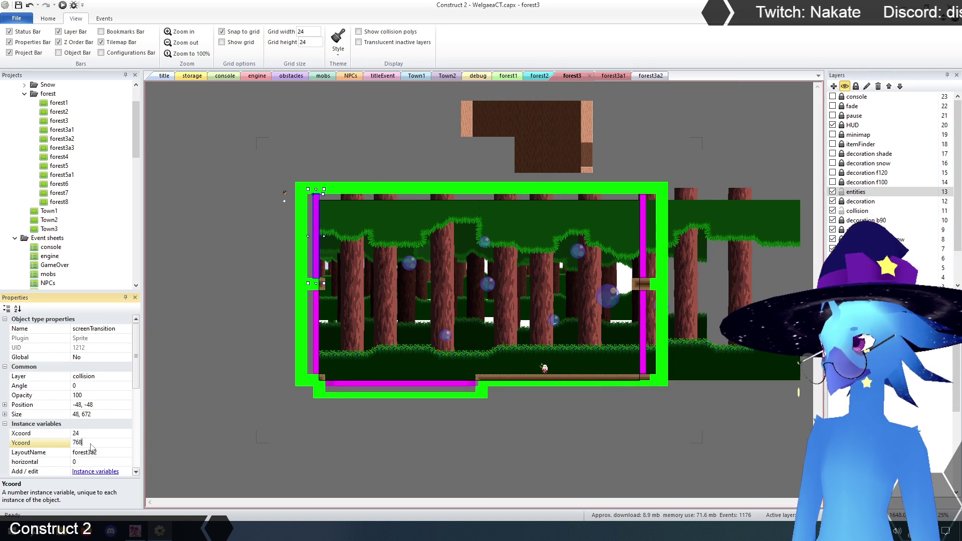
text(672)
key(Return)
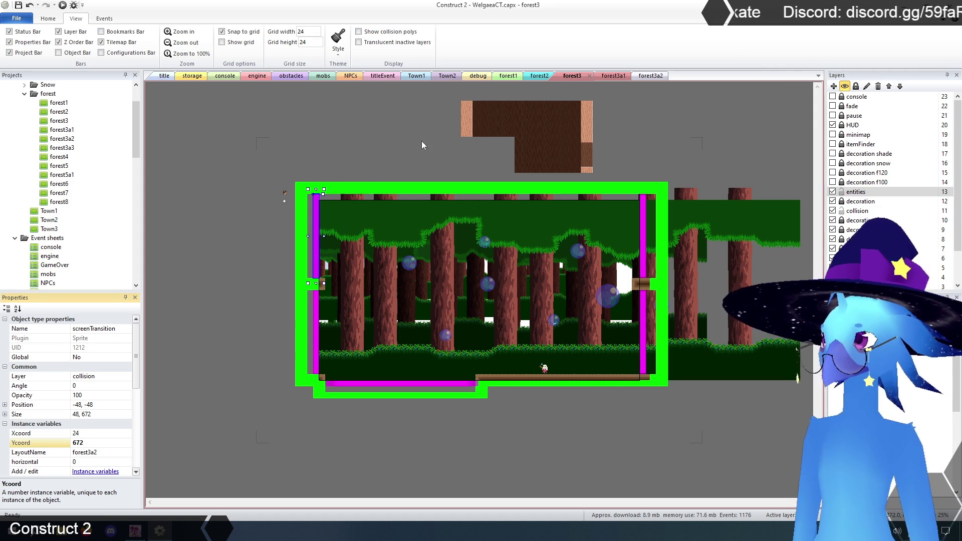
Step: Set forest3's left screenTransition target Xcoord to 1208
click(650, 76)
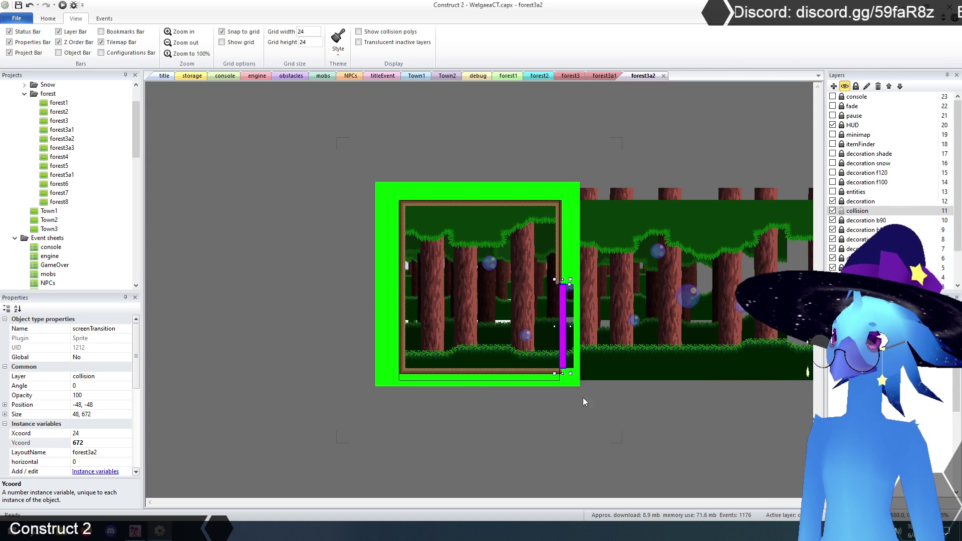
click(564, 341)
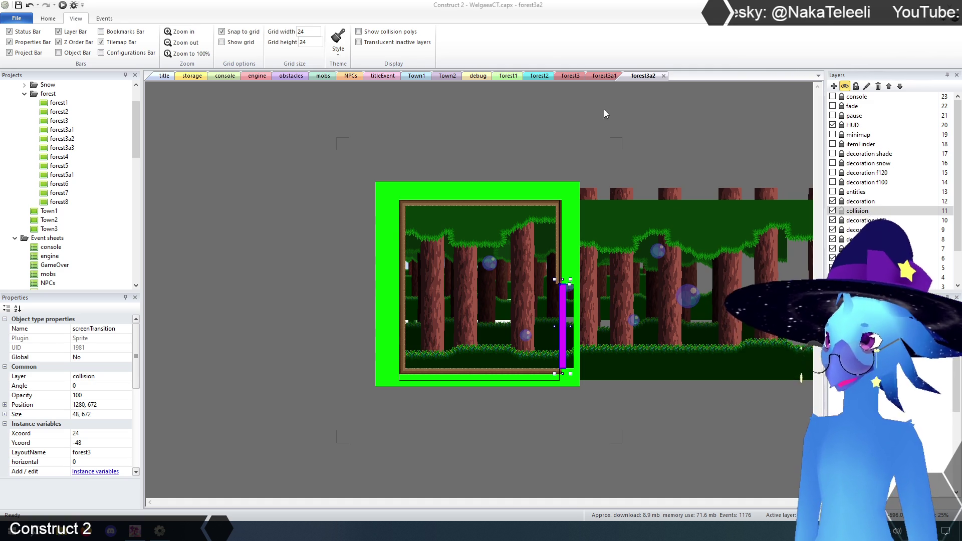
click(568, 78)
click(213, 200)
click(318, 226)
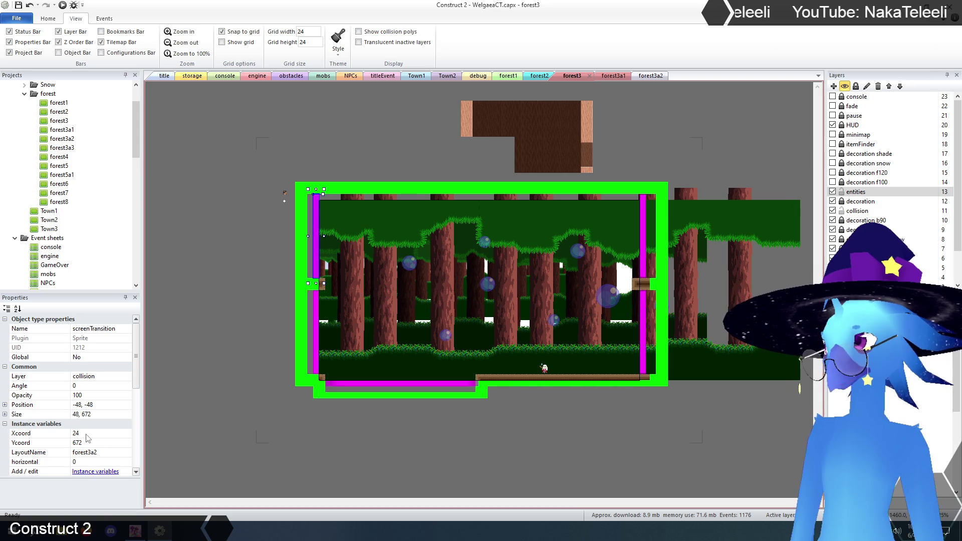
click(87, 434)
text(1208)
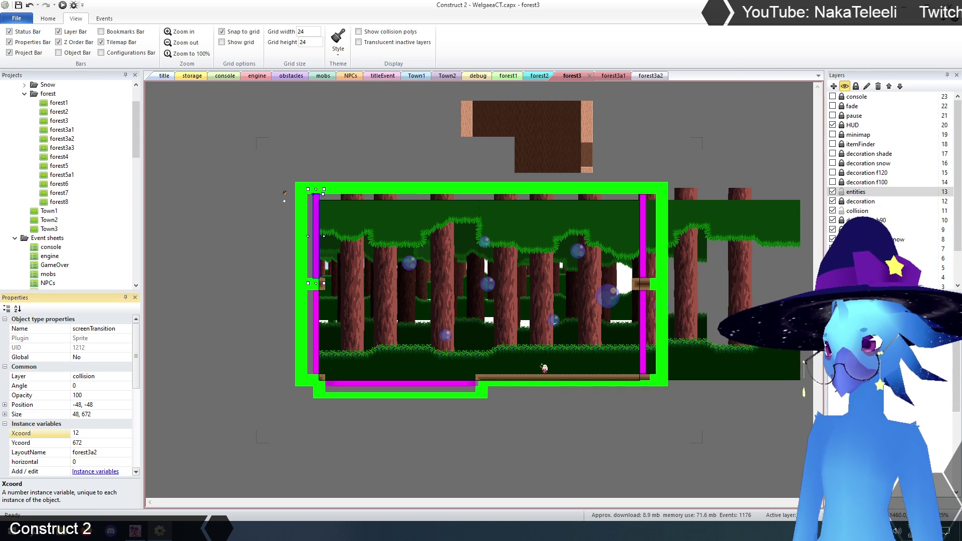
click(200, 344)
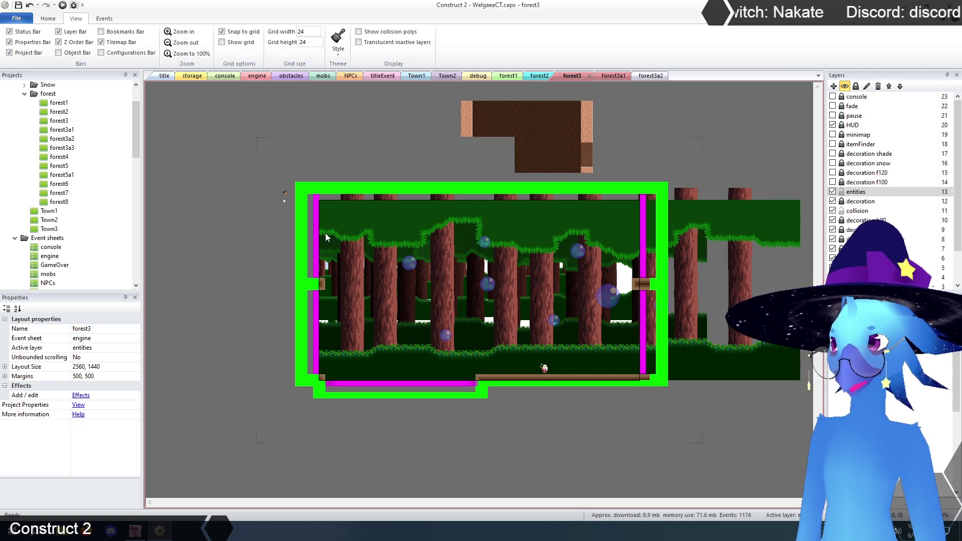
Step: In forest3a2, show and activate the entities layer, and drag GenericNPC into the framed room
click(284, 193)
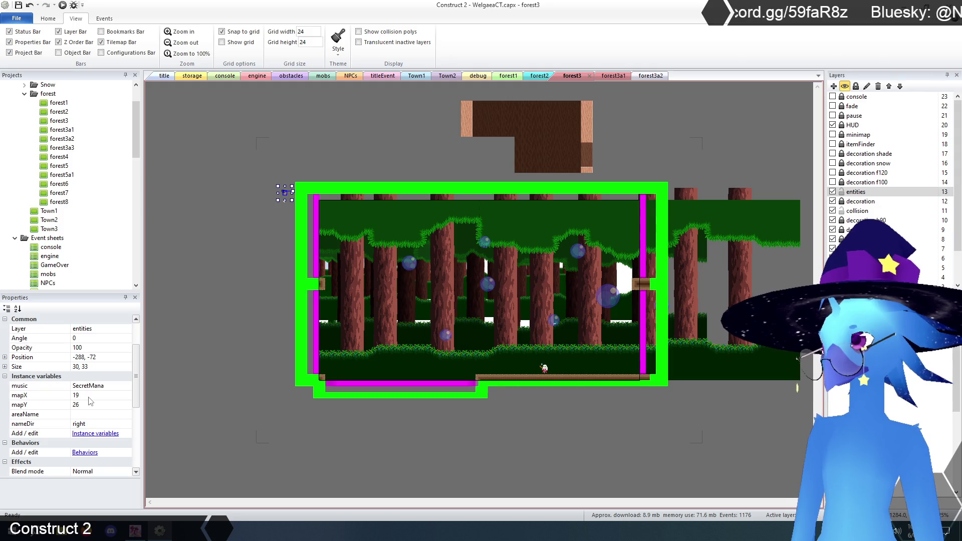
click(616, 78)
click(649, 75)
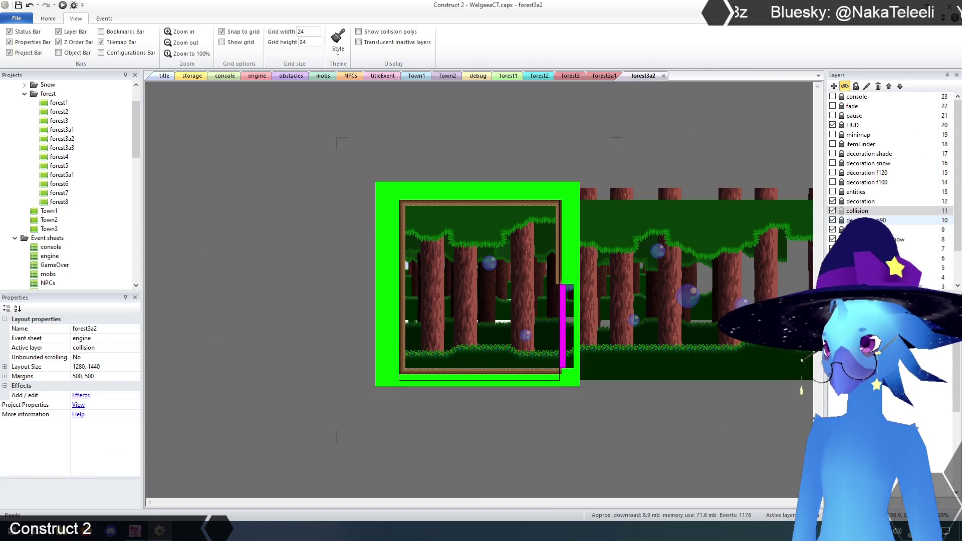
click(833, 193)
click(855, 193)
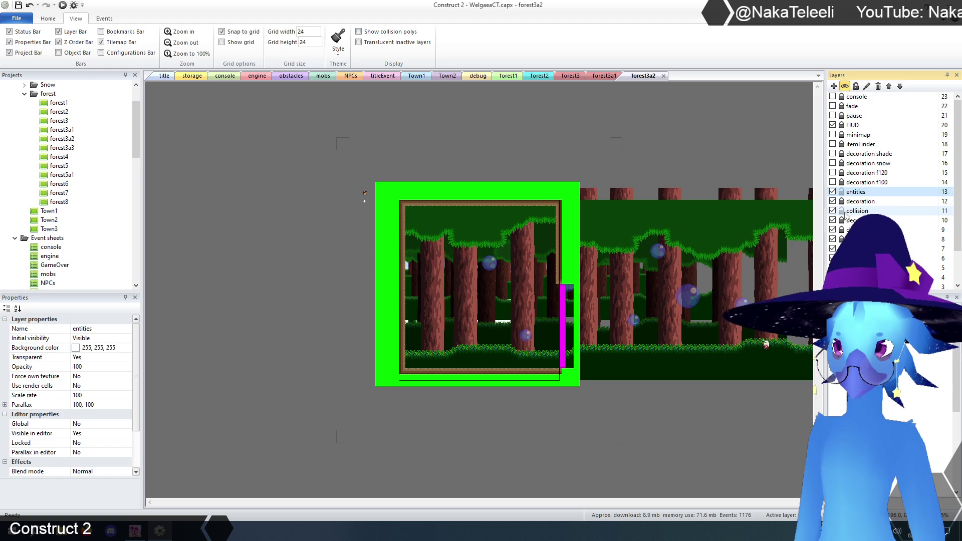
click(344, 224)
click(366, 194)
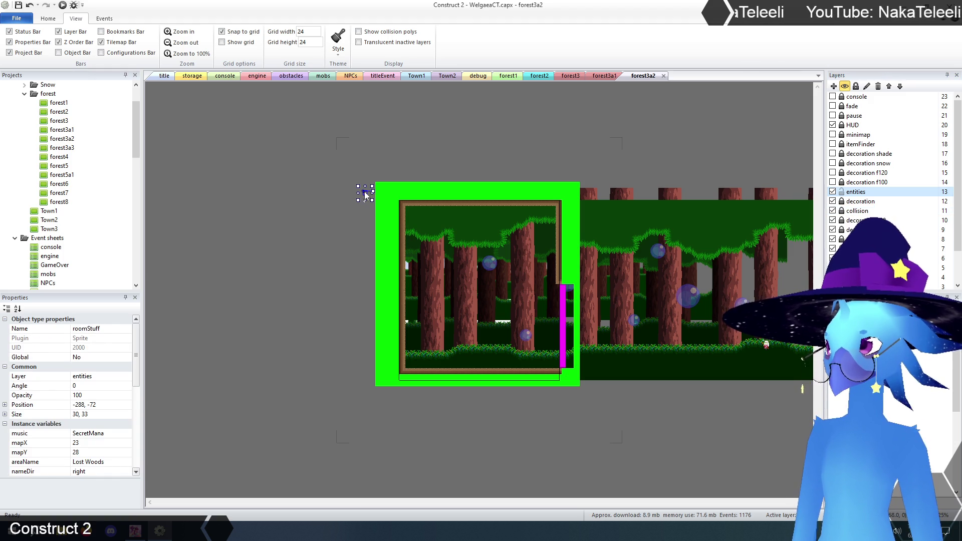
click(766, 347)
mouse_move(765, 346)
mouse_down()
mouse_move(481, 355)
mouse_move(482, 363)
mouse_up()
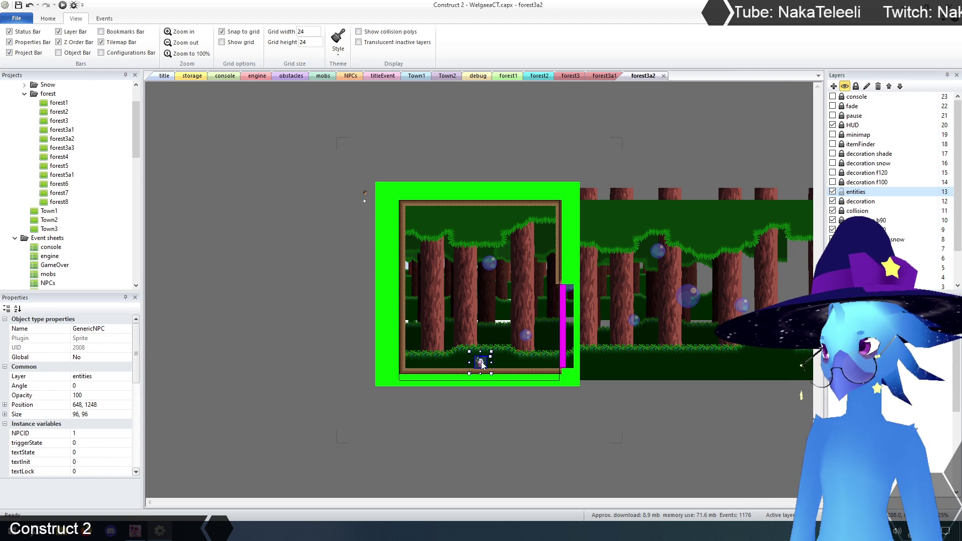
click(323, 329)
Step: Set the roomStuff object's mapX to 18 and mapY to 25, and clear the Lost Woods area name
click(365, 193)
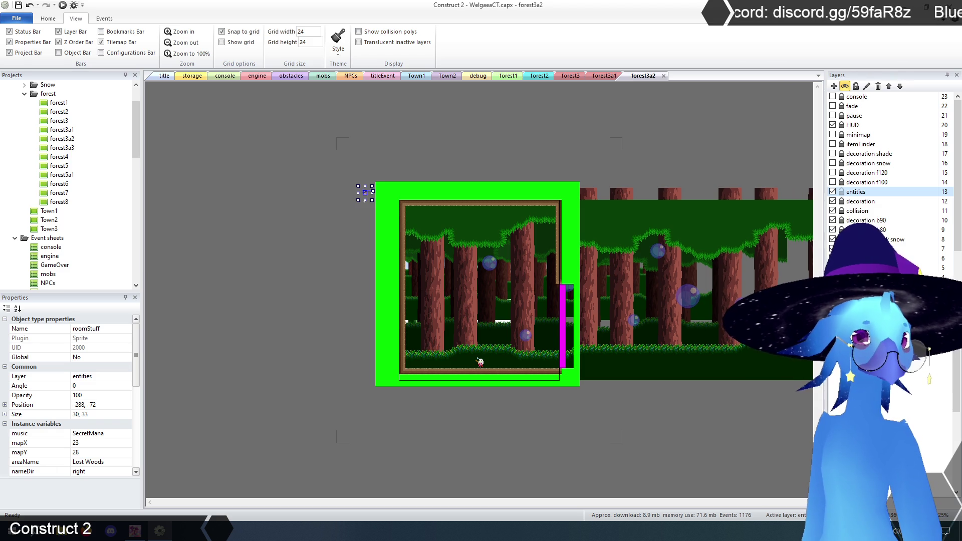
click(92, 442)
text(18)
key(Return)
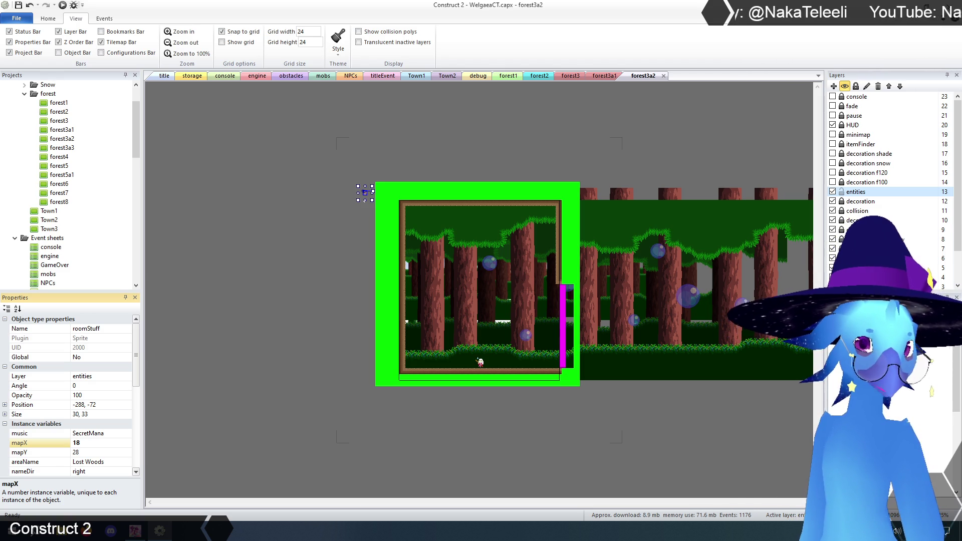
click(92, 452)
text(25)
key(Return)
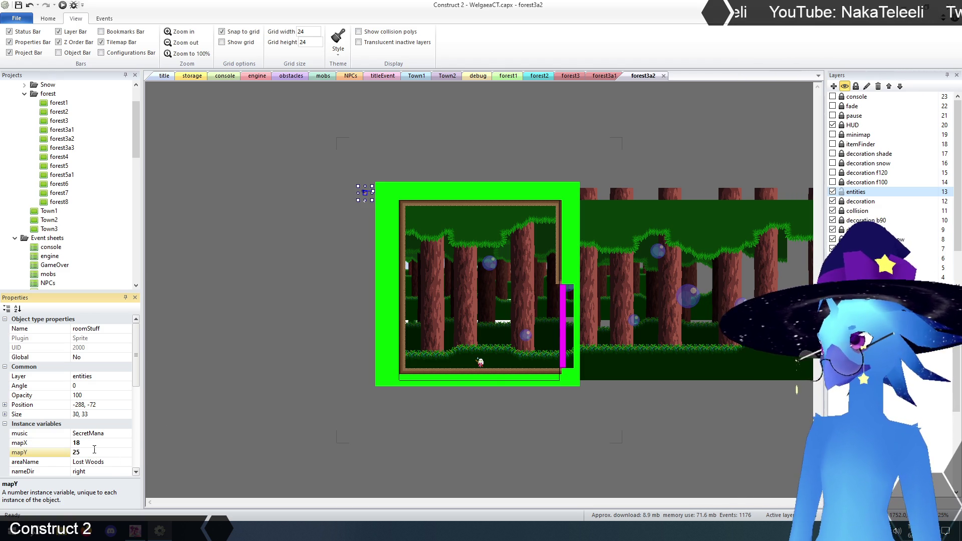
click(113, 461)
key(BackSpace)
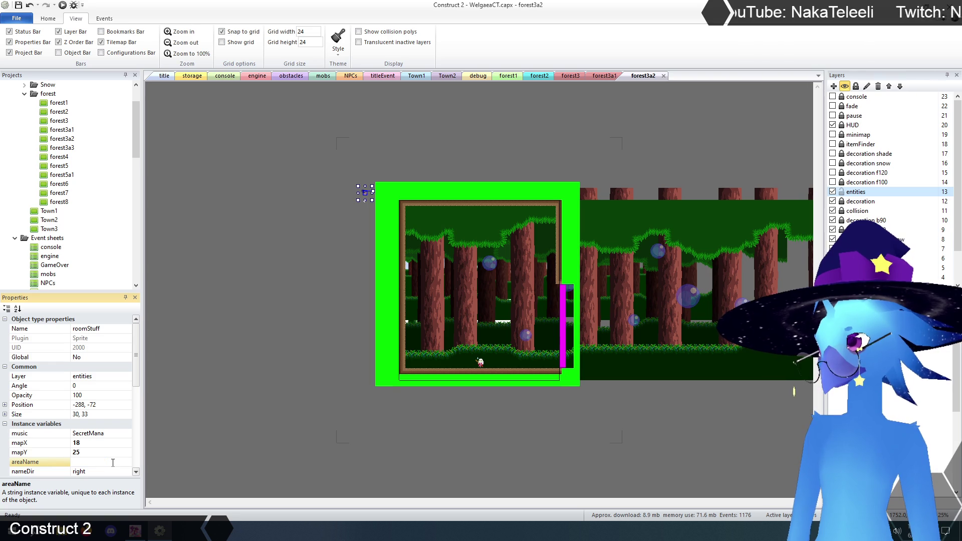
click(261, 371)
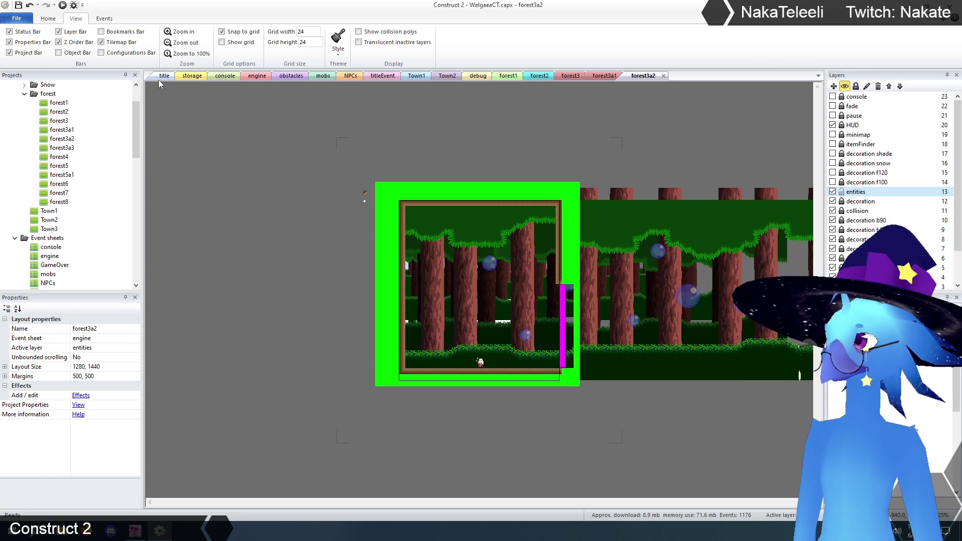
click(159, 79)
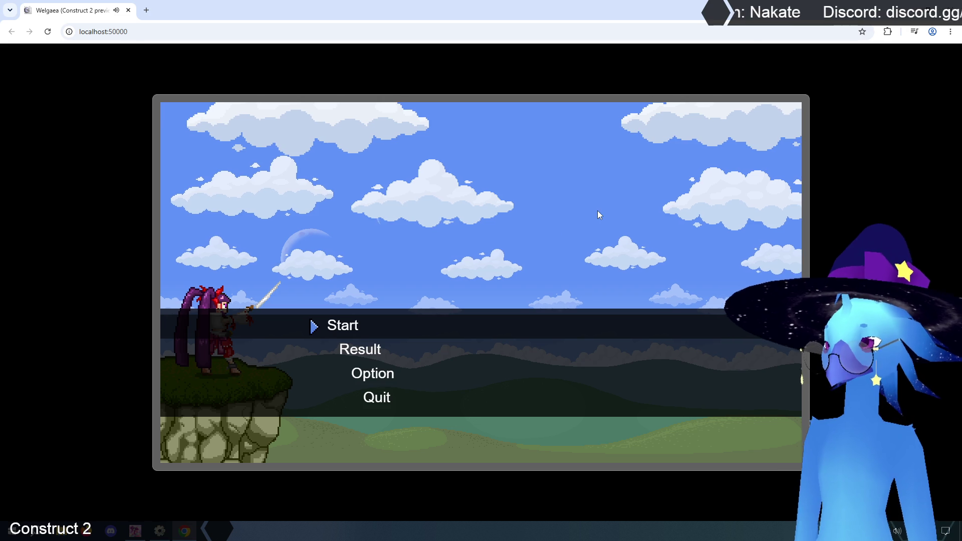
Step: Start the game and run back and forth through the forest rooms, testing each screen transition
key(Return)
key(Return)
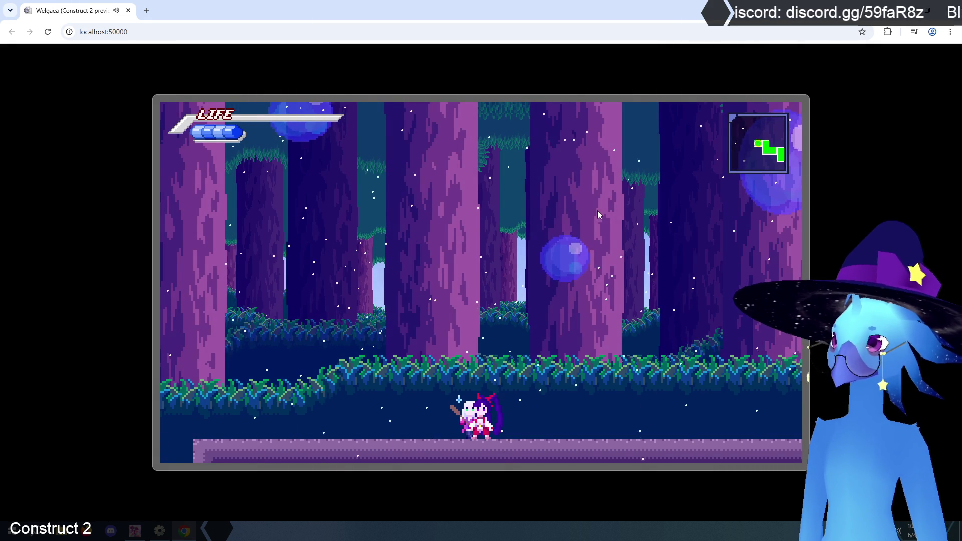
key(Left)
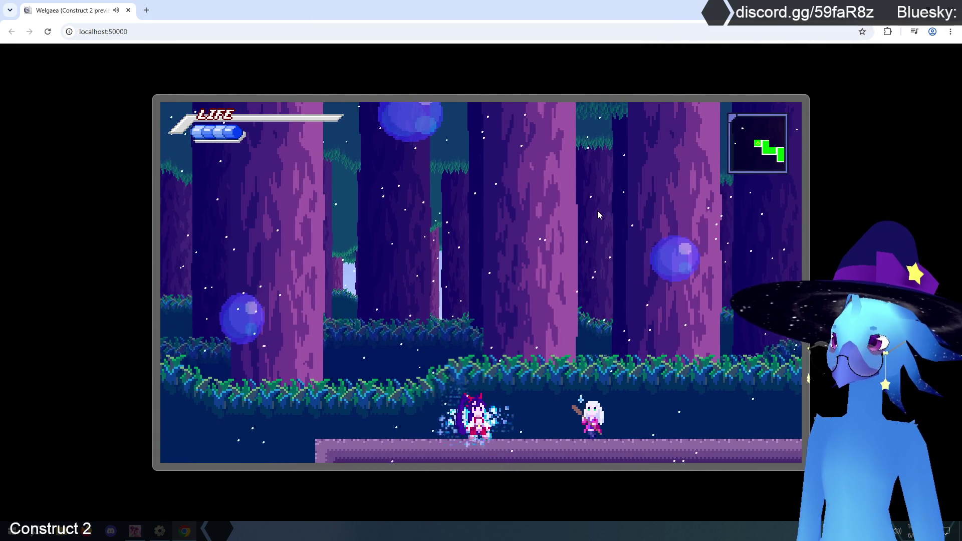
key(Right)
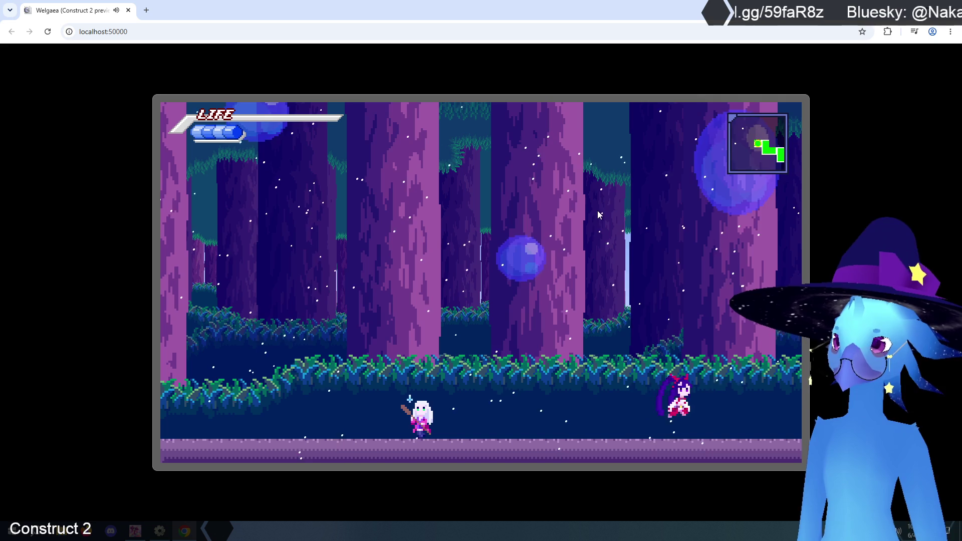
key(Right)
key(Left)
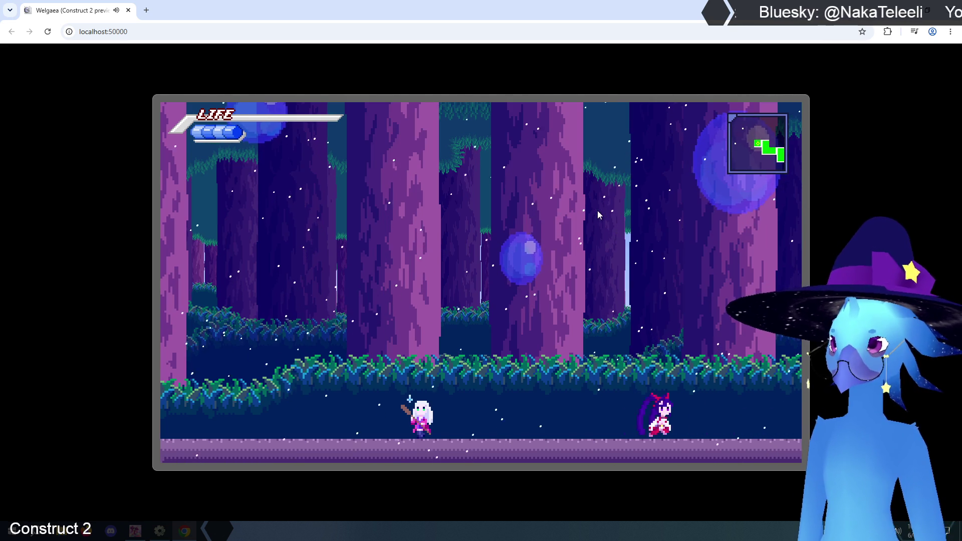
key(Up)
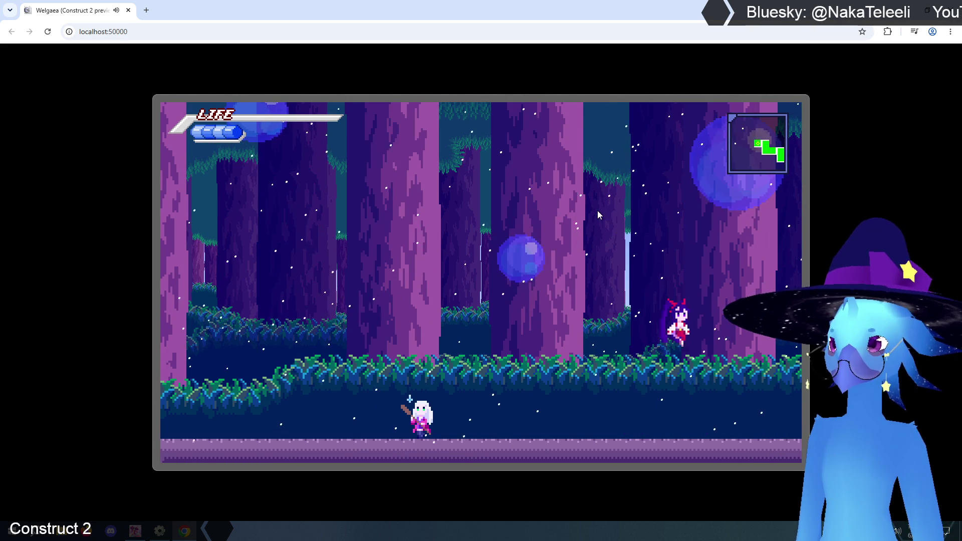
key(Right)
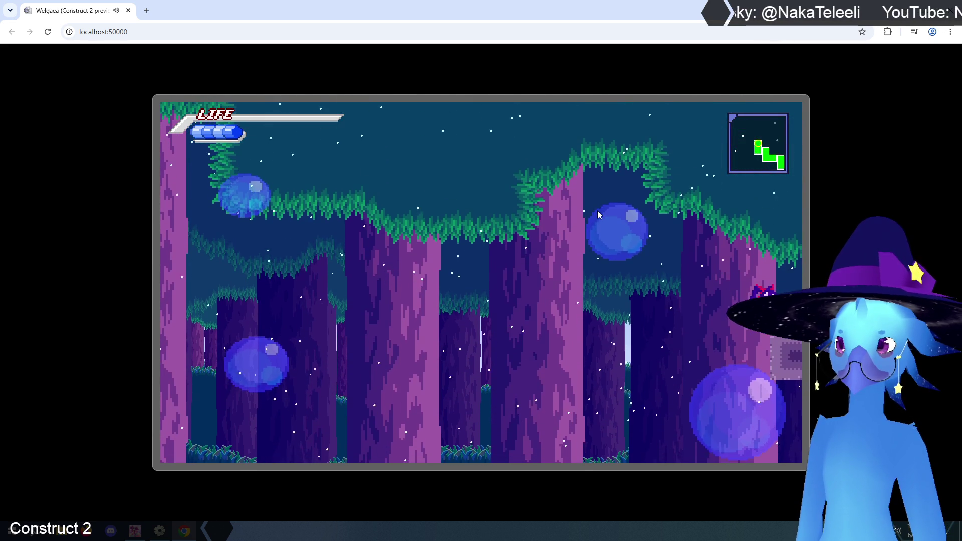
key(Right)
key(Left)
key(Left)
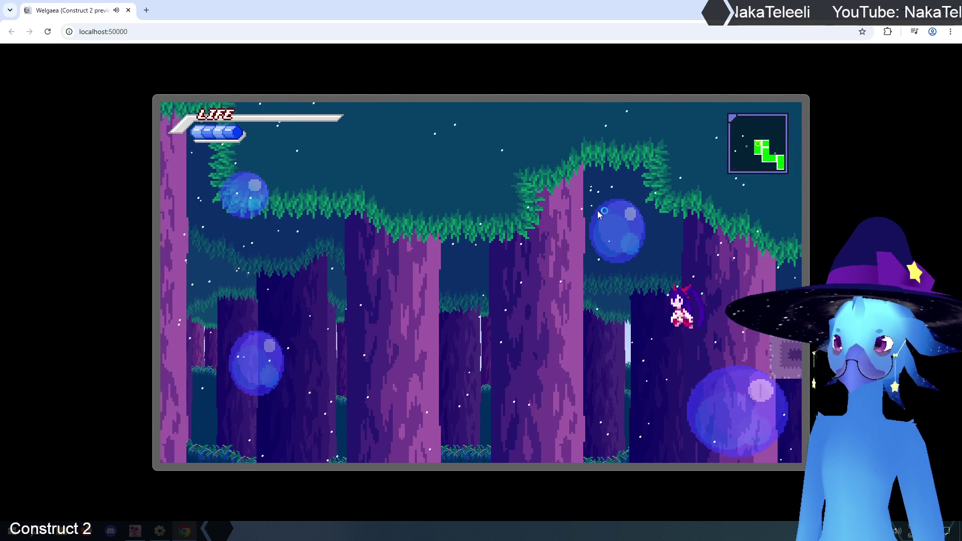
key(Left)
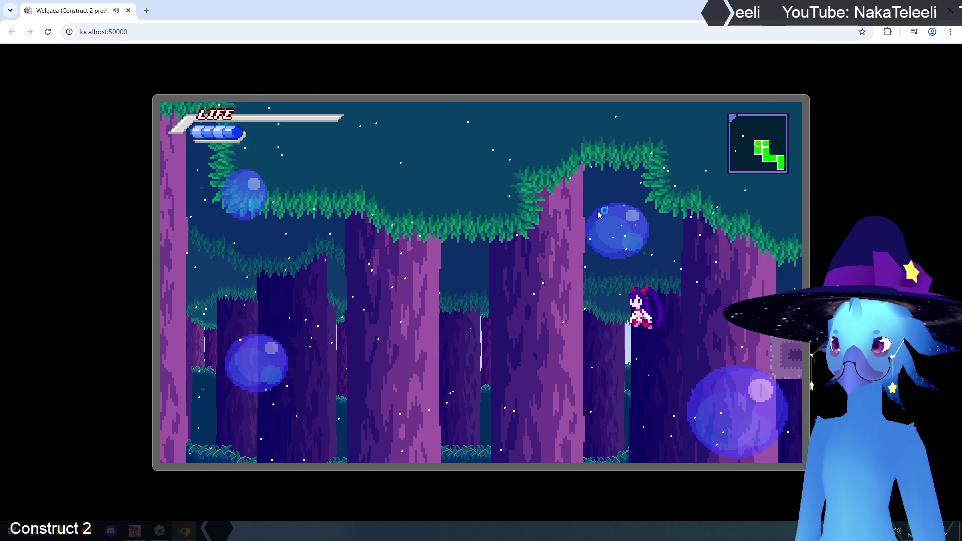
key(Left)
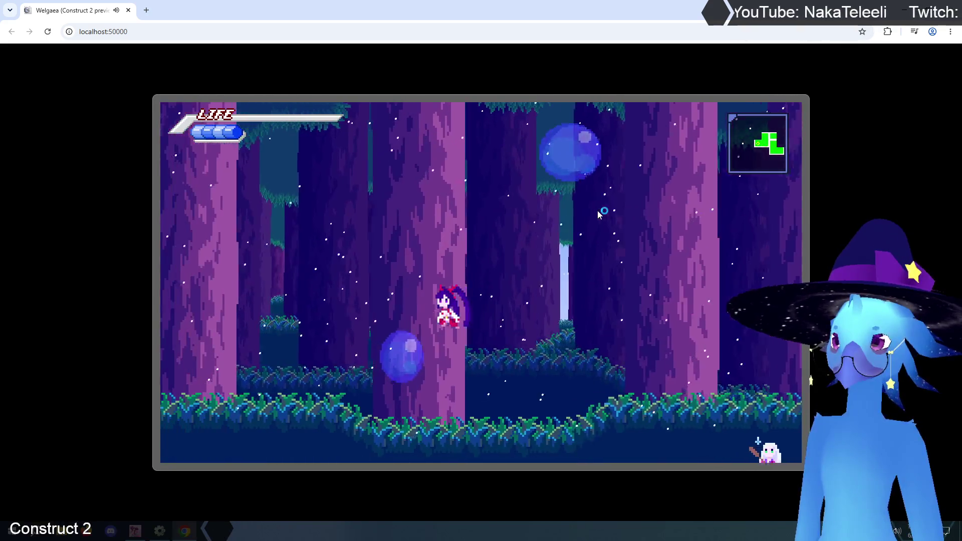
key(Left)
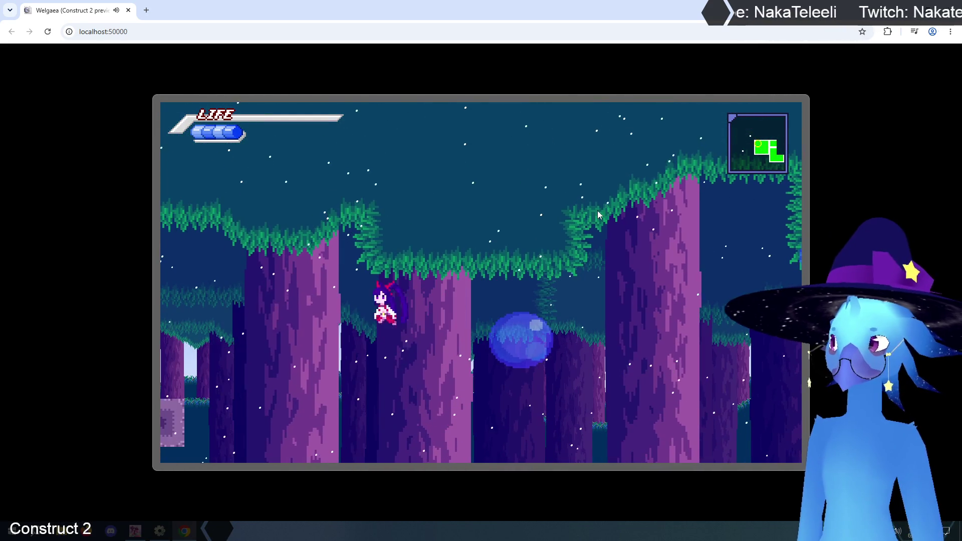
key(Left)
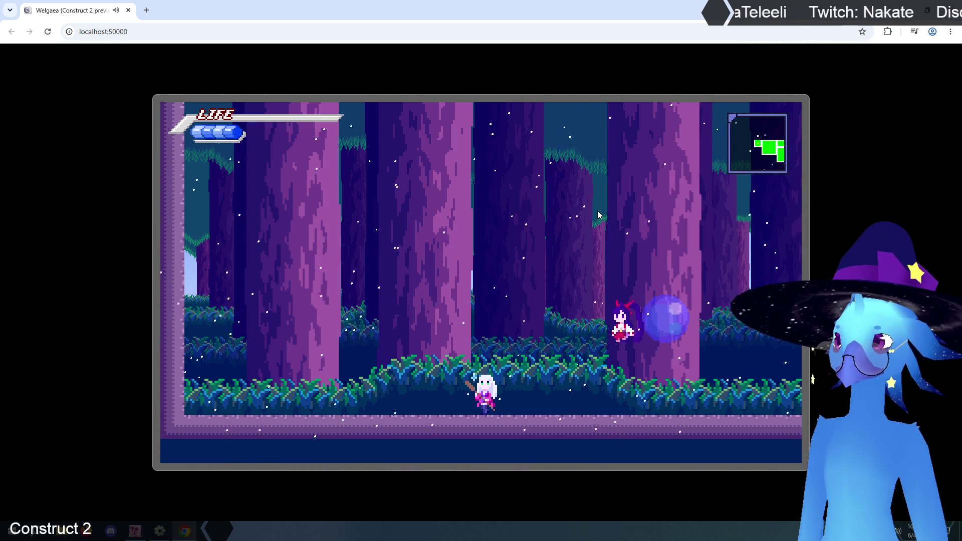
key(Right)
key(Left)
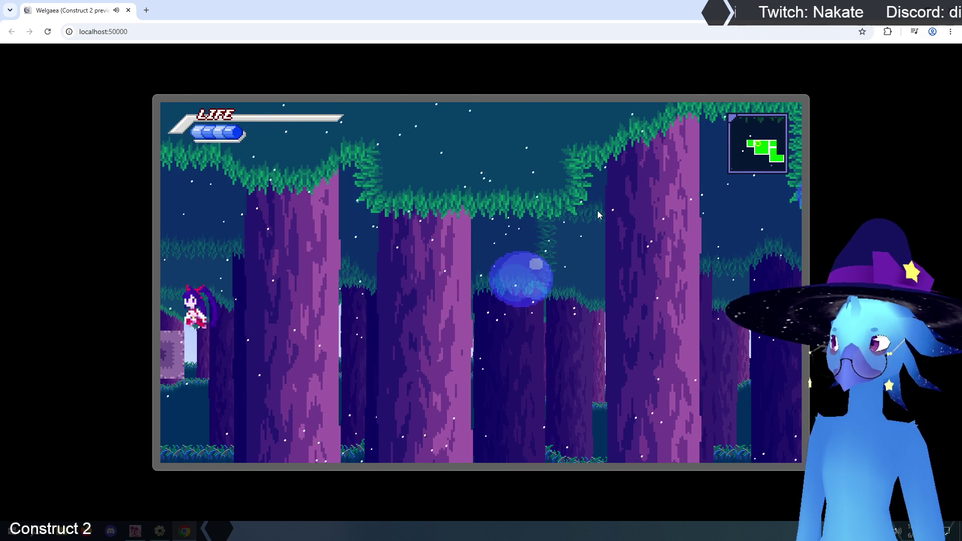
key(Left)
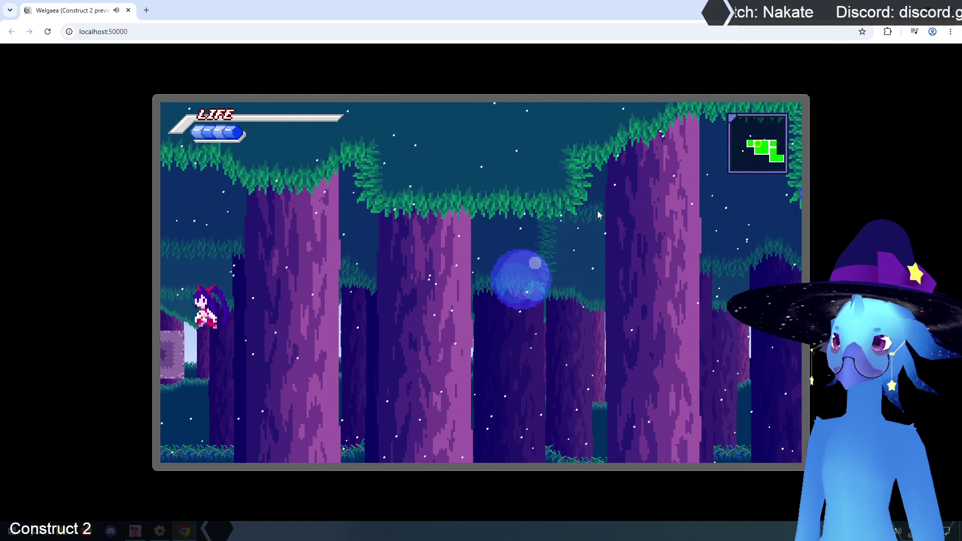
key(Left)
key(Up)
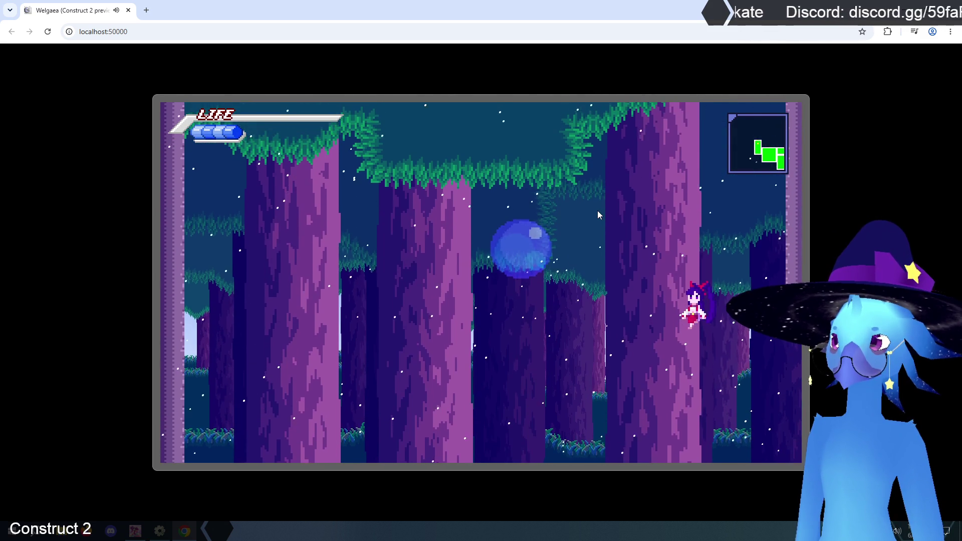
key(Right)
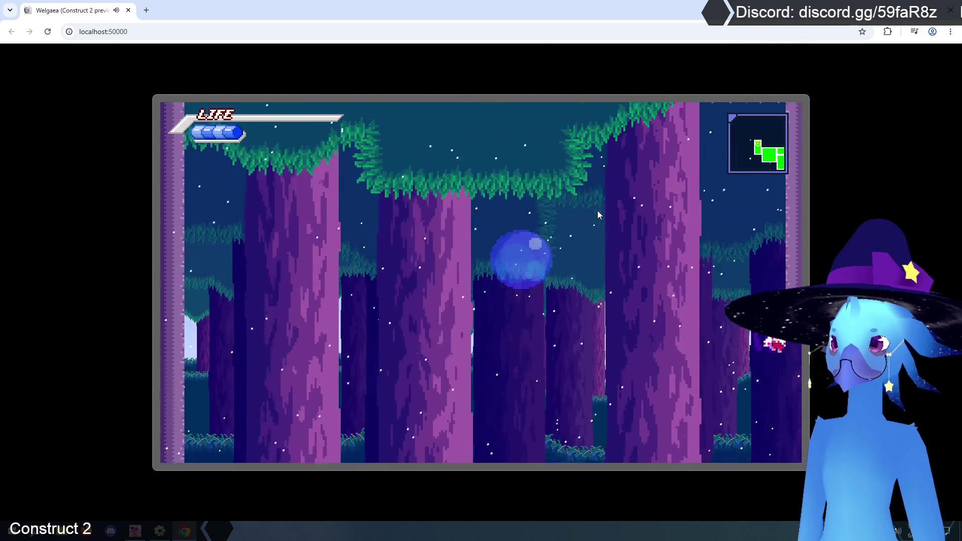
key(Left)
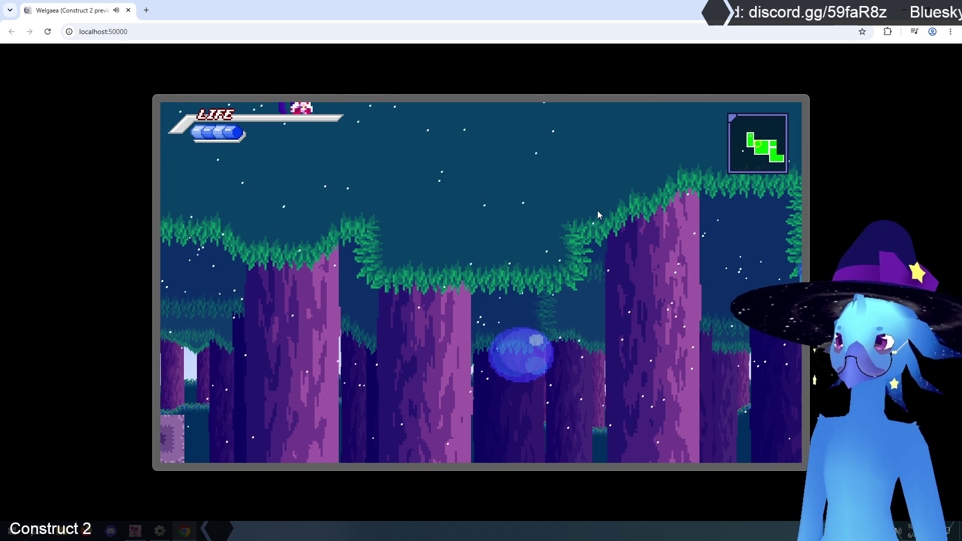
key(Right)
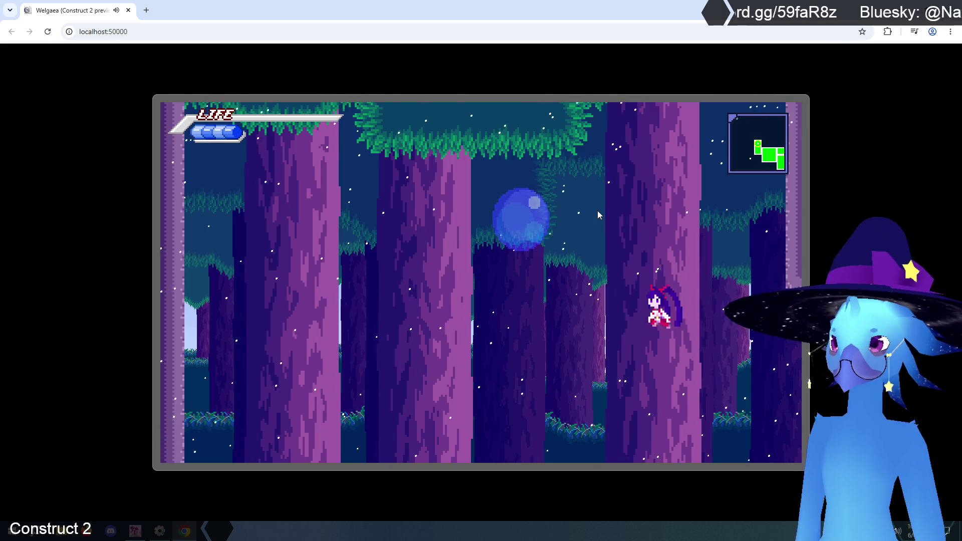
key(Left)
key(Left)
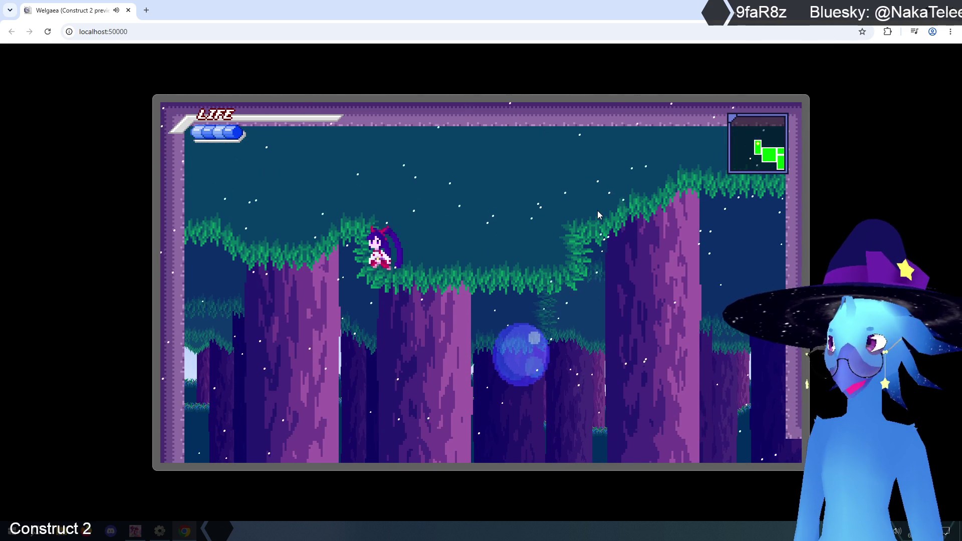
key(Right)
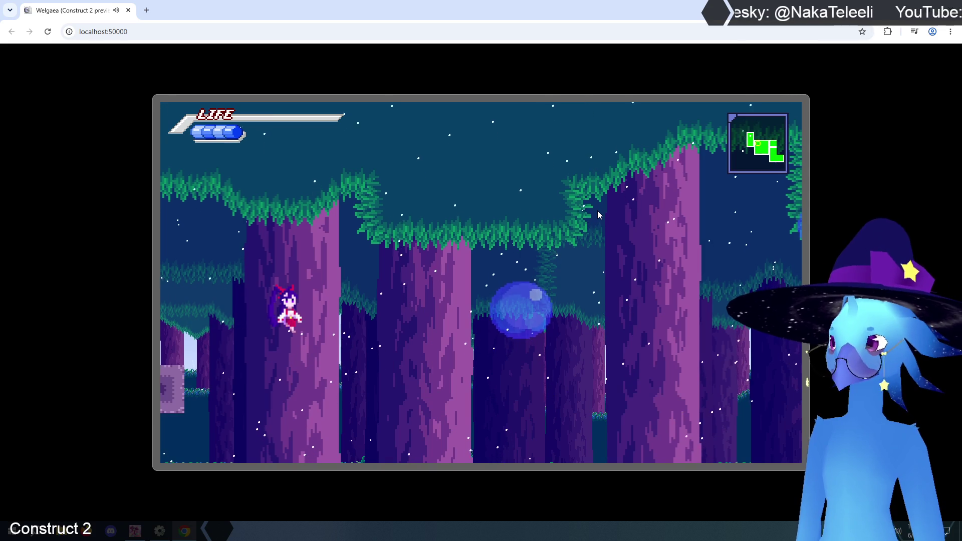
Step: Pause, choose End Game, then Quit to close the preview
key(Escape)
key(Return)
key(Down)
key(Down)
key(Down)
key(Return)
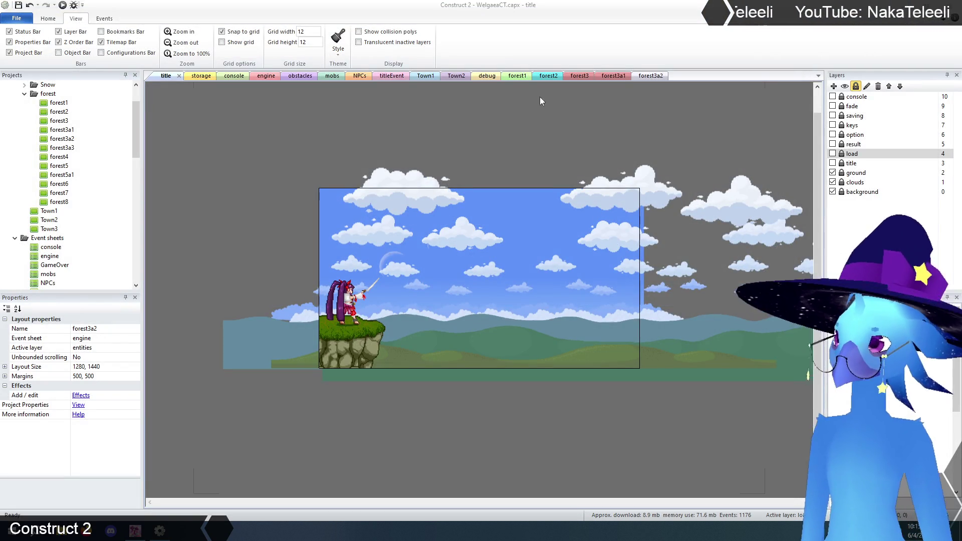
Step: Read the Size of forest3a2's TilemapCave on the decoration layer
click(651, 77)
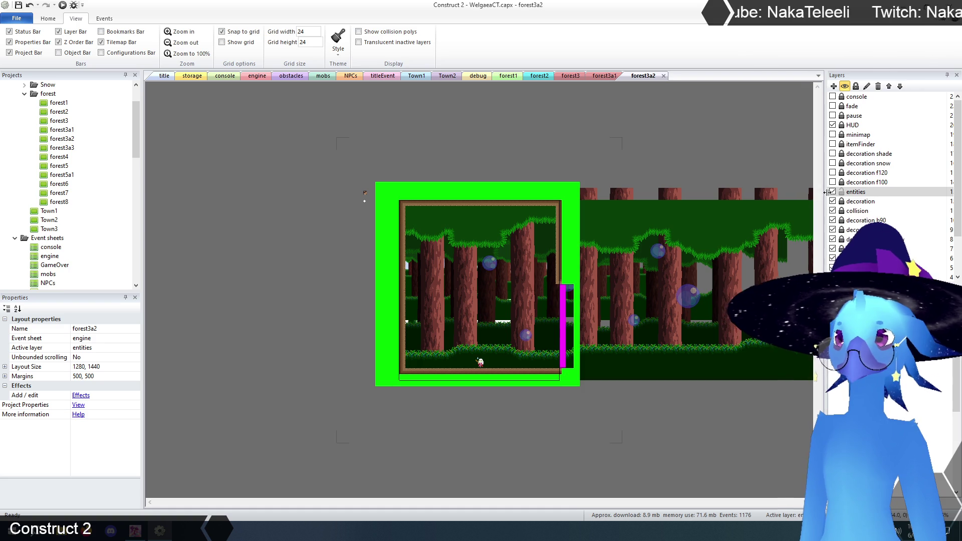
click(847, 202)
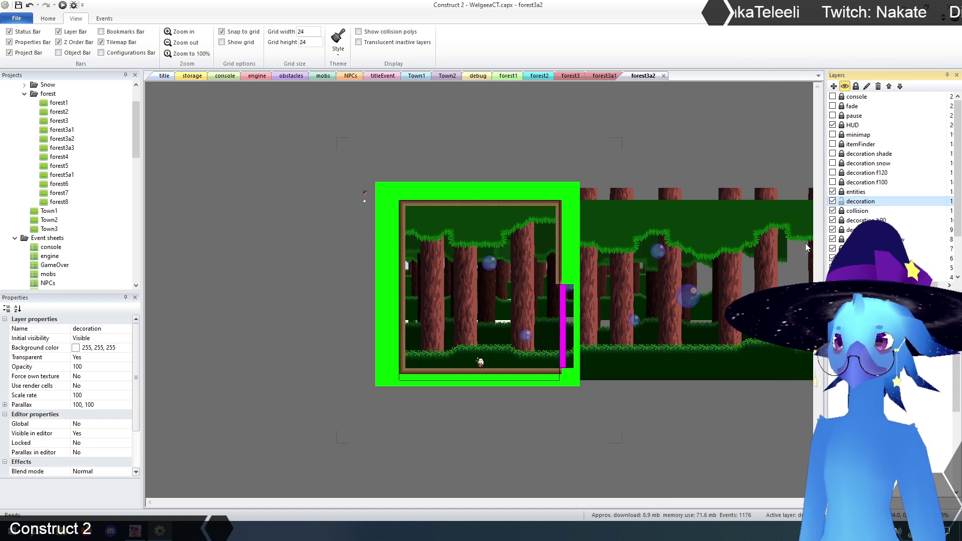
click(519, 279)
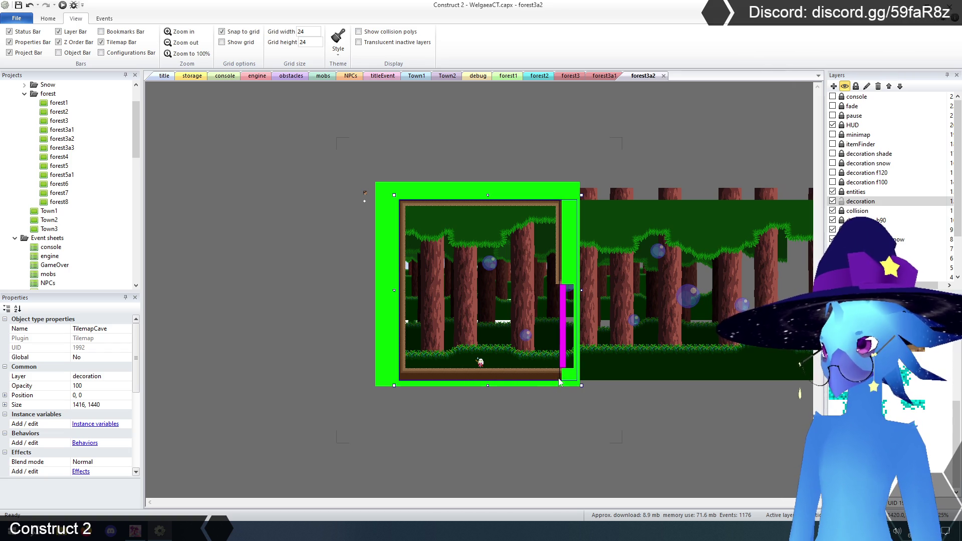
click(701, 432)
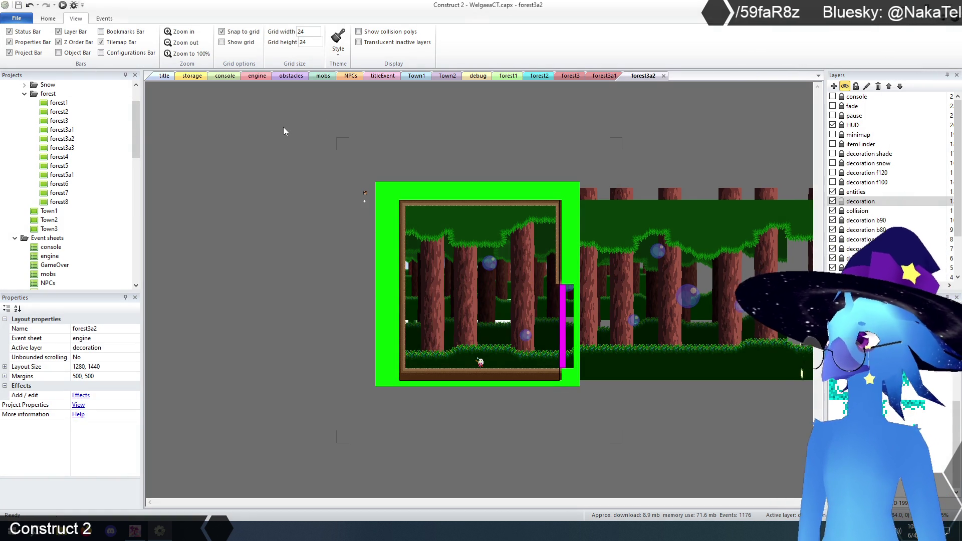
Step: In forest3a3, erase the bottom grass strip of TilemapForestFront and hide the decoration f120 layer
double_click(56, 148)
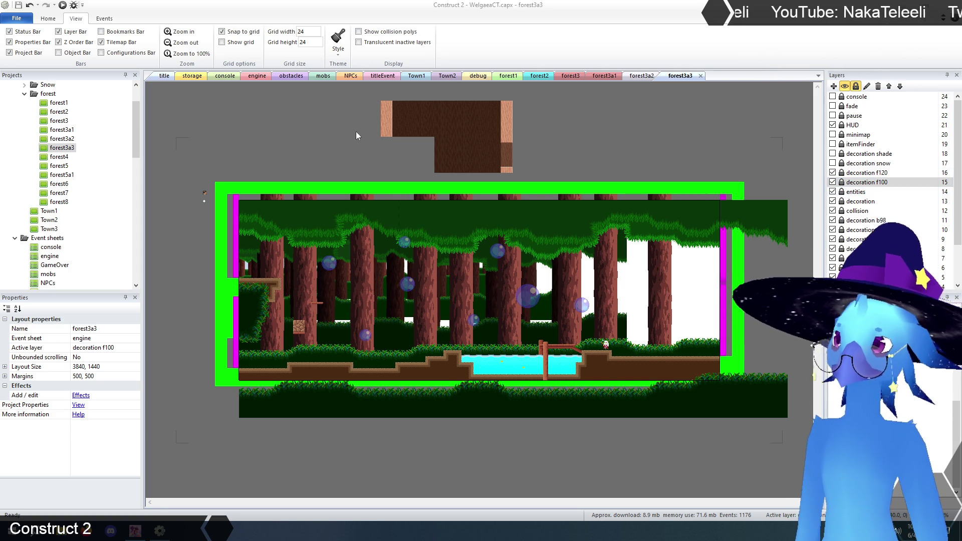
click(842, 172)
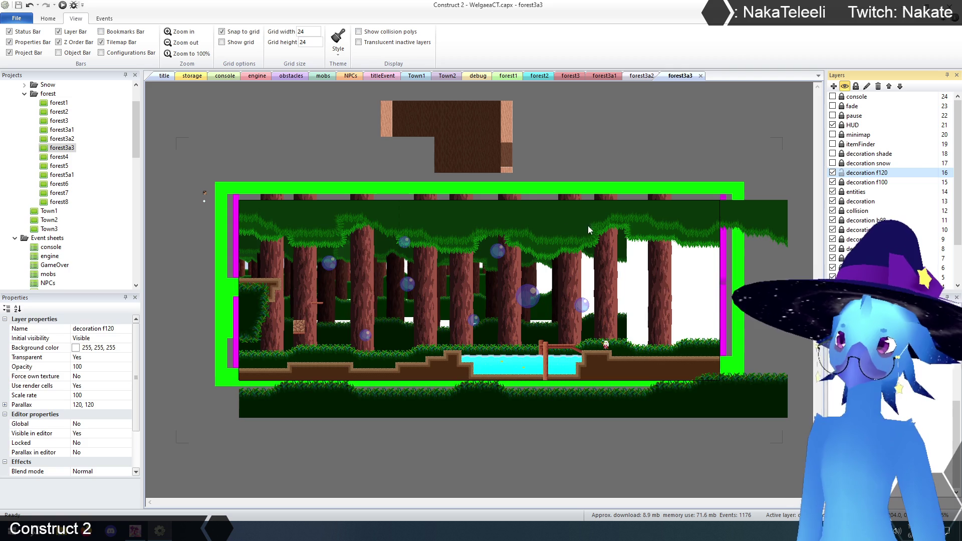
click(565, 228)
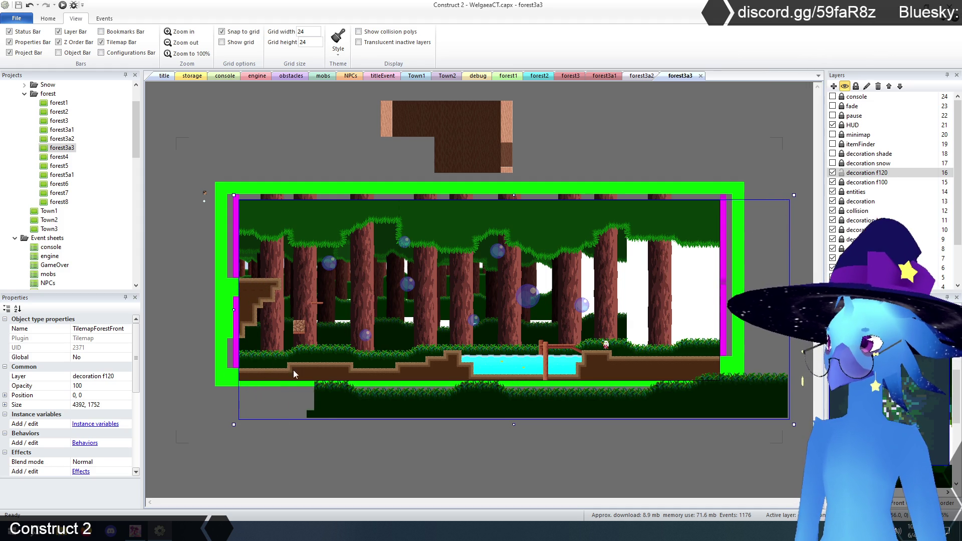
mouse_move(379, 395)
mouse_down()
mouse_move(558, 413)
mouse_move(788, 410)
mouse_move(796, 375)
mouse_up()
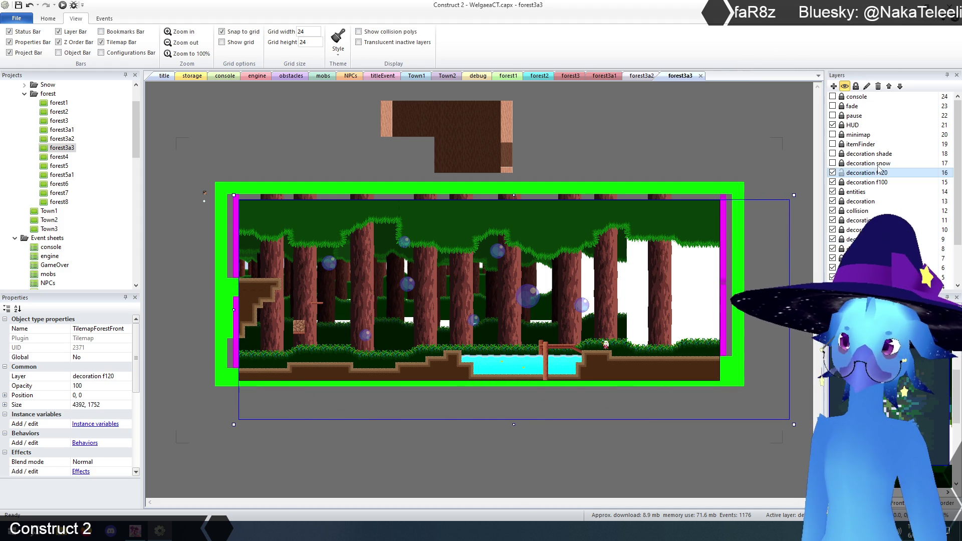
click(833, 172)
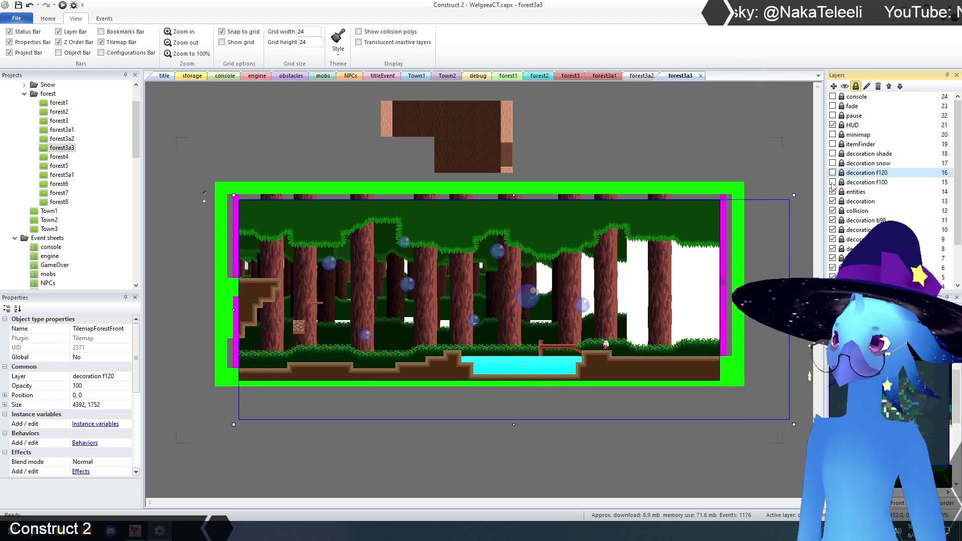
Step: Unlock and activate the decoration f100 layer and marquee-select the bridge over the water
click(842, 182)
click(857, 184)
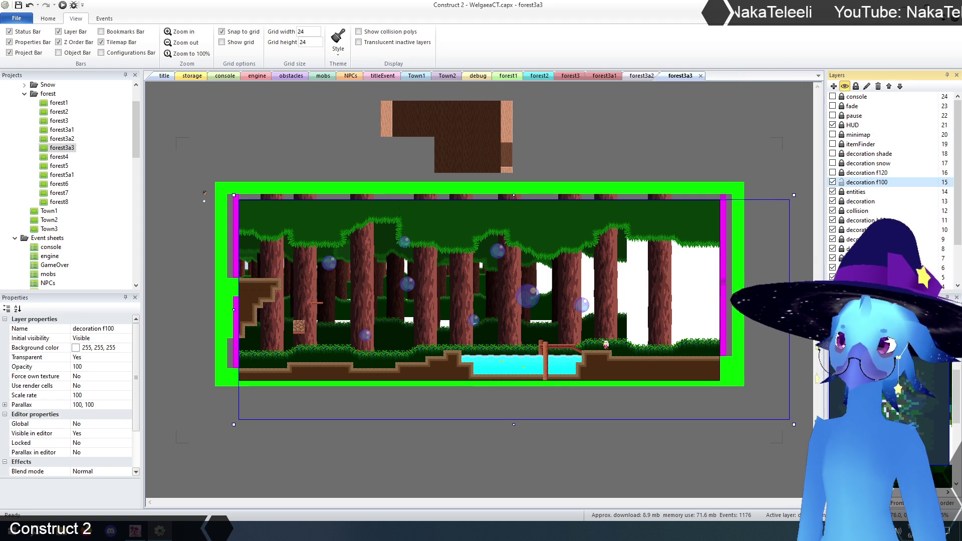
mouse_move(179, 151)
mouse_down()
mouse_move(182, 166)
mouse_move(799, 432)
mouse_up()
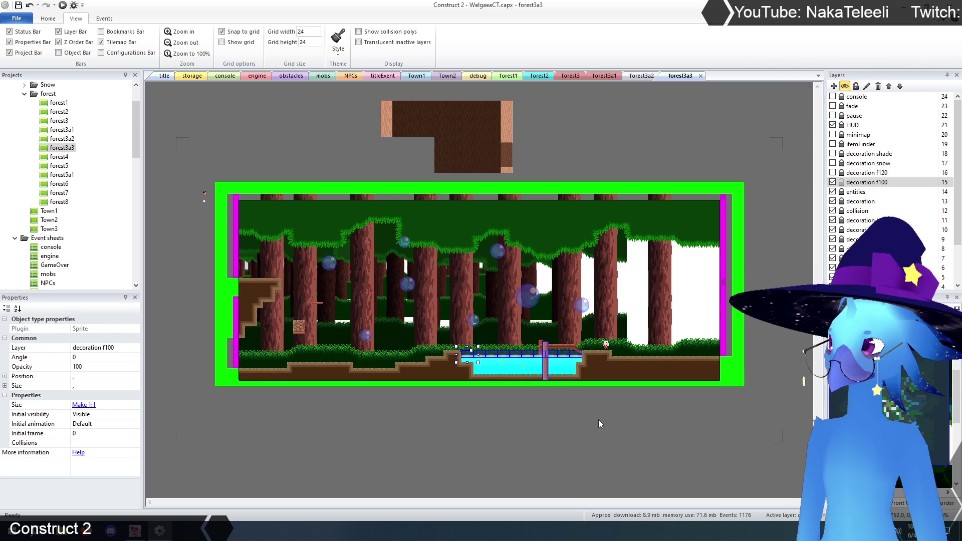
Step: Delete the bridge, hide the f100 and entities layers, and delete the stray TilemapCave3 above the layout
key(Delete)
click(832, 182)
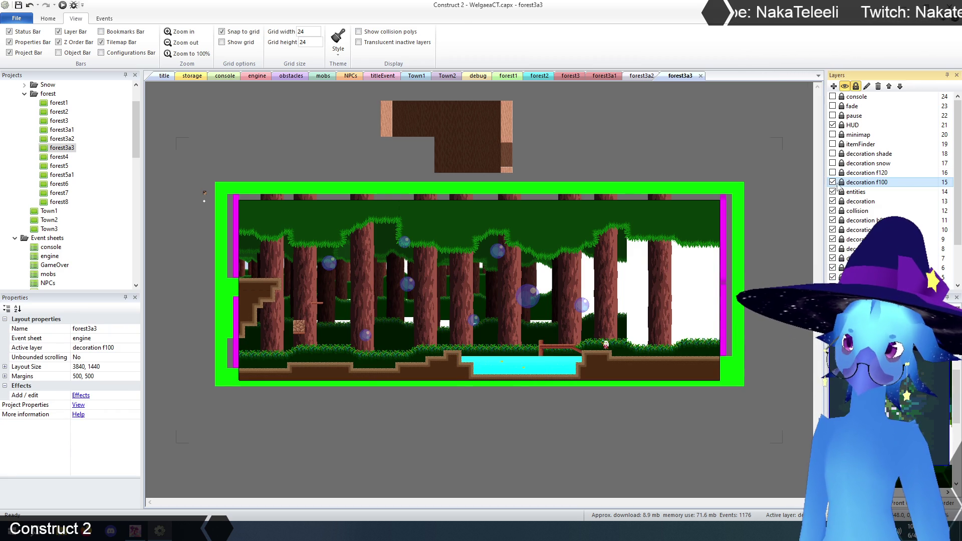
click(833, 192)
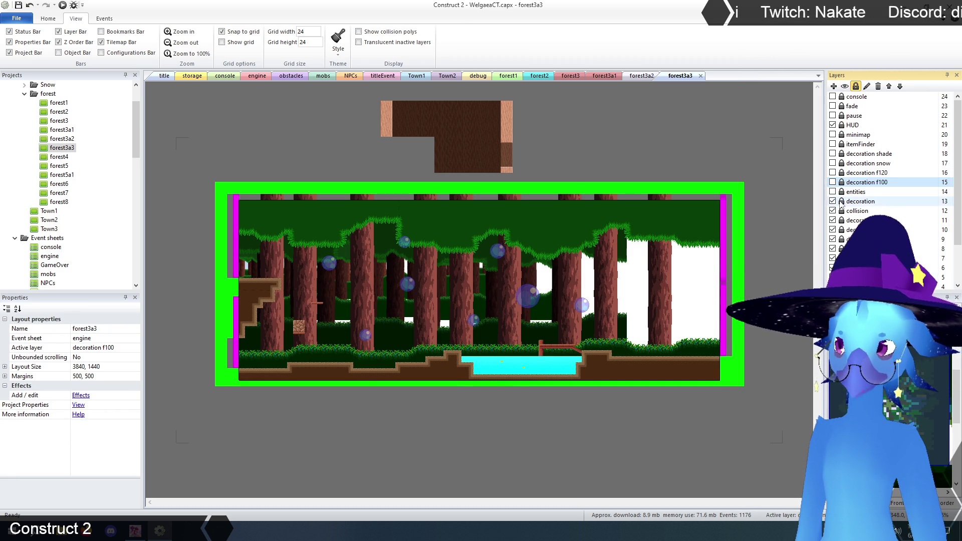
click(849, 201)
click(466, 146)
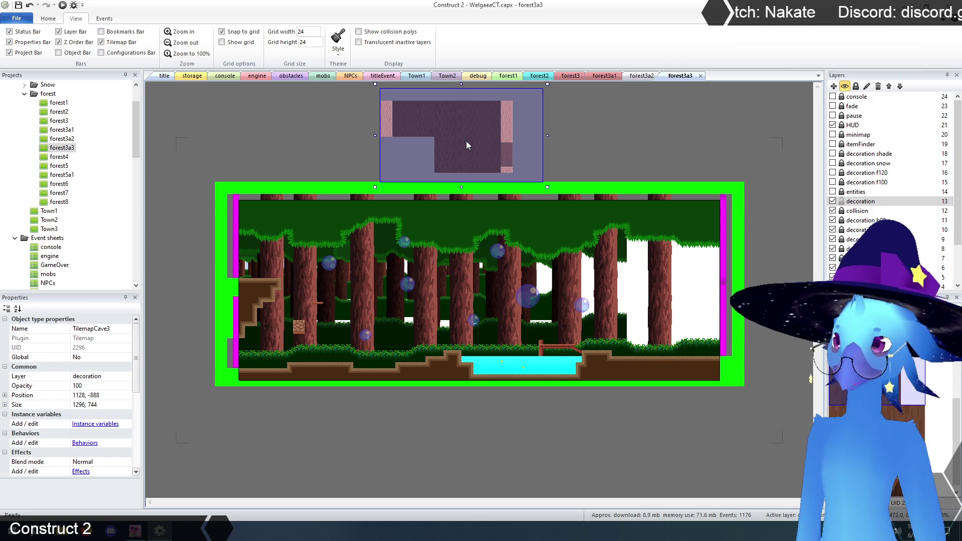
key(Delete)
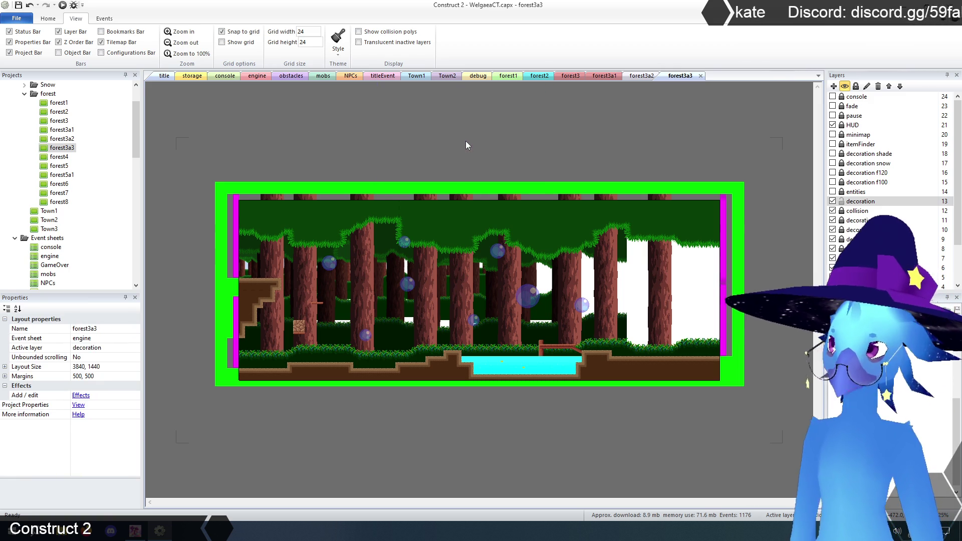
Step: Erase TilemapCave's bottom-right ground tiles and the staircase tiles at the left edge
mouse_move(307, 231)
mouse_down()
mouse_move(780, 441)
mouse_move(795, 435)
mouse_up()
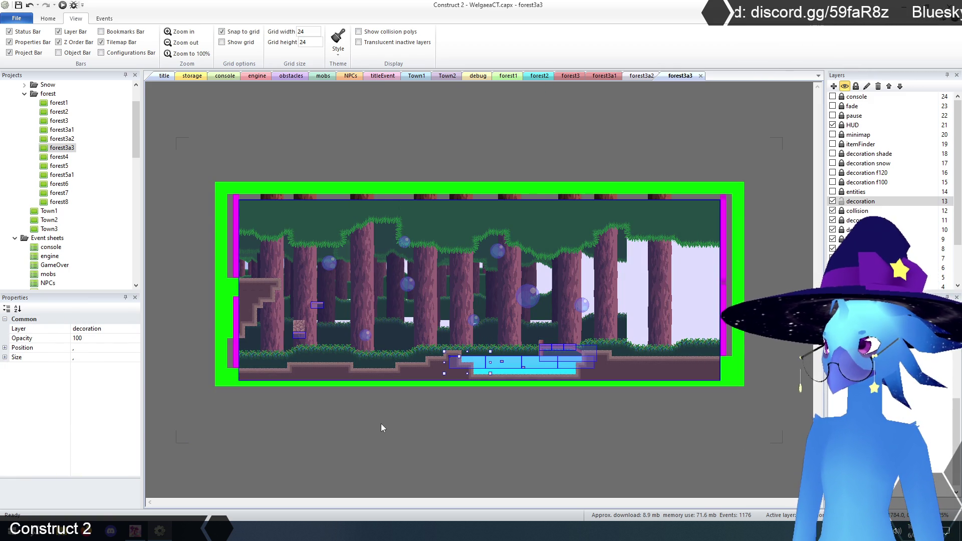
mouse_move(254, 158)
mouse_down()
mouse_move(653, 435)
mouse_move(689, 434)
mouse_up()
mouse_move(163, 136)
mouse_down()
mouse_move(672, 468)
mouse_move(783, 472)
mouse_up()
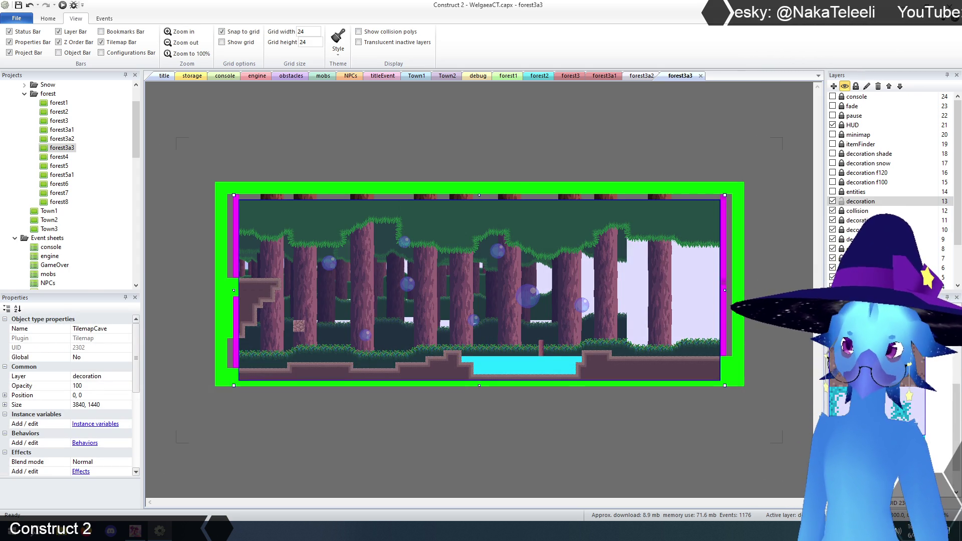
mouse_move(704, 366)
mouse_down()
mouse_move(651, 358)
mouse_move(474, 377)
mouse_move(228, 374)
mouse_up()
mouse_move(243, 320)
mouse_down()
mouse_move(250, 300)
mouse_move(279, 289)
mouse_up()
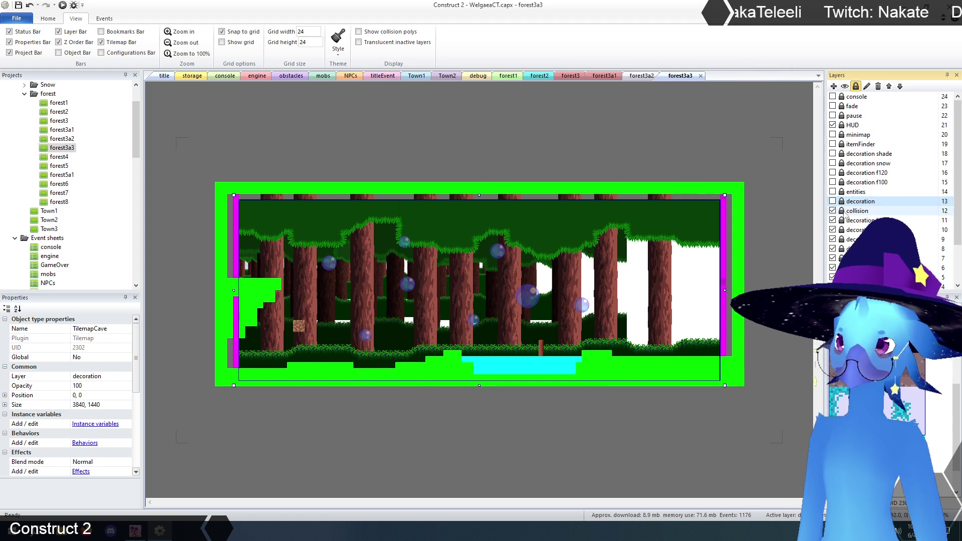
Step: Delete the water collision object on the collision layer and inspect the left and right transition bars
click(857, 211)
click(236, 177)
mouse_move(246, 169)
mouse_down()
mouse_move(372, 345)
mouse_move(681, 440)
mouse_move(709, 434)
mouse_up()
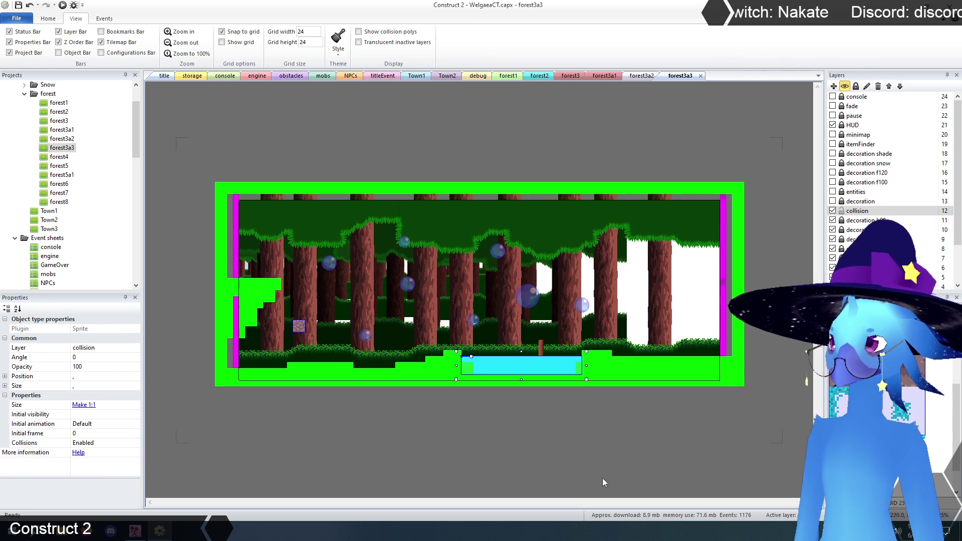
key(Delete)
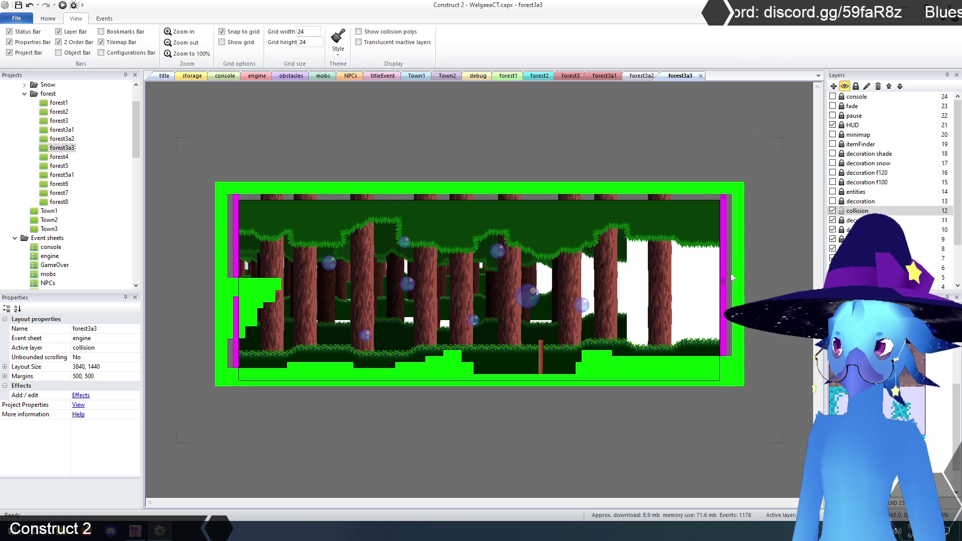
click(723, 241)
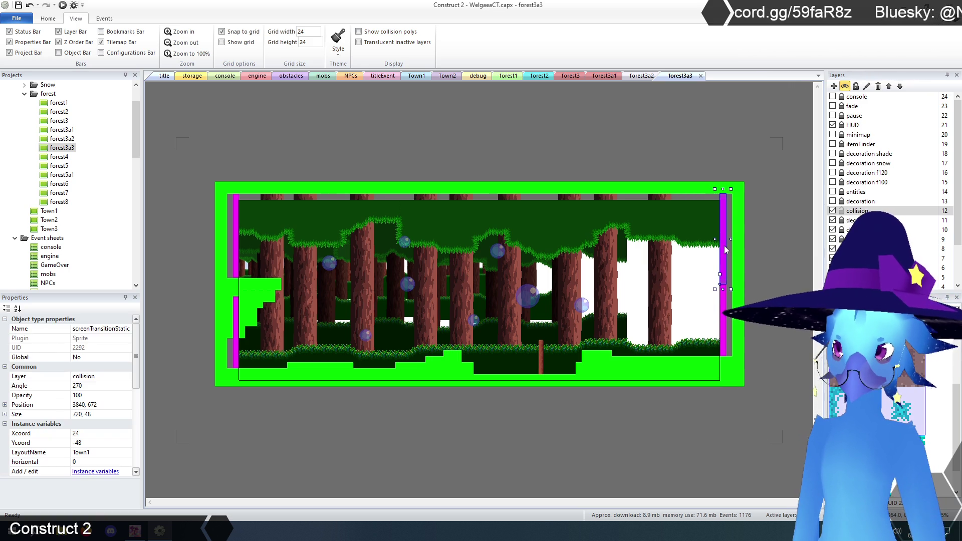
click(236, 331)
click(624, 413)
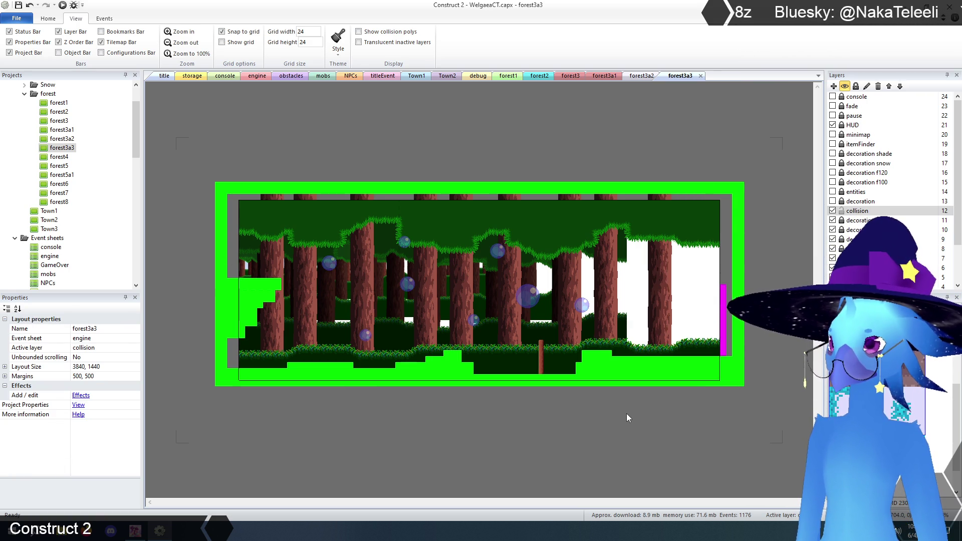
click(862, 220)
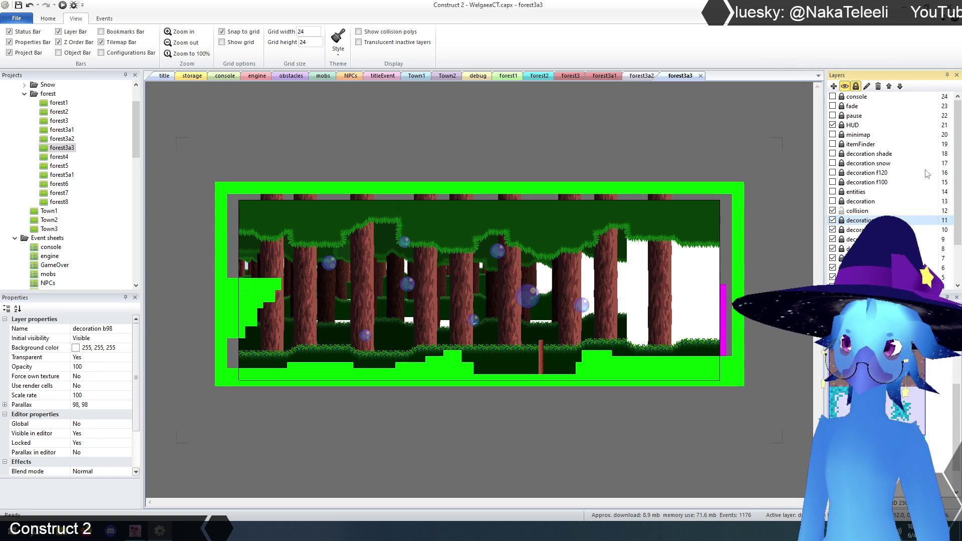
Step: Delete the decoration b98 layer and erase TilemapCollision's left, bottom, right and top-right tiles
click(879, 88)
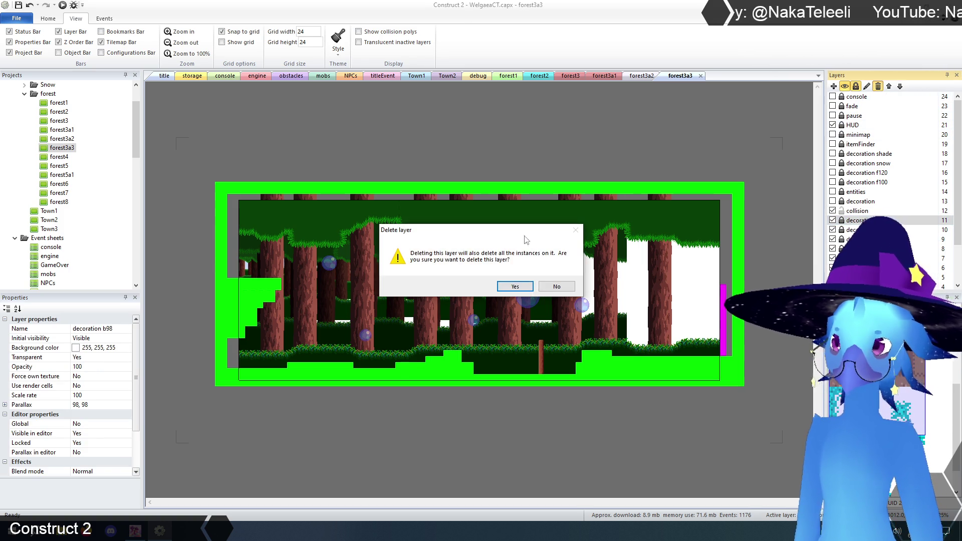
click(516, 286)
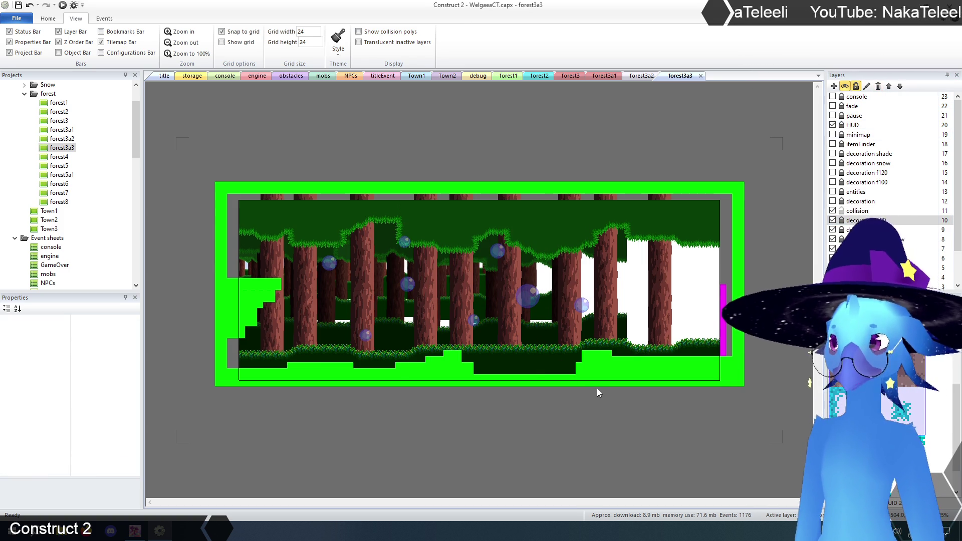
click(858, 211)
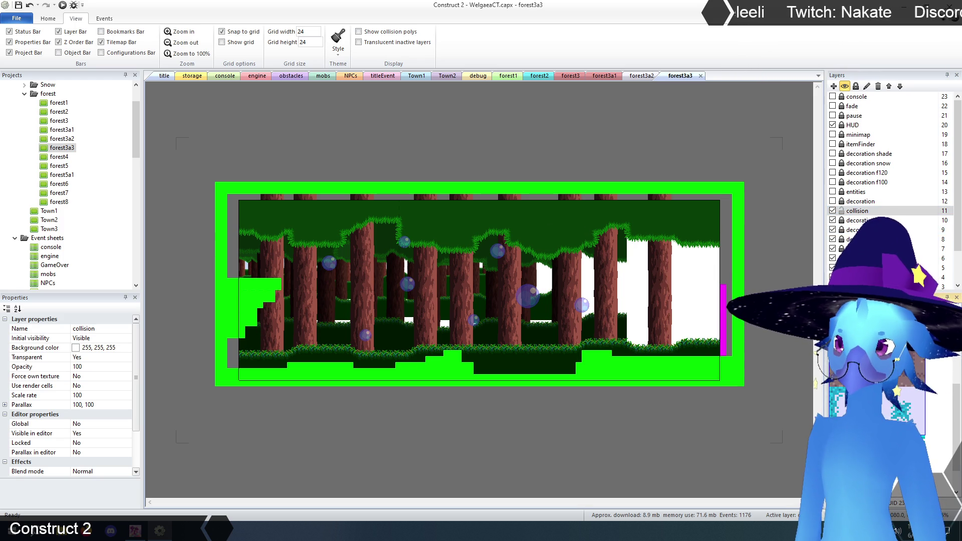
click(616, 420)
click(617, 381)
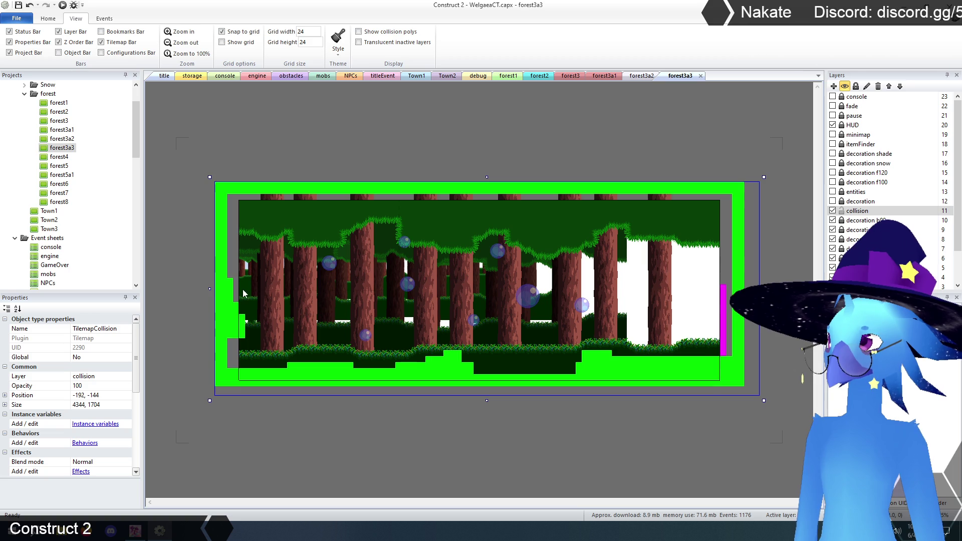
mouse_move(236, 295)
mouse_down()
mouse_move(249, 376)
mouse_move(402, 376)
mouse_move(317, 353)
mouse_move(270, 370)
mouse_move(215, 317)
mouse_move(223, 278)
mouse_move(518, 383)
mouse_move(591, 365)
mouse_move(553, 377)
mouse_up()
mouse_move(740, 318)
mouse_down()
mouse_move(731, 201)
mouse_move(535, 191)
mouse_up()
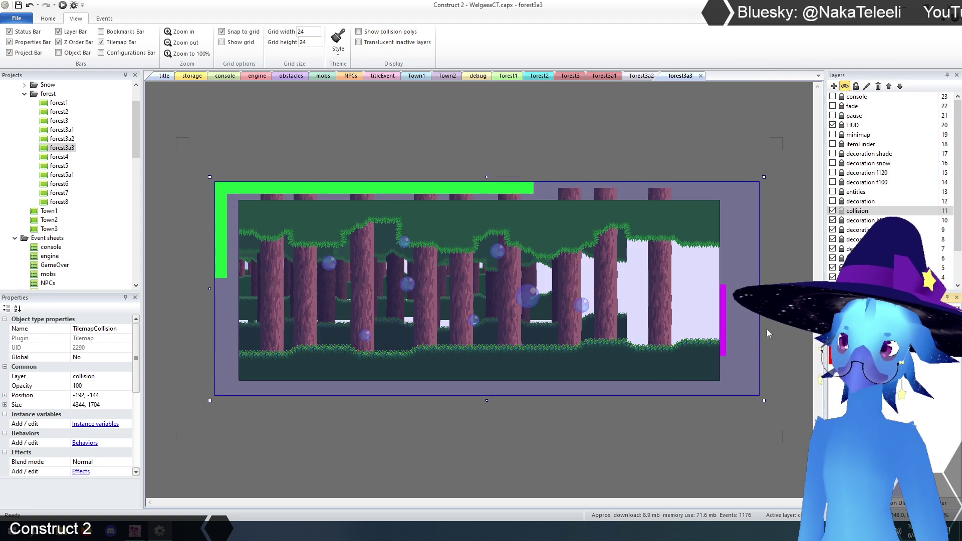
click(766, 328)
Step: Drag the screenTransition bar to the mid-top of the layout at 1296, -48
drag(725, 327, 406, 240)
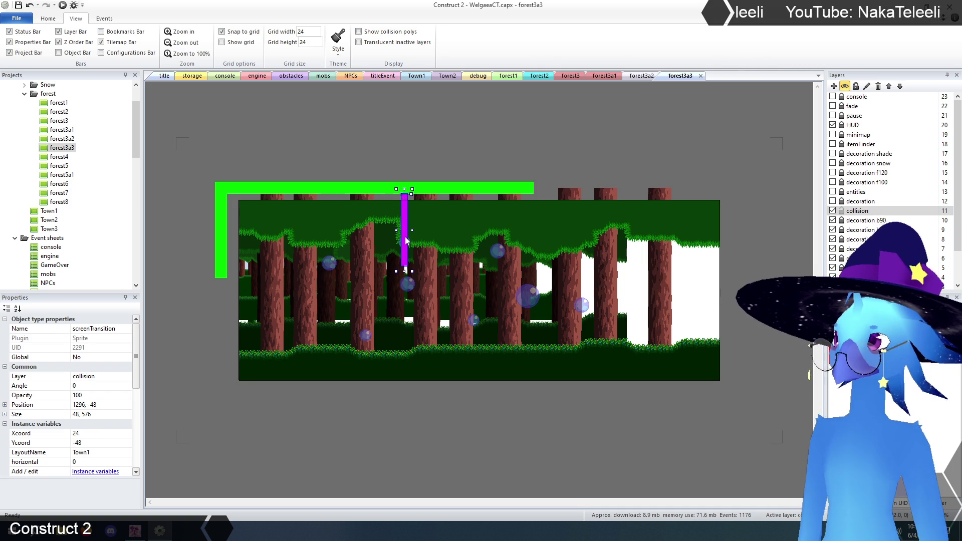
click(413, 407)
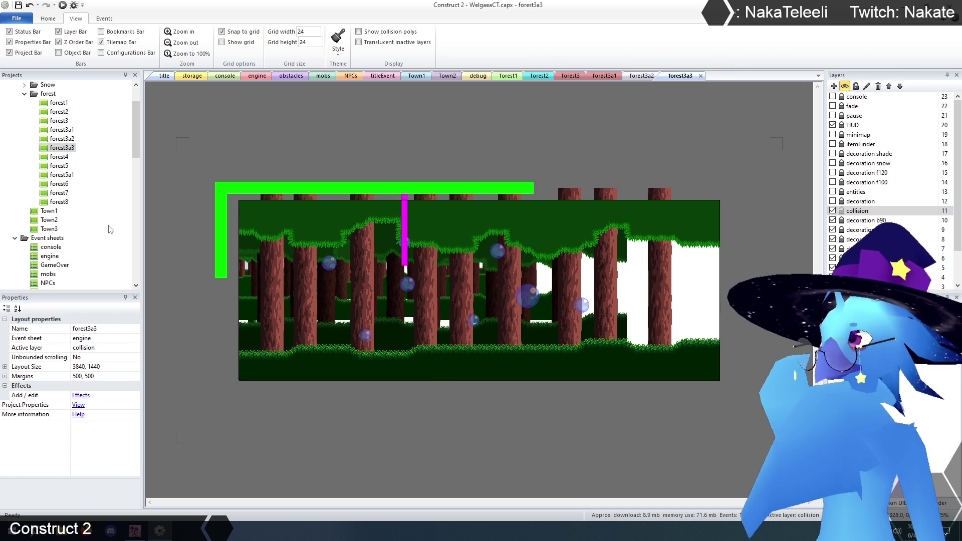
click(111, 266)
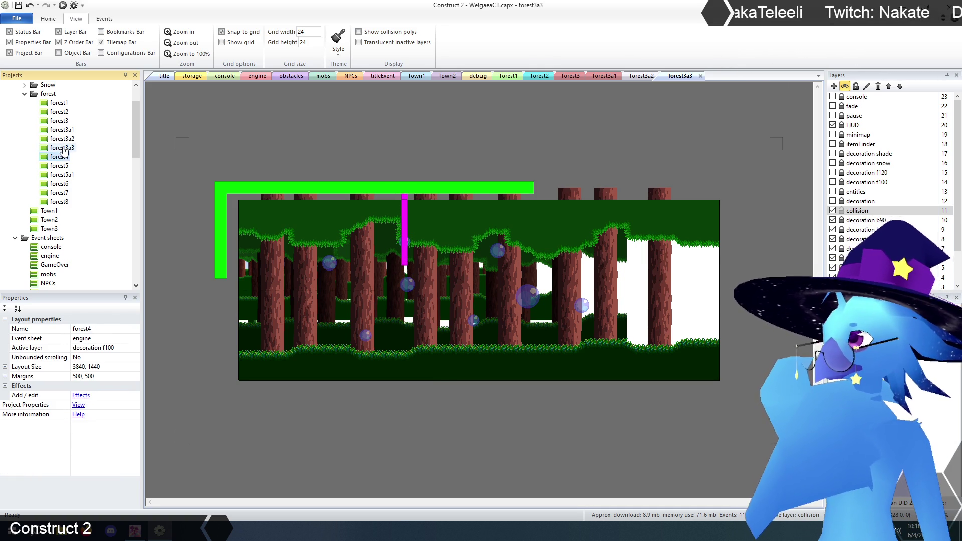
Step: Change forest3a3's Layout Size to 2560, 720
click(109, 367)
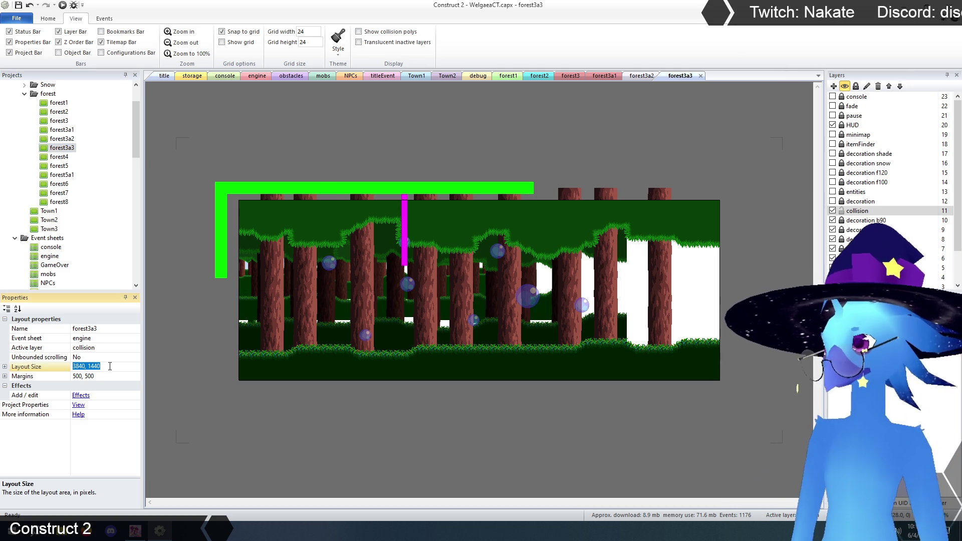
text(1280,720)
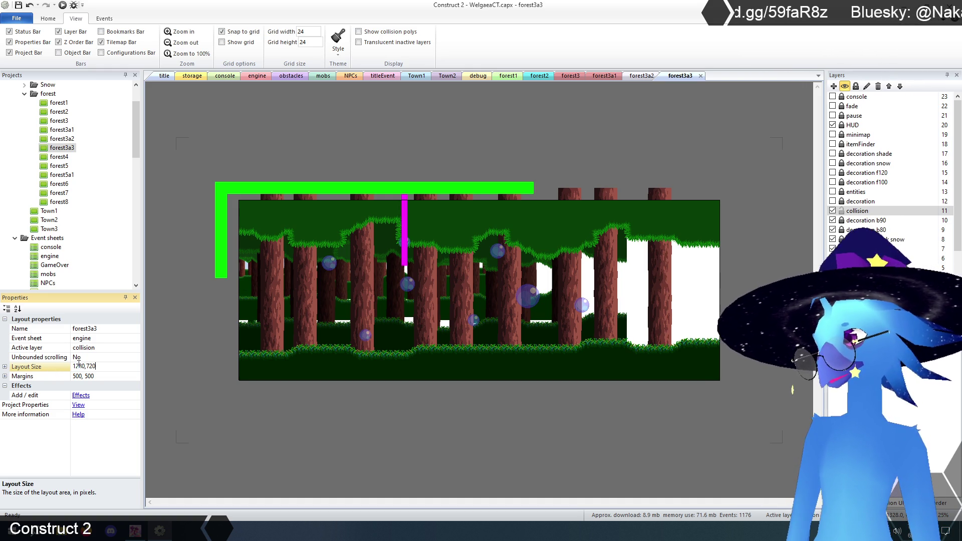
text(24)
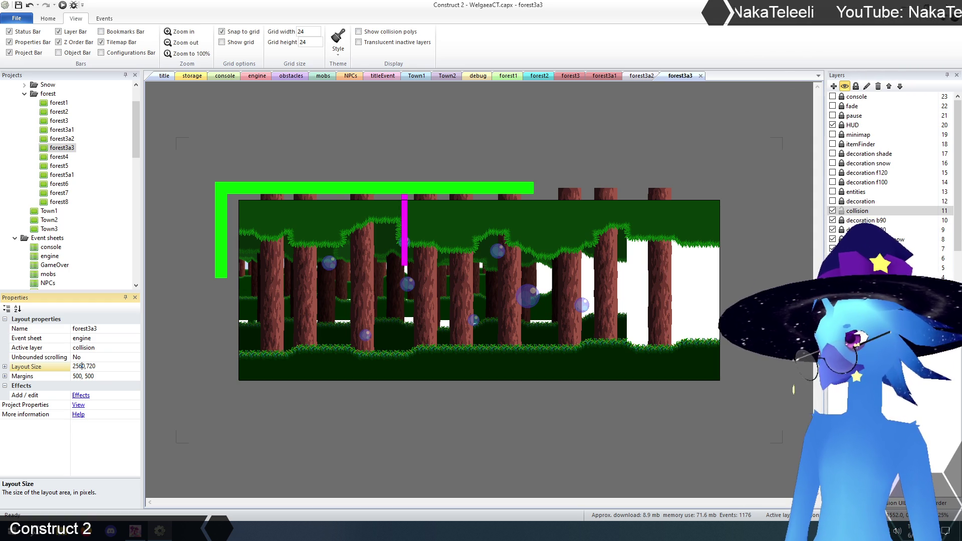
key(Return)
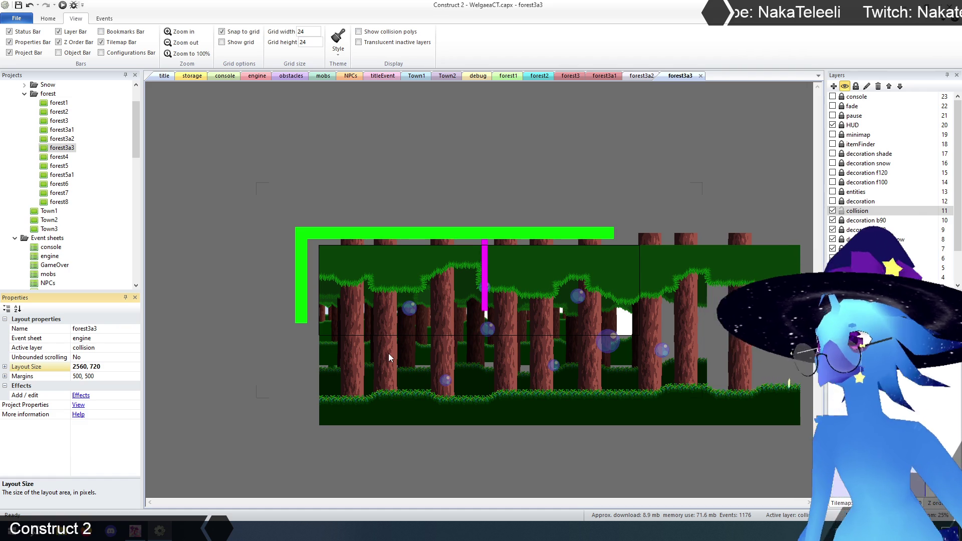
Step: Give the screenTransition bar size 48 x 672 and position 2560, -48
click(486, 269)
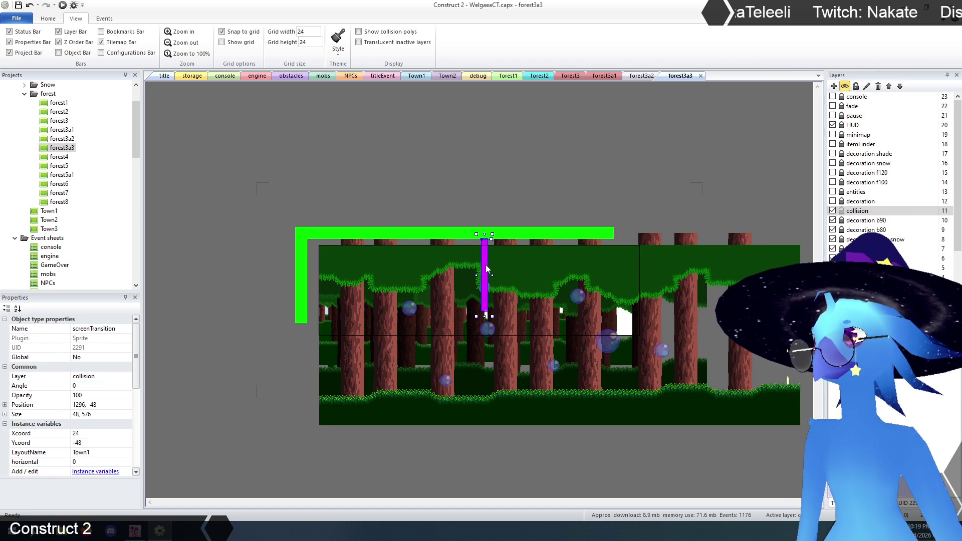
click(98, 415)
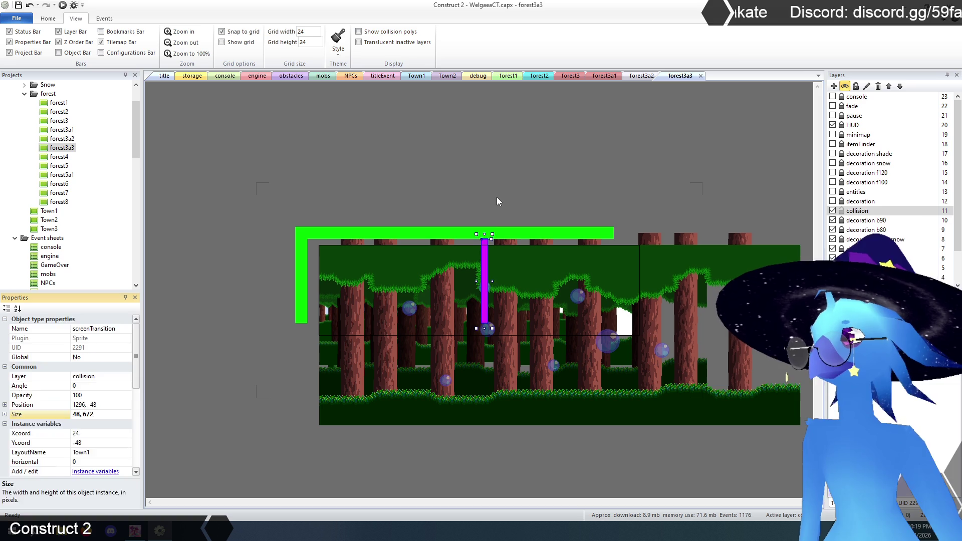
drag(489, 268, 640, 268)
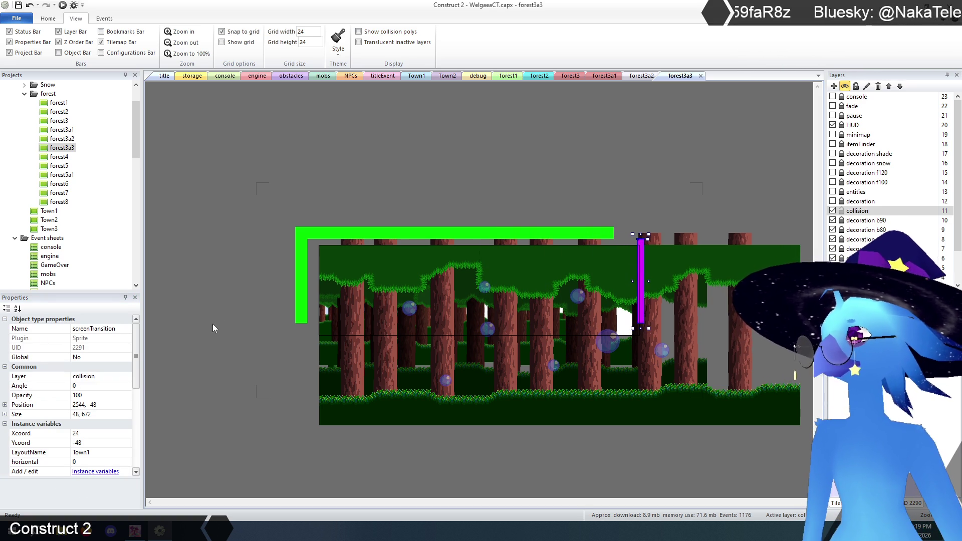
click(59, 159)
click(59, 149)
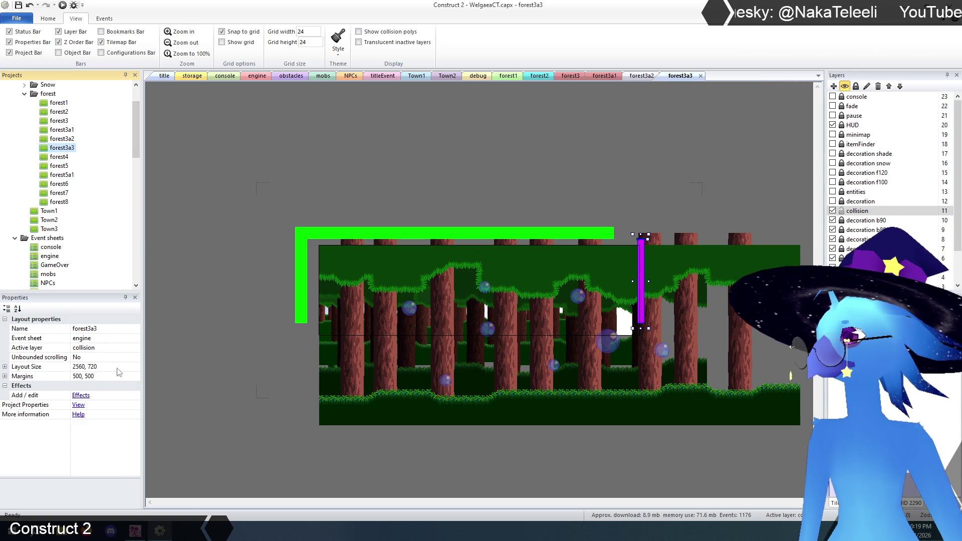
click(641, 248)
click(81, 405)
key(BackSpace)
key(BackSpace)
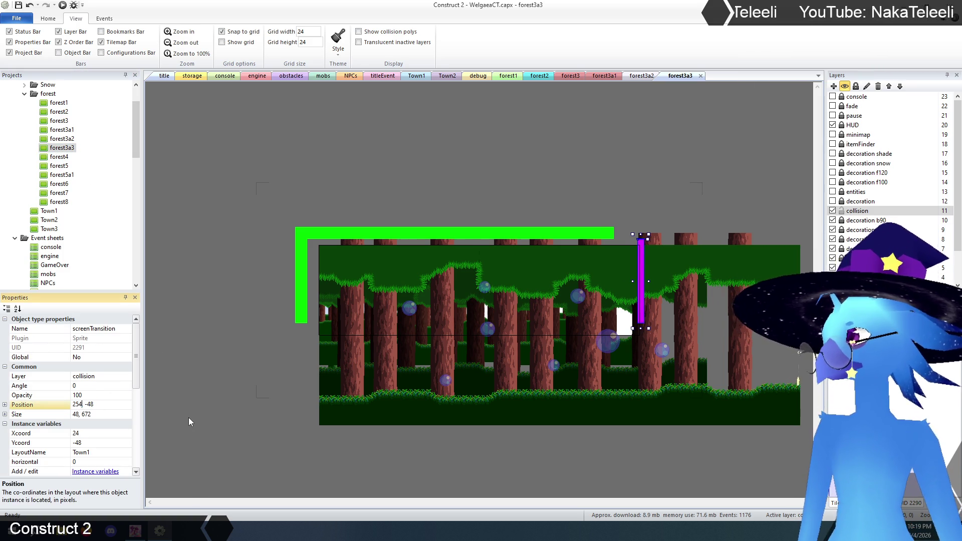
text(60)
key(Return)
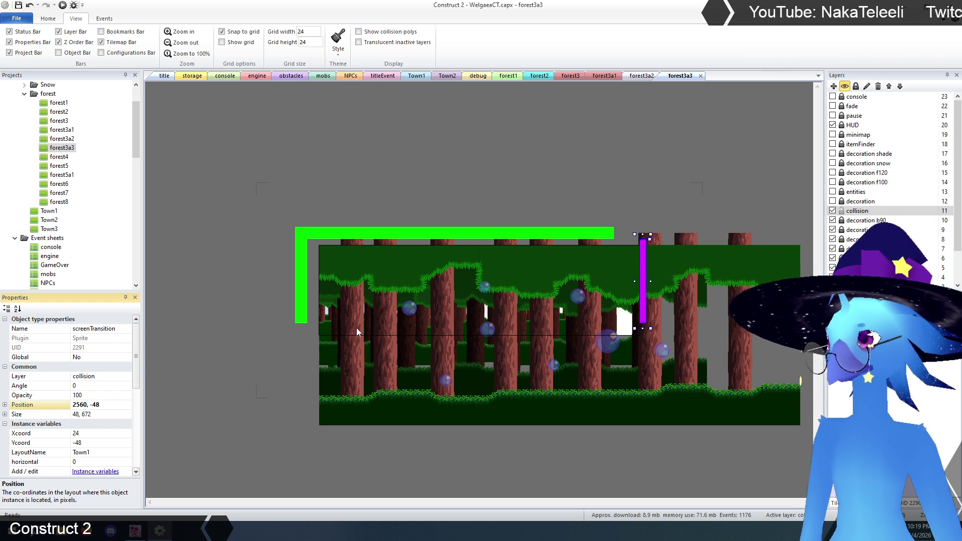
Step: Resize TilemapCollision from 4344 x 1704 down to 2928 x 960
click(657, 209)
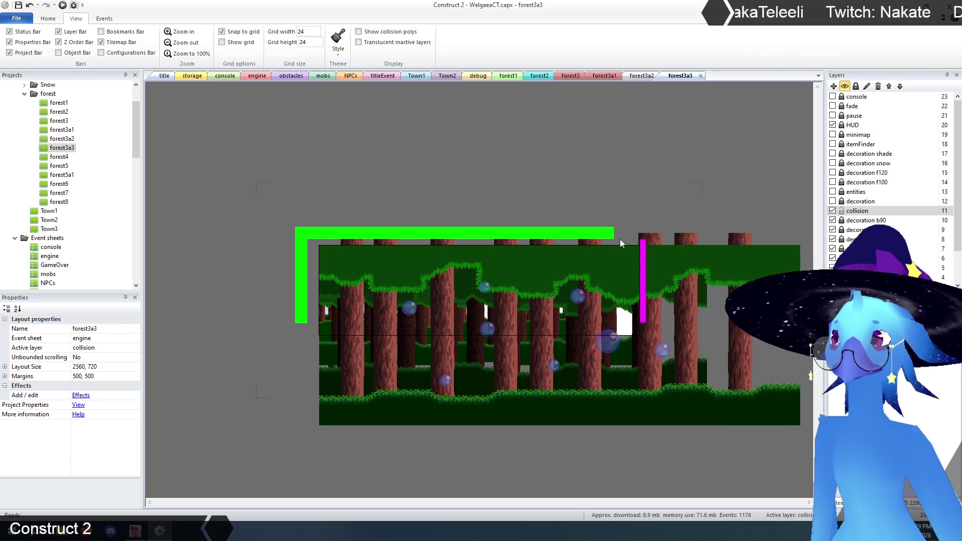
click(515, 235)
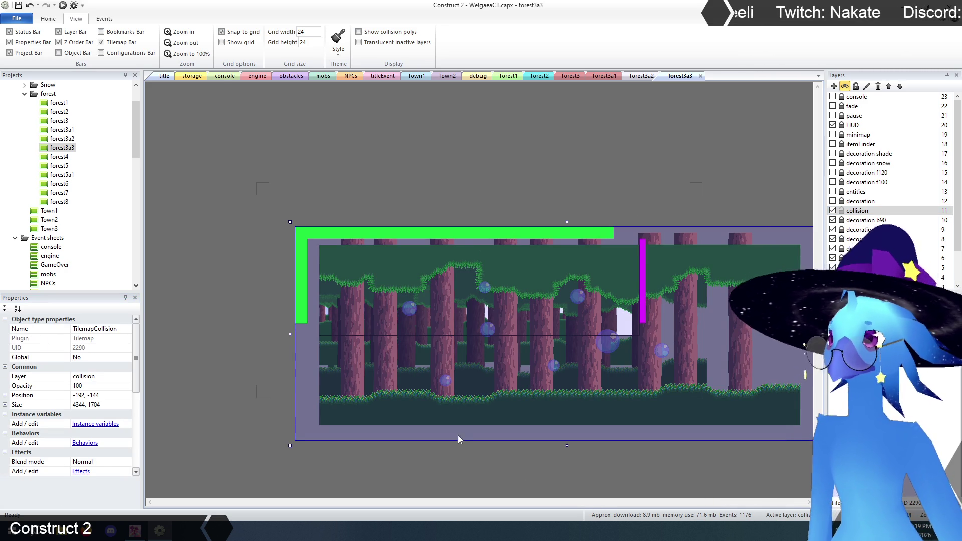
click(185, 43)
drag(663, 371, 576, 325)
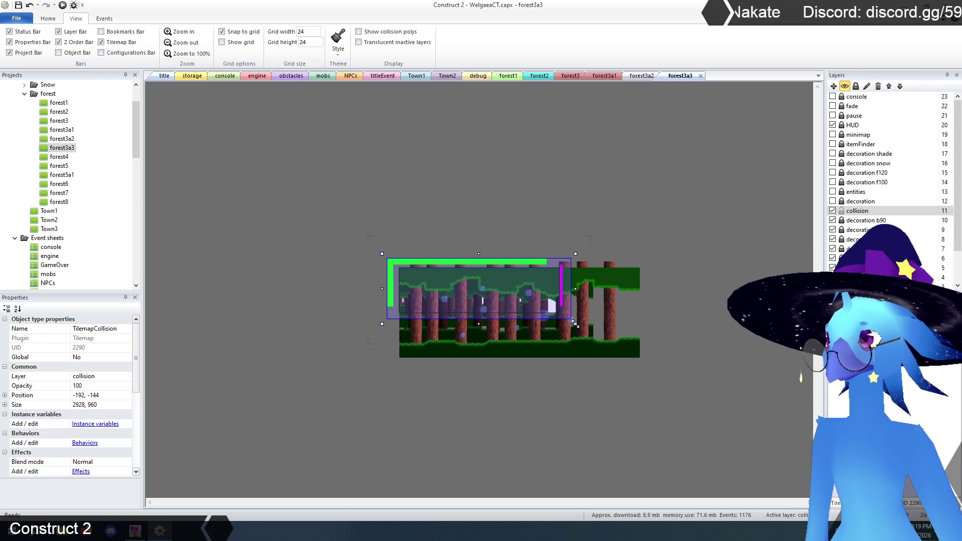
click(184, 32)
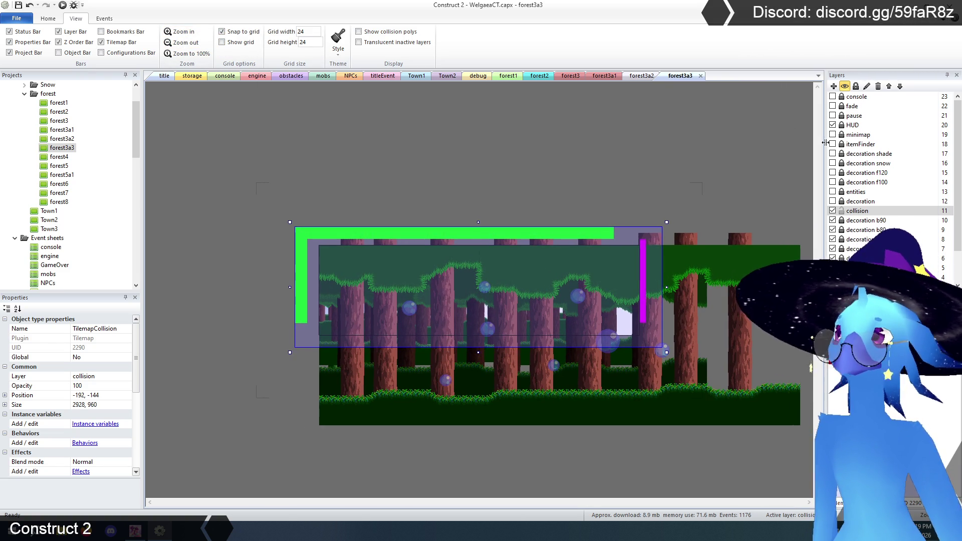
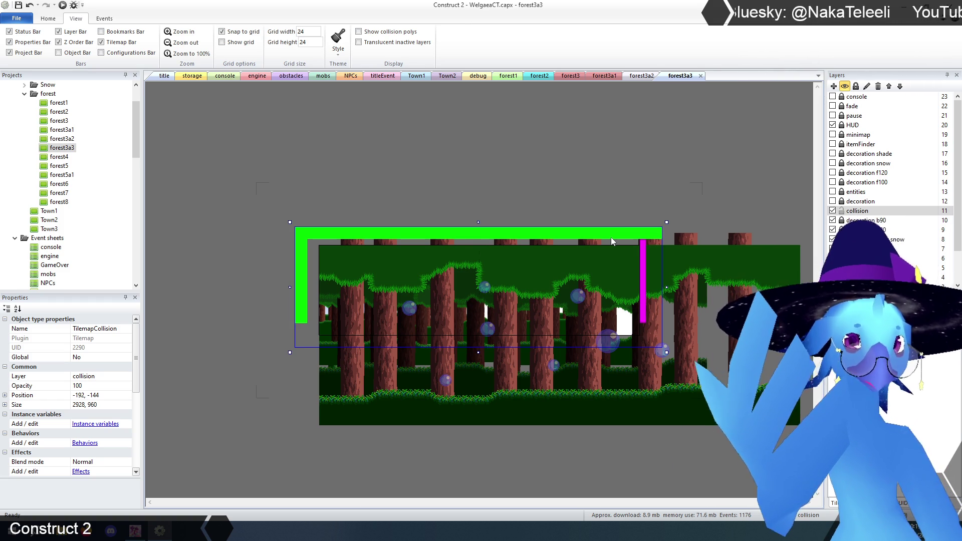
Step: Paint collision tiles down the right wall, along the floor, and widen the left wall
drag(658, 243, 657, 286)
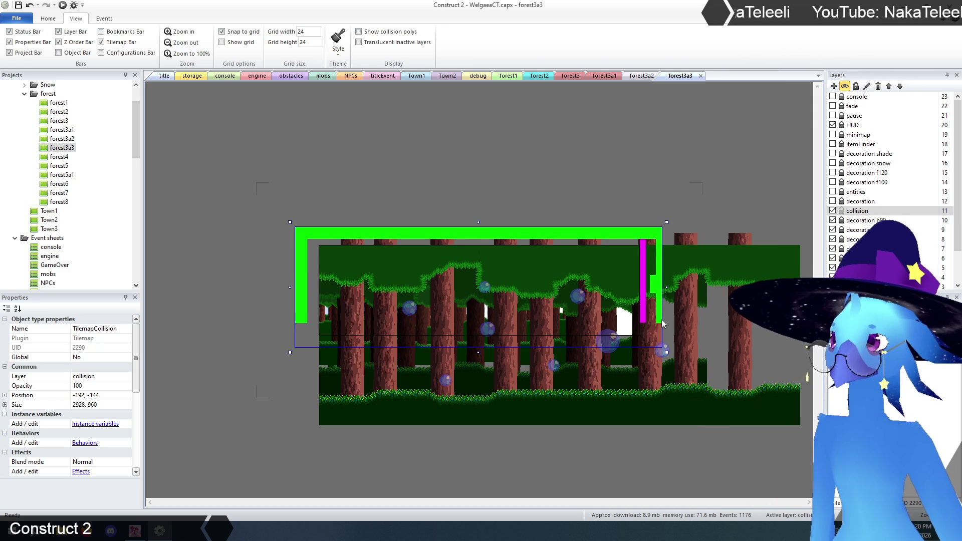
mouse_move(610, 329)
mouse_down()
mouse_move(363, 329)
mouse_move(665, 337)
mouse_up()
click(322, 299)
mouse_move(313, 261)
mouse_down()
mouse_move(314, 326)
mouse_move(312, 259)
mouse_move(315, 248)
mouse_move(319, 315)
mouse_move(324, 242)
mouse_up()
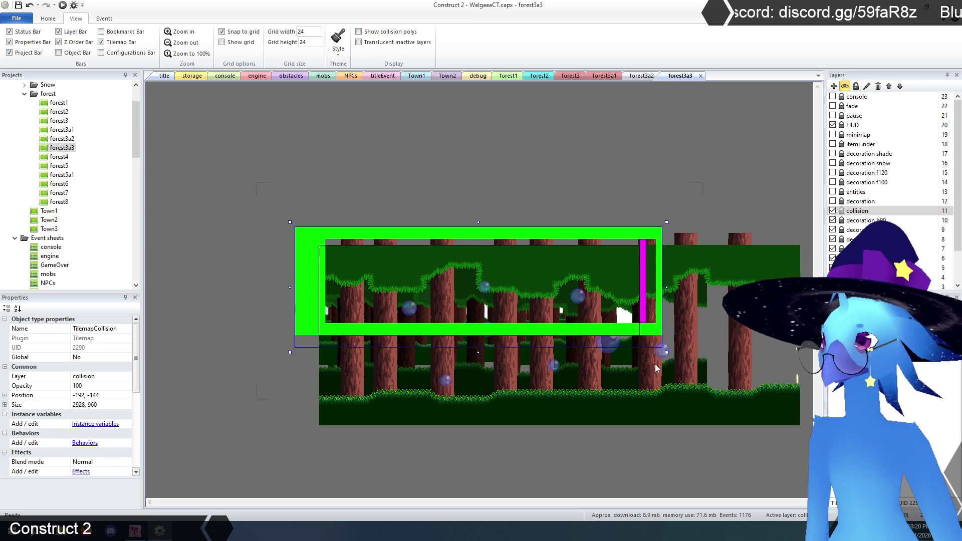
Step: Widen the collision tilemap to the right, fill its right edge, and lock the collision layer
drag(666, 287, 671, 288)
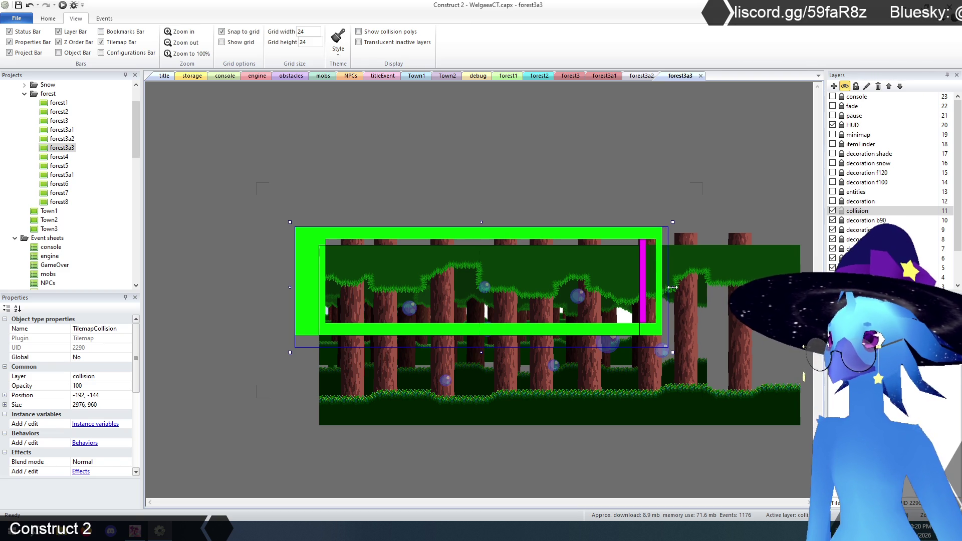
drag(666, 236, 665, 335)
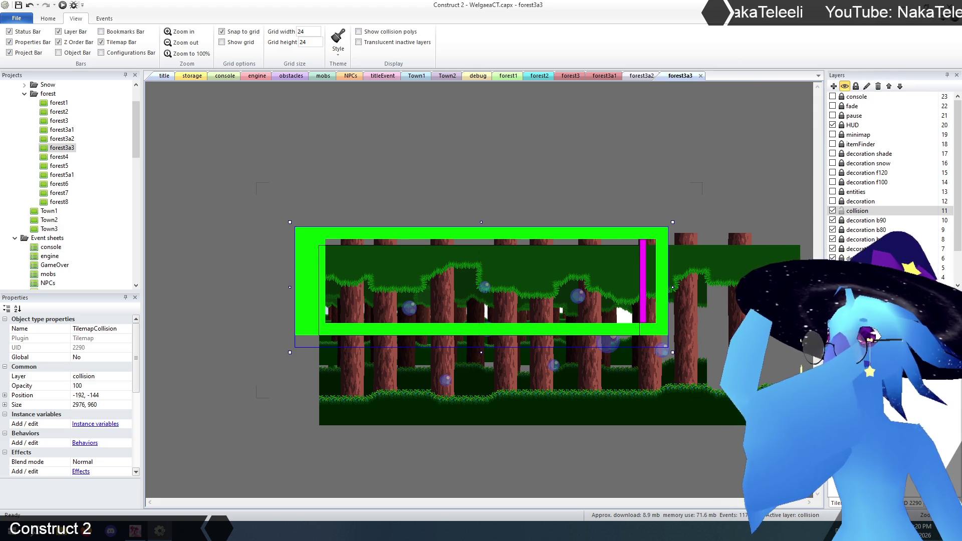
click(637, 173)
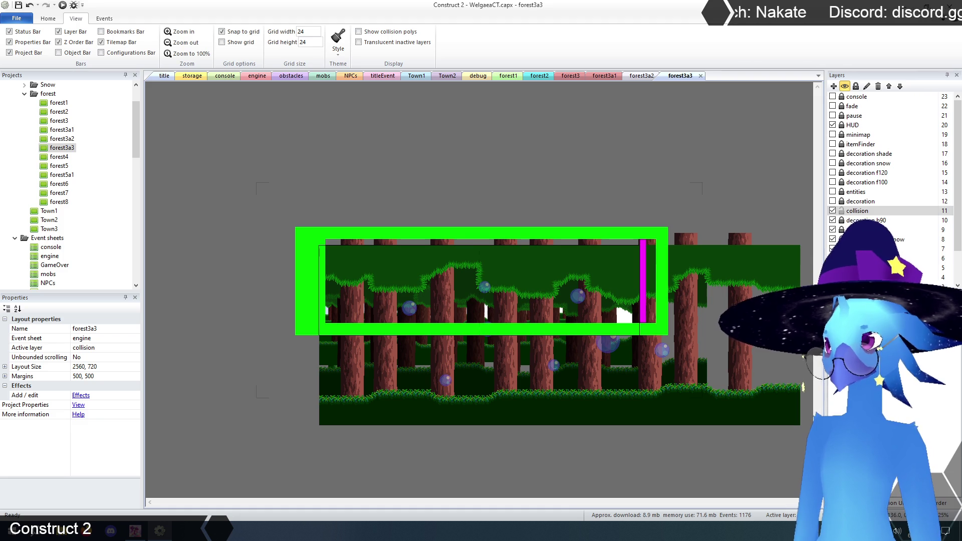
click(842, 211)
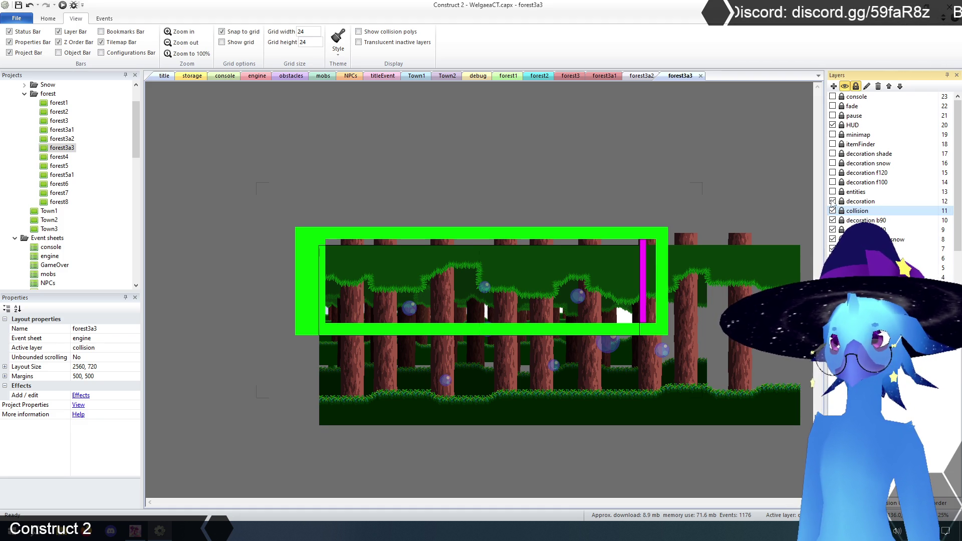
Step: Resize the TilemapCave decoration tilemap from 3840 × 1440 down to 2736 × 840
click(861, 201)
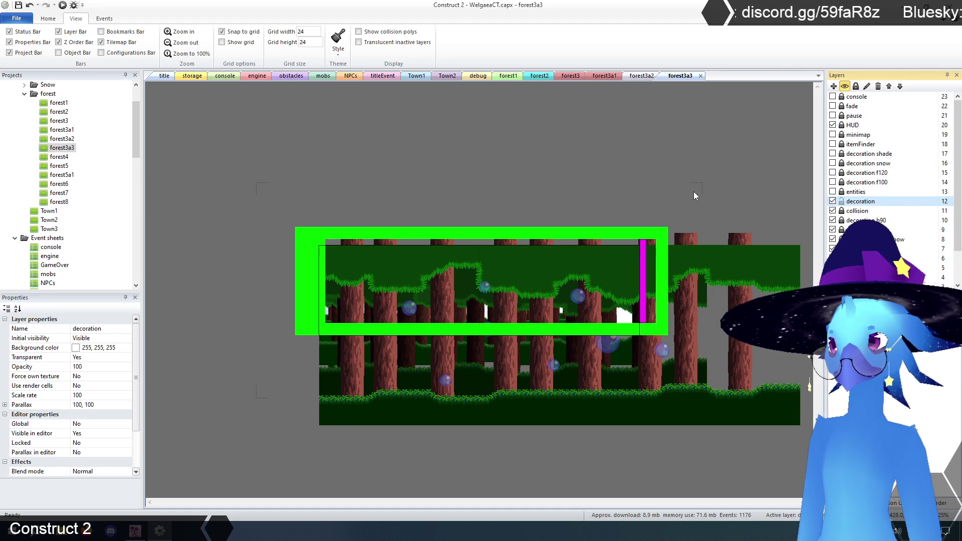
click(494, 272)
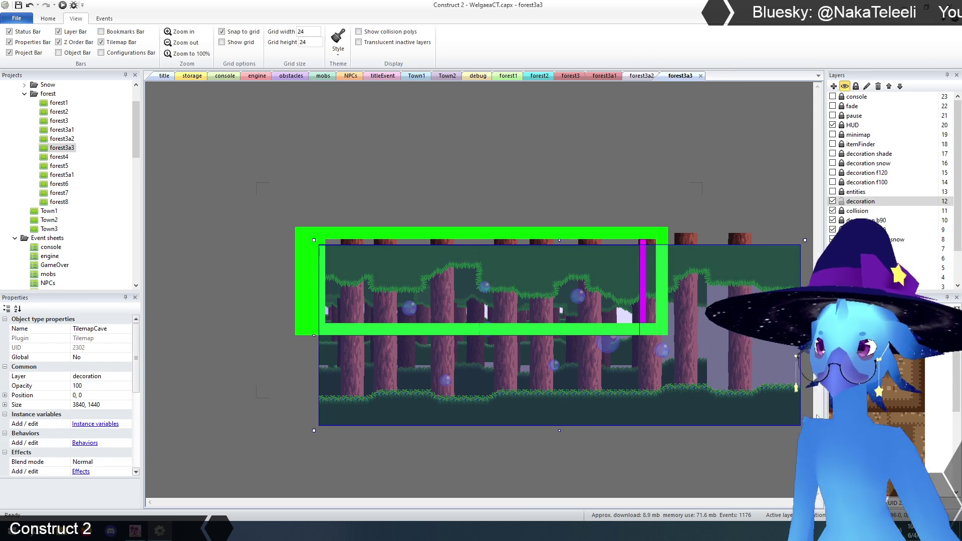
mouse_move(804, 430)
mouse_down()
mouse_move(656, 356)
mouse_move(667, 356)
mouse_up()
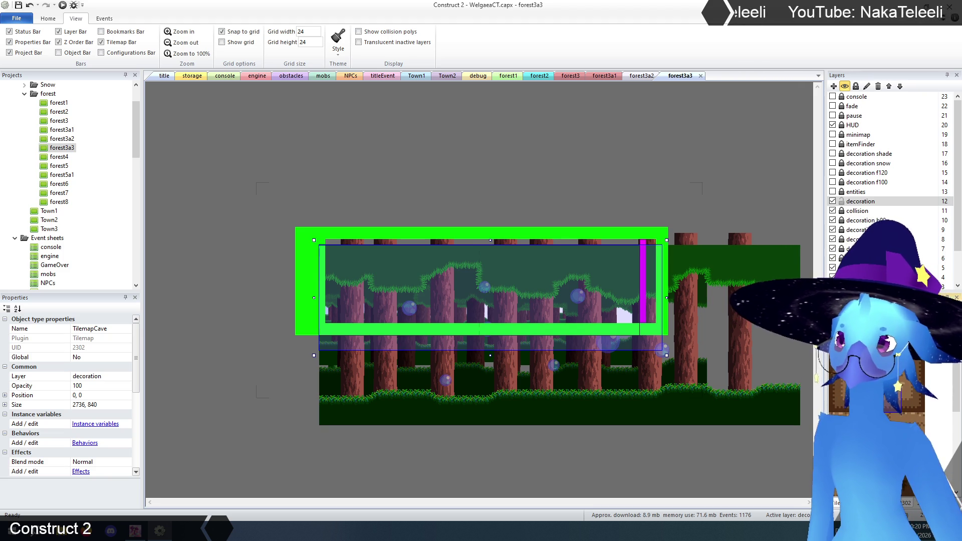
drag(667, 355, 666, 356)
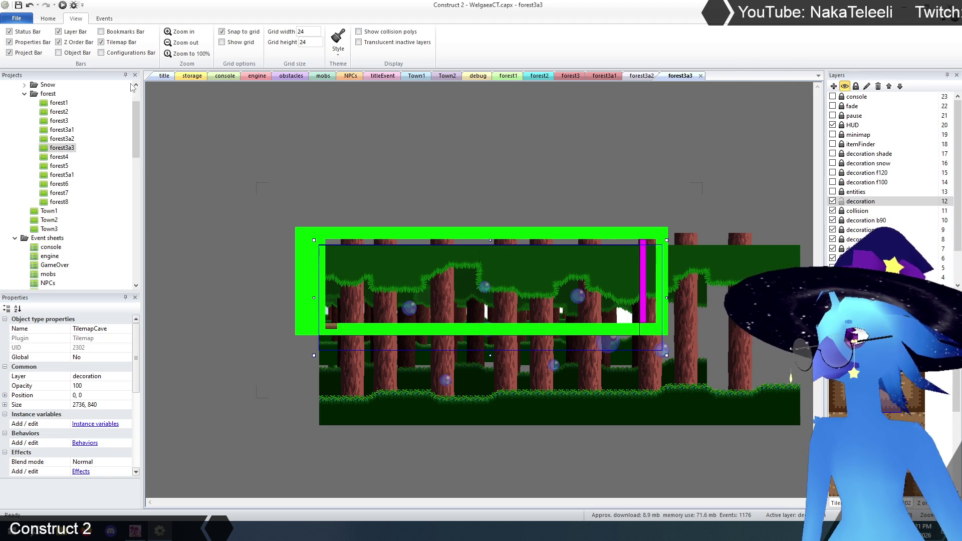
click(181, 31)
click(180, 32)
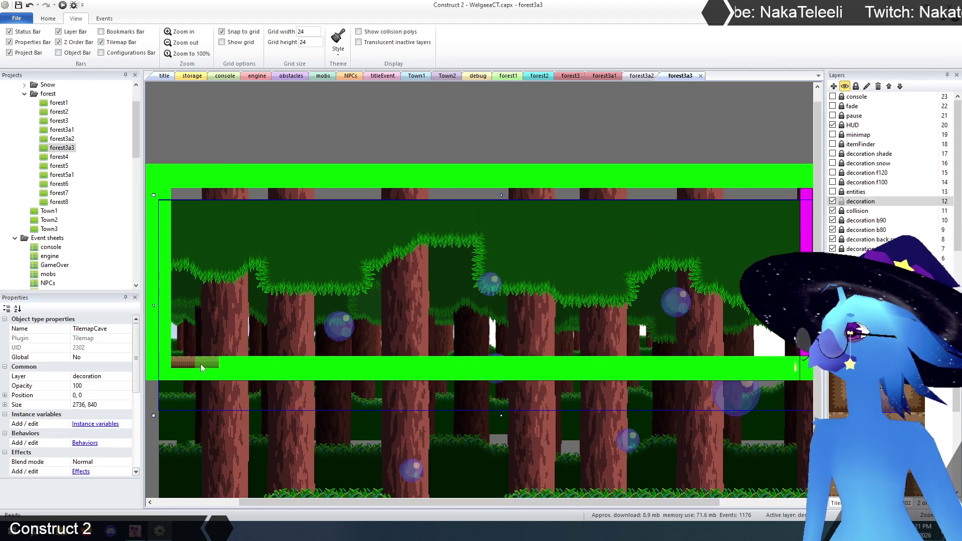
Step: Paint brown ground tiles along the floor strip and a wall column down the left edge
drag(225, 367, 784, 369)
mouse_move(577, 503)
mouse_down()
mouse_move(662, 503)
mouse_move(510, 505)
mouse_up()
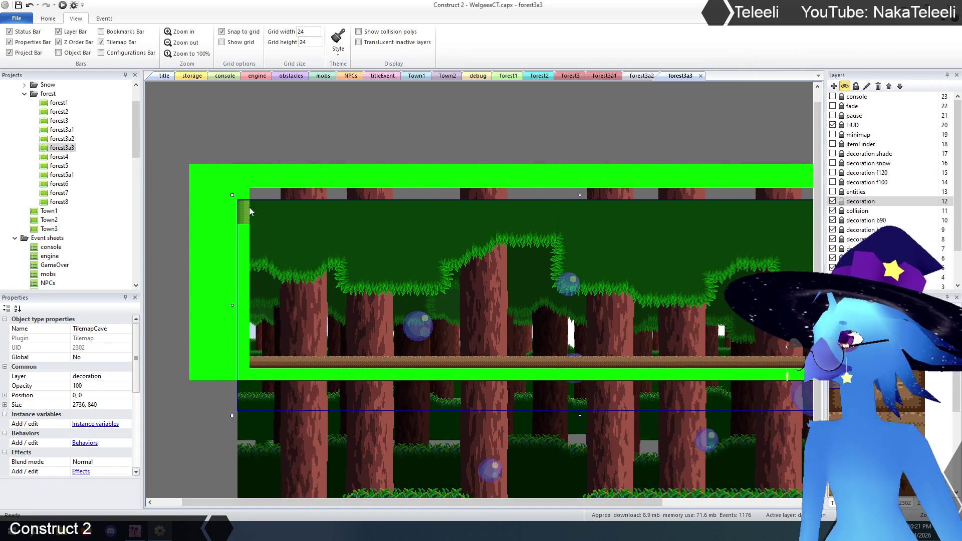
drag(245, 201, 244, 234)
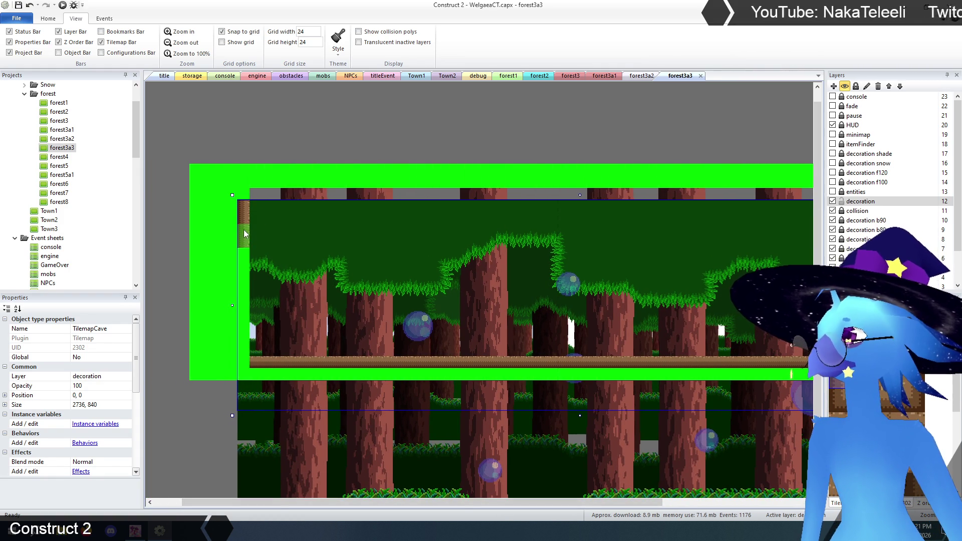
drag(245, 274, 246, 364)
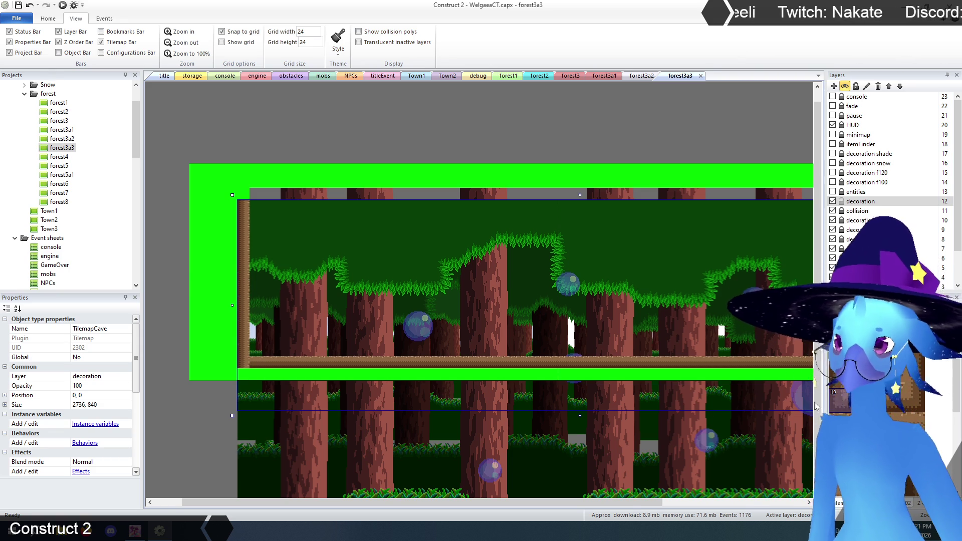
Step: Repaint the bottom strip with brown floor tiles, fixing the leftover green tile, and zoom out
mouse_move(381, 502)
mouse_down()
mouse_move(489, 509)
mouse_move(397, 508)
mouse_up()
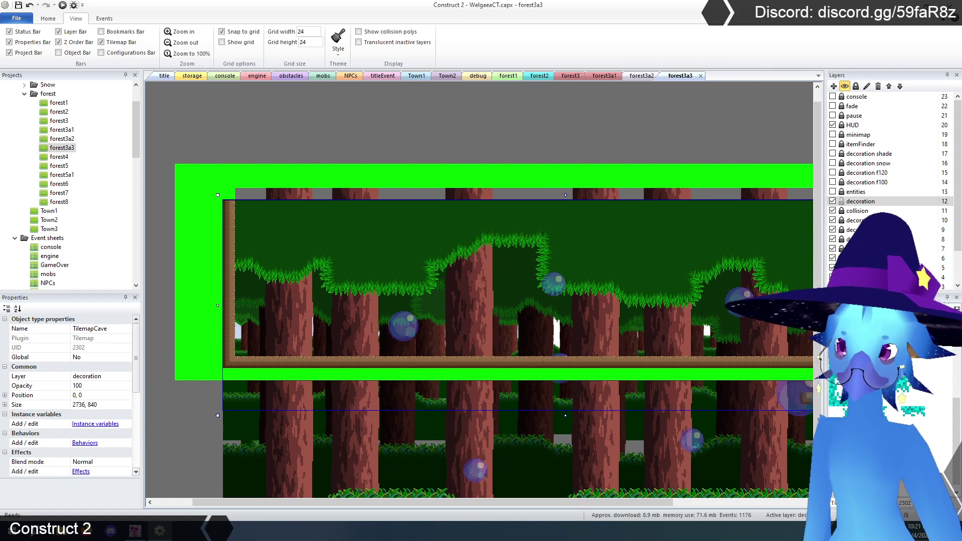
drag(244, 379, 742, 377)
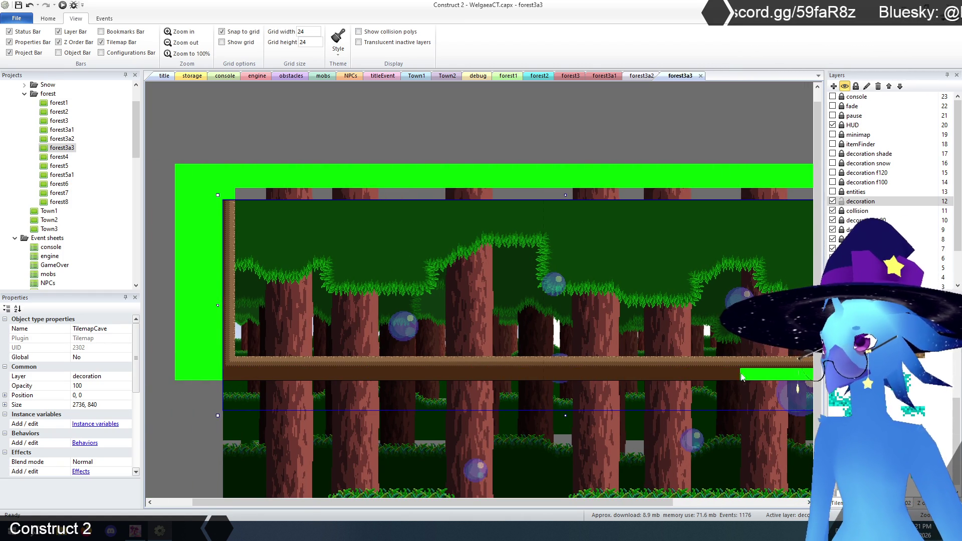
drag(472, 502, 604, 502)
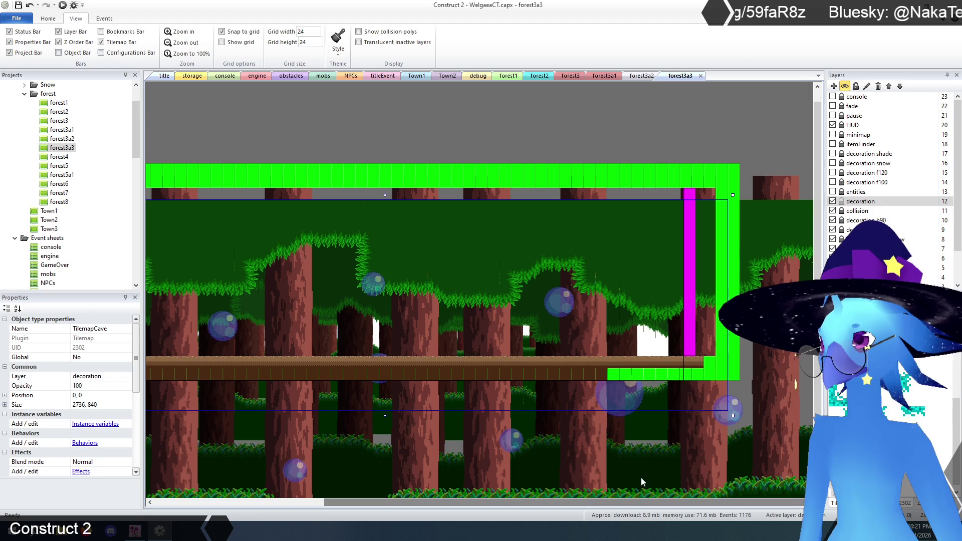
click(611, 371)
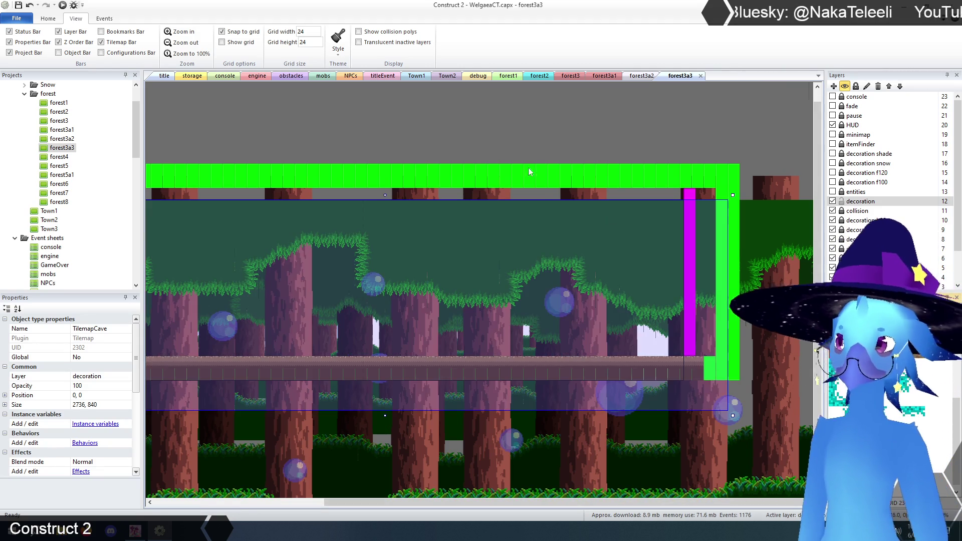
click(389, 122)
click(178, 43)
click(178, 43)
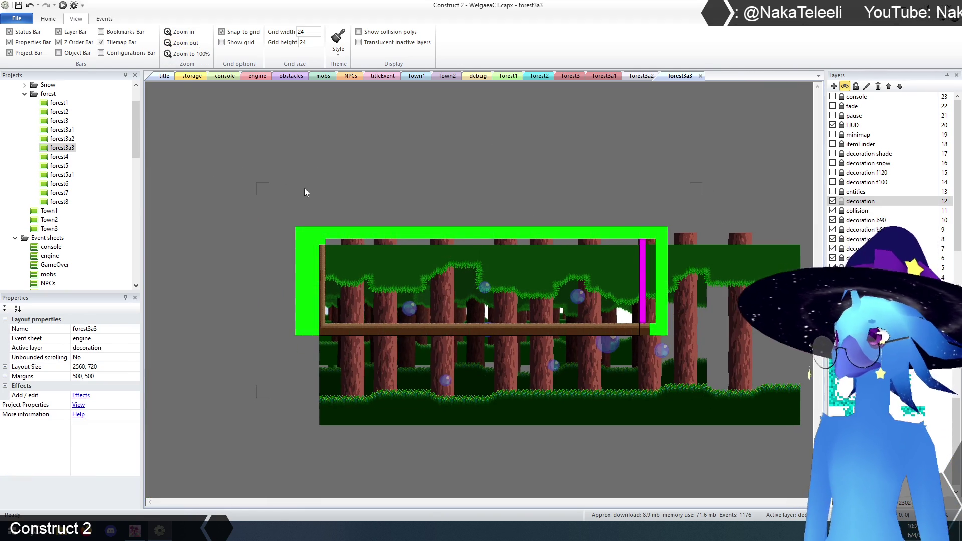
Step: Show and unlock the entities layer and move the NPC up onto the wooden platform
click(833, 192)
click(842, 192)
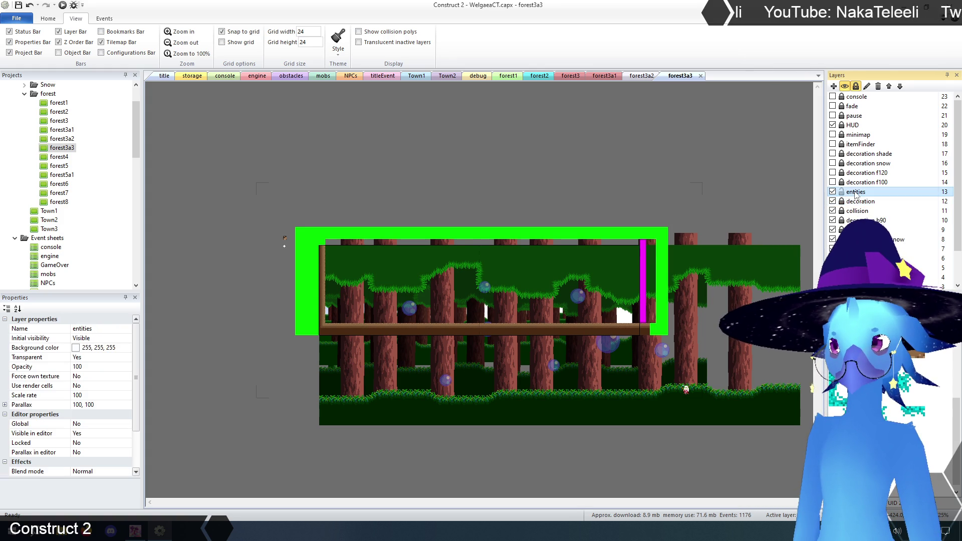
click(688, 394)
mouse_move(687, 393)
mouse_down()
mouse_move(534, 307)
mouse_move(530, 314)
mouse_up()
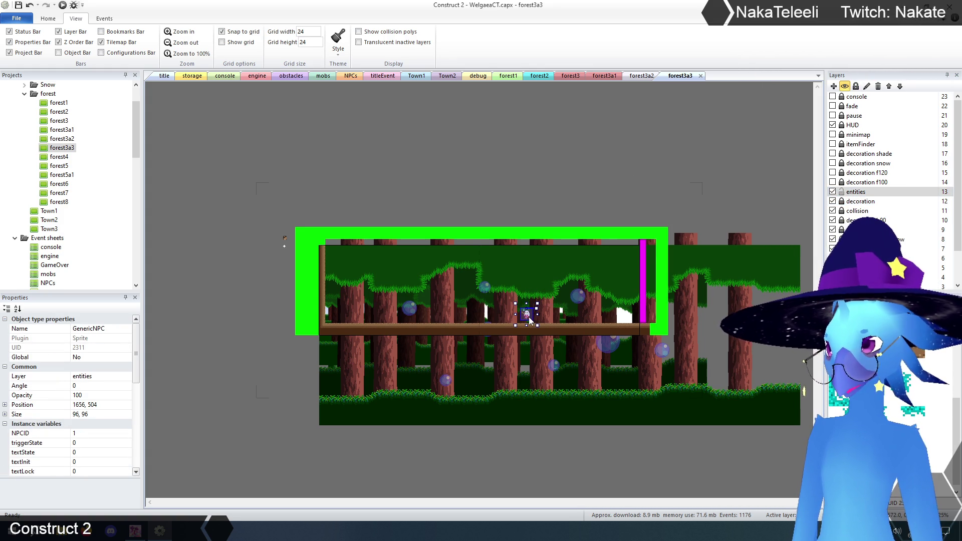
click(332, 179)
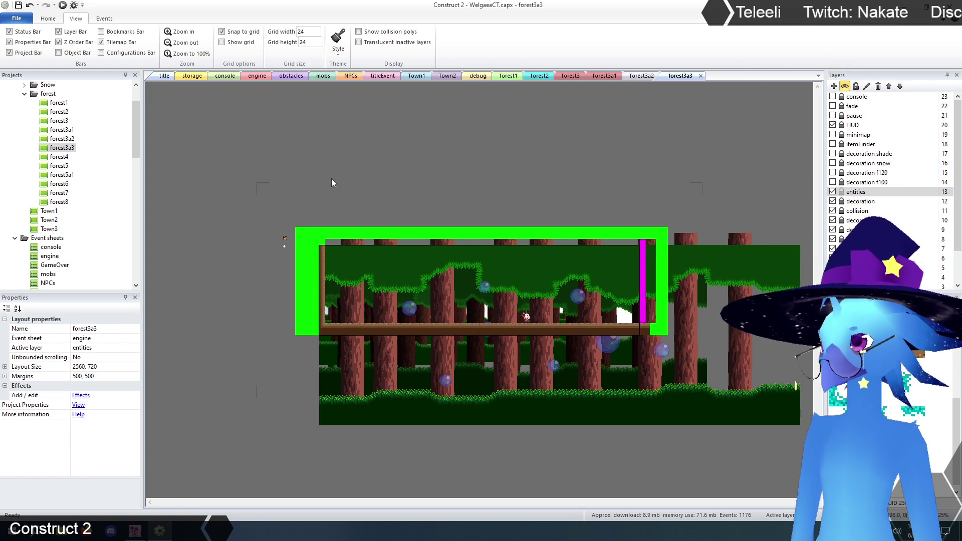
Step: Set roomStuff's mapX to 17 and mapY to 27, and clear its areaName
click(287, 239)
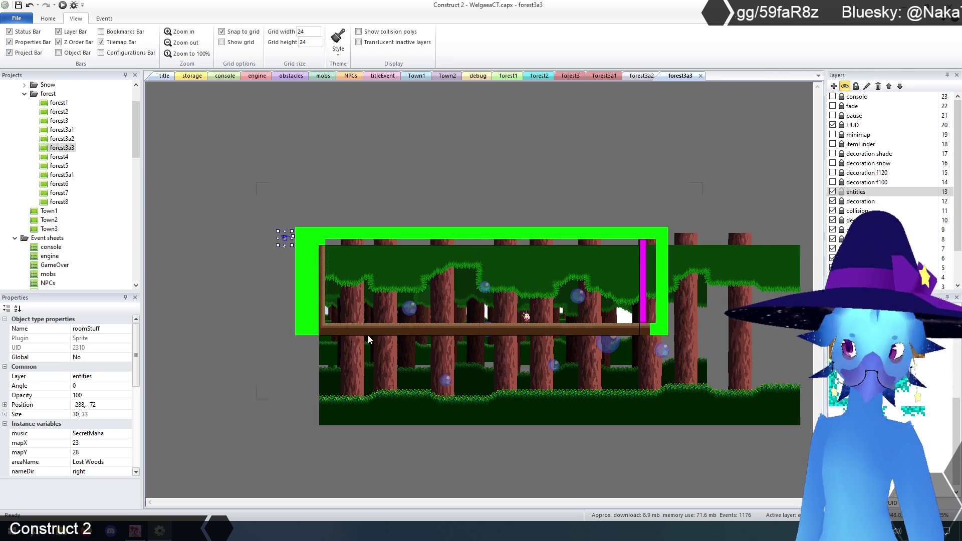
click(81, 444)
text(17)
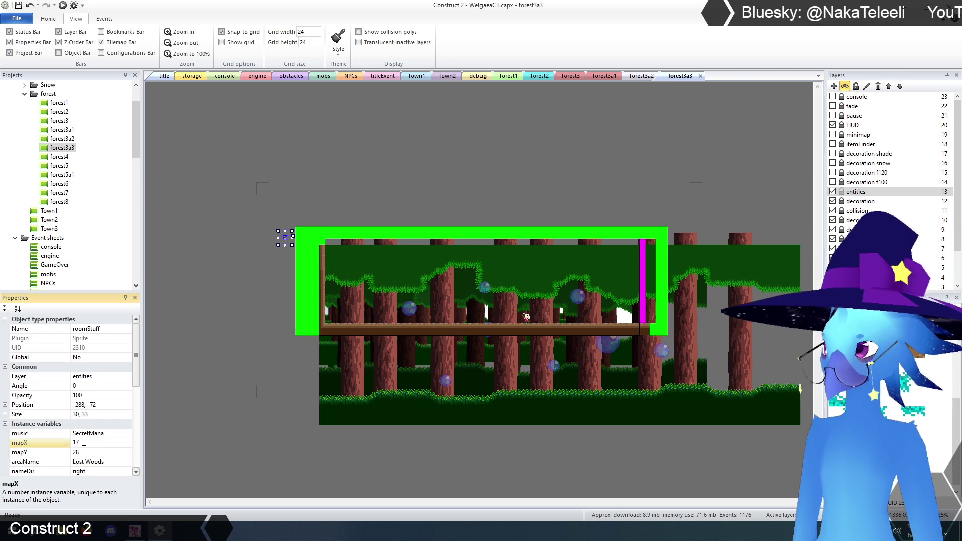
key(Return)
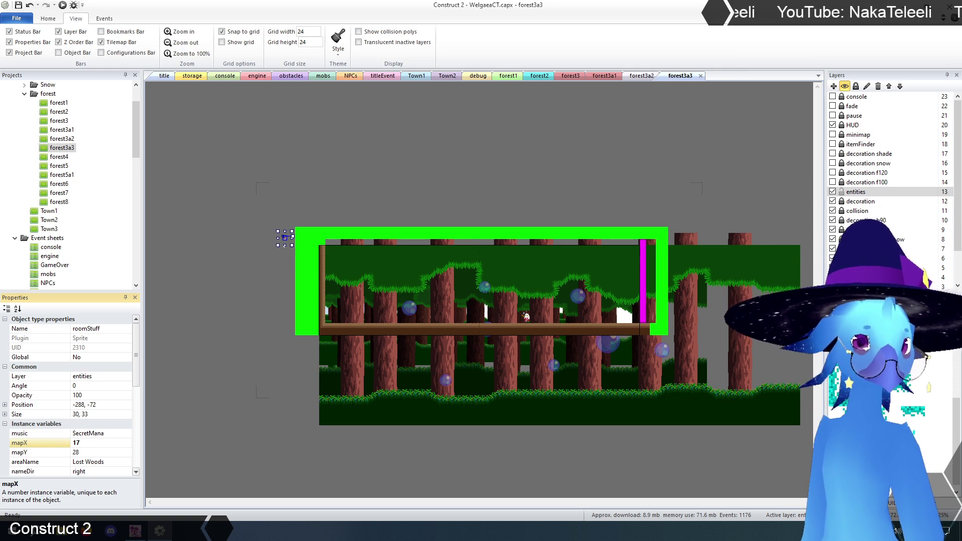
click(88, 453)
text(2)
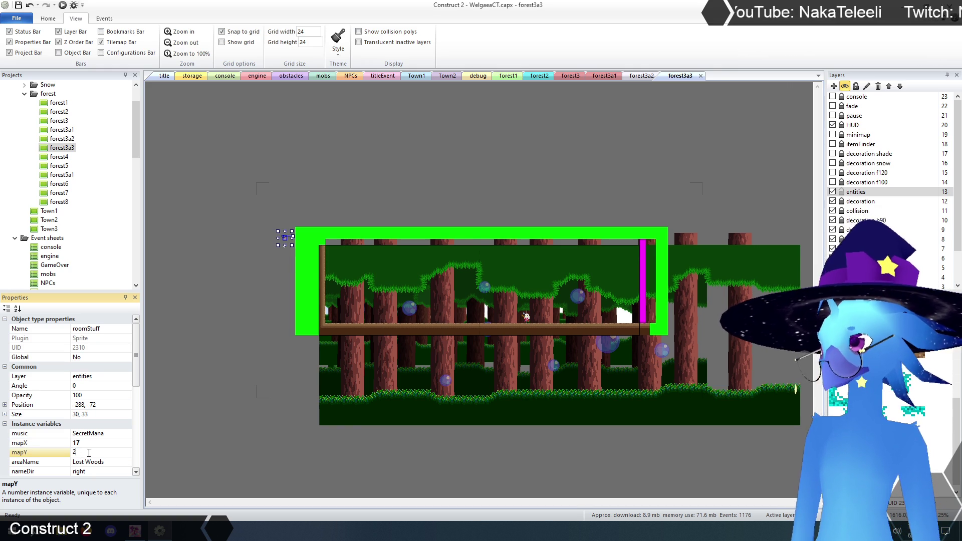
click(113, 463)
key(BackSpace)
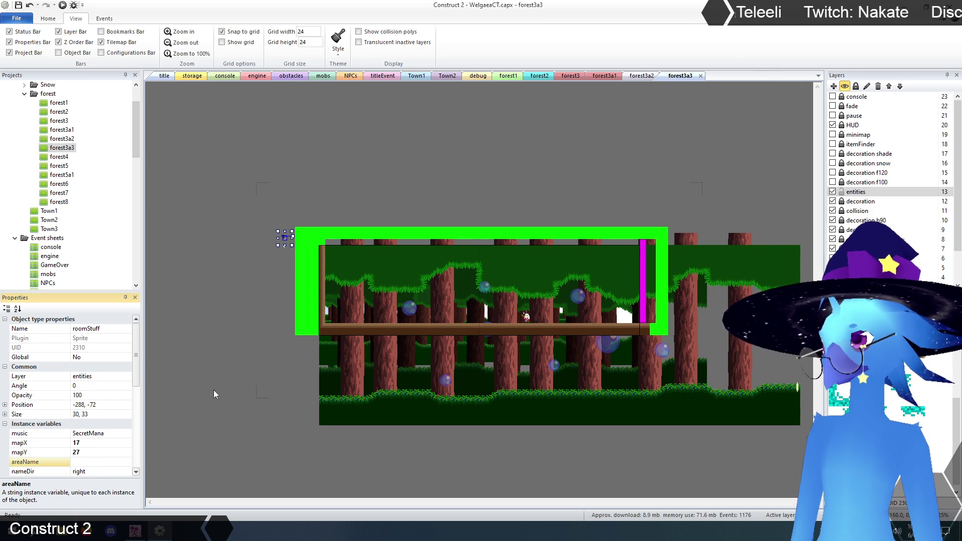
click(214, 388)
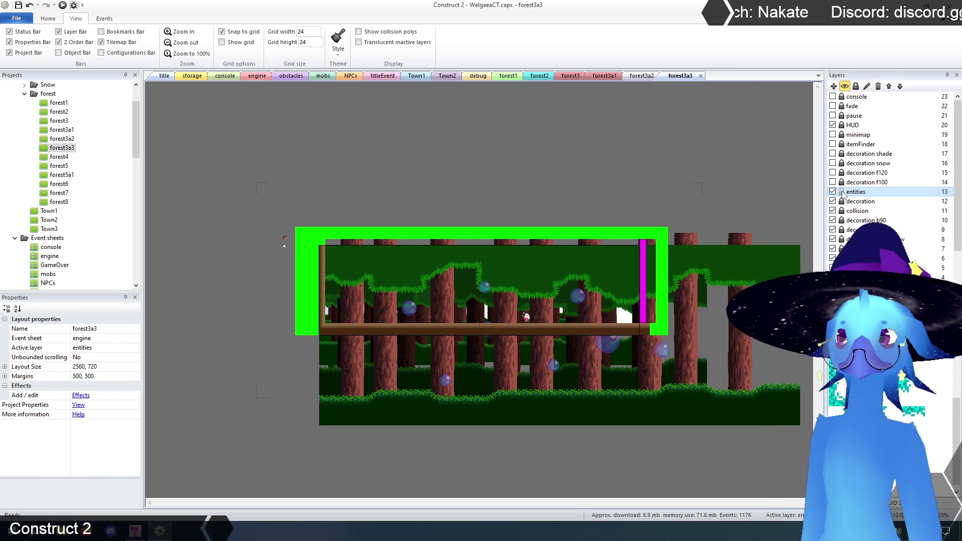
Step: Set the right-edge transition's LayoutName to forest3
click(858, 210)
click(660, 275)
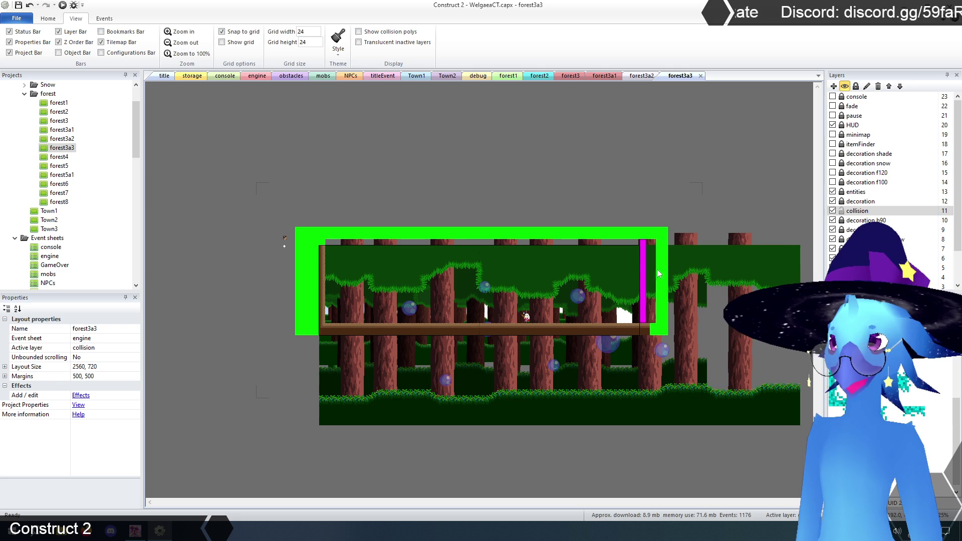
click(644, 273)
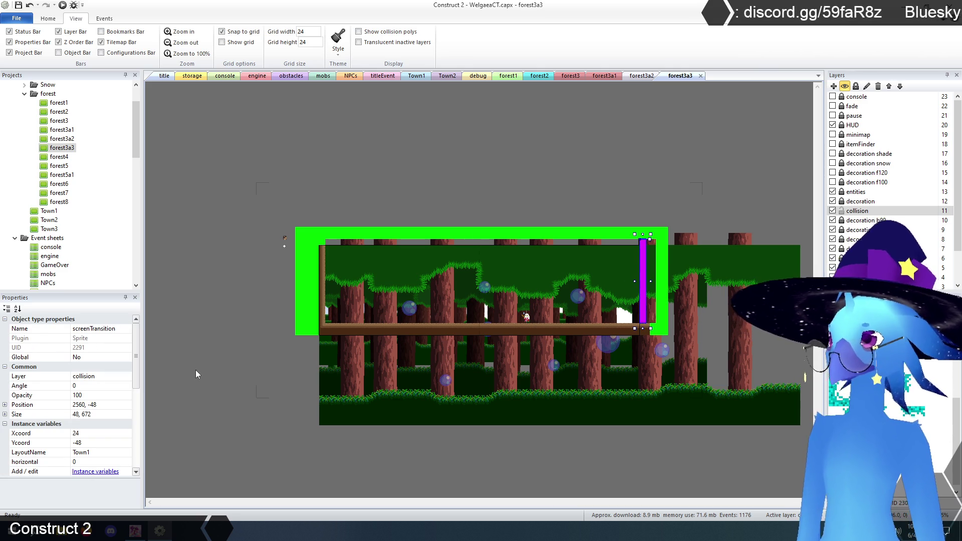
click(99, 451)
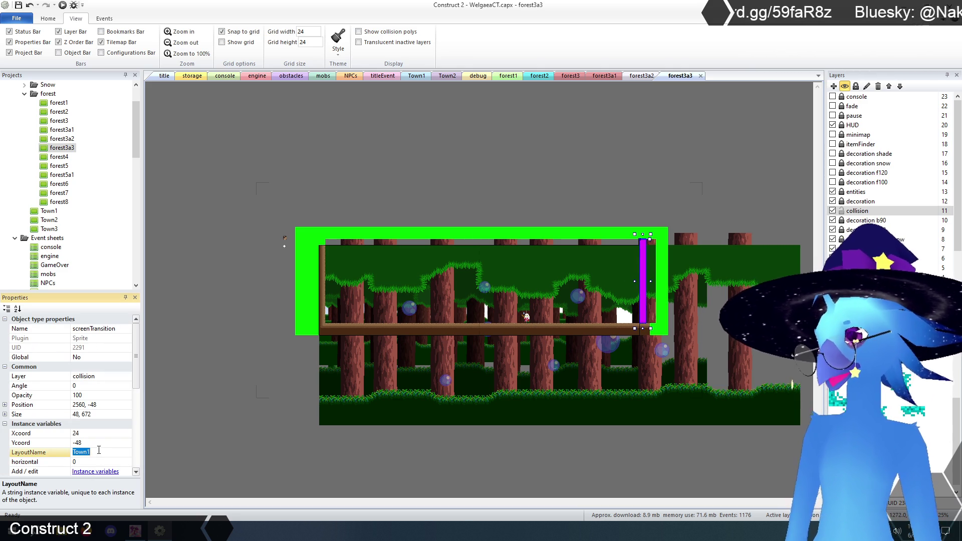
text(forest3)
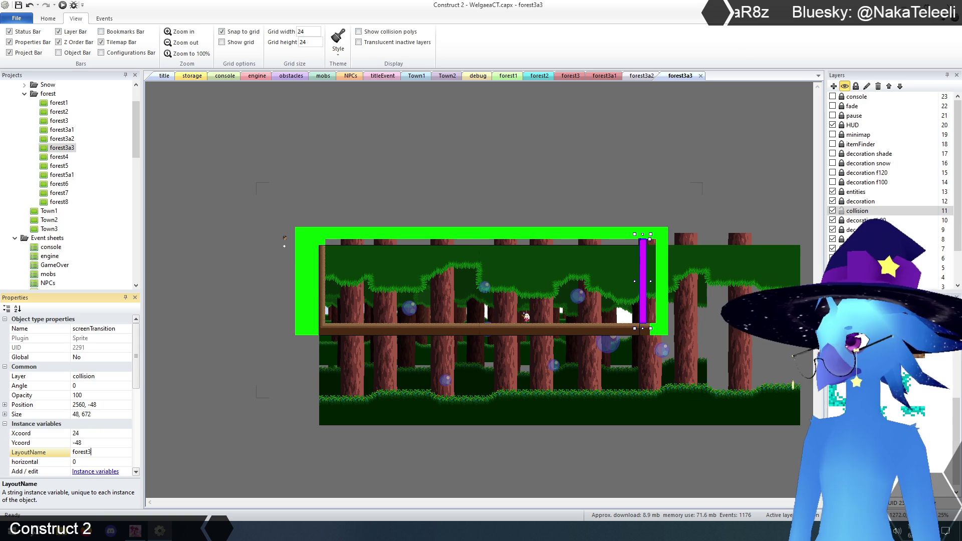
key(Return)
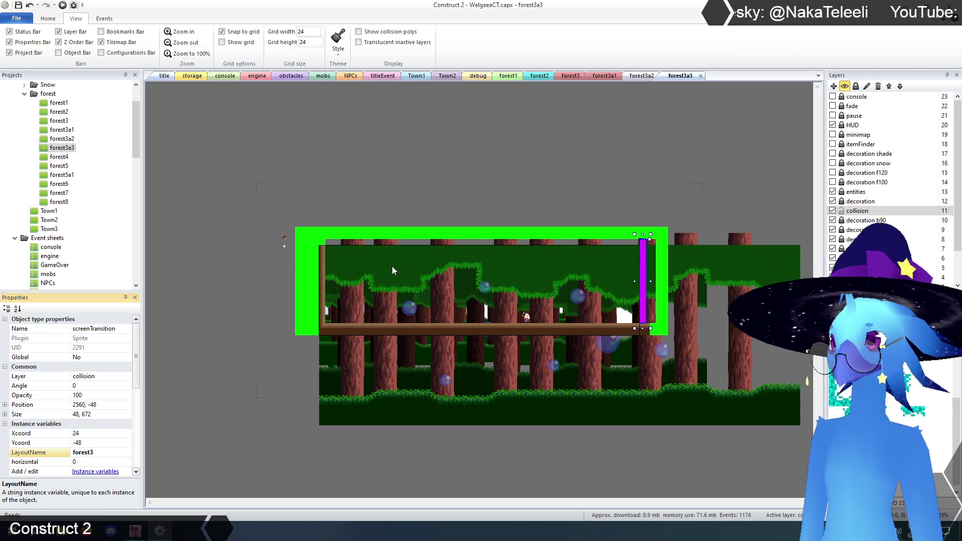
Step: Check forest3's left-wall transition, then set the forest3a3 transition's Ycoord to 720
click(570, 76)
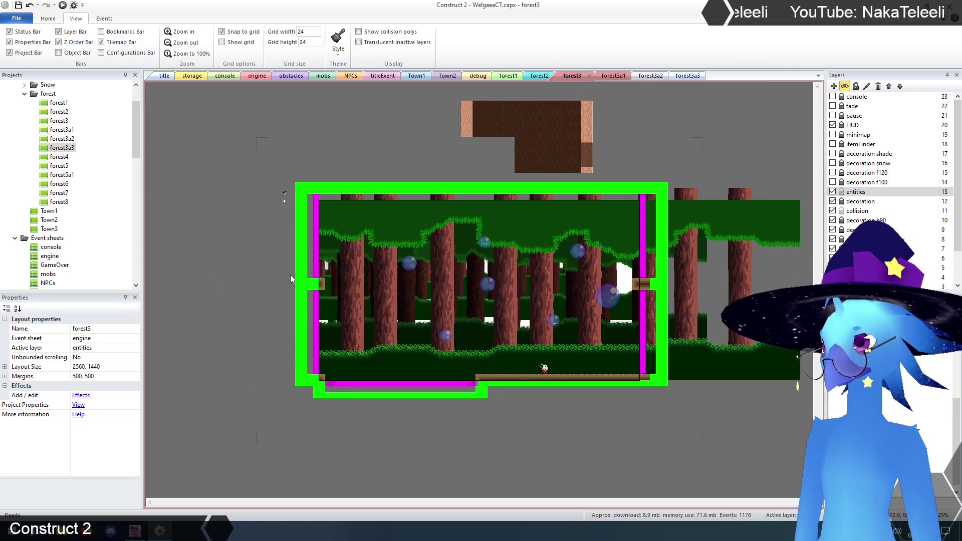
click(316, 309)
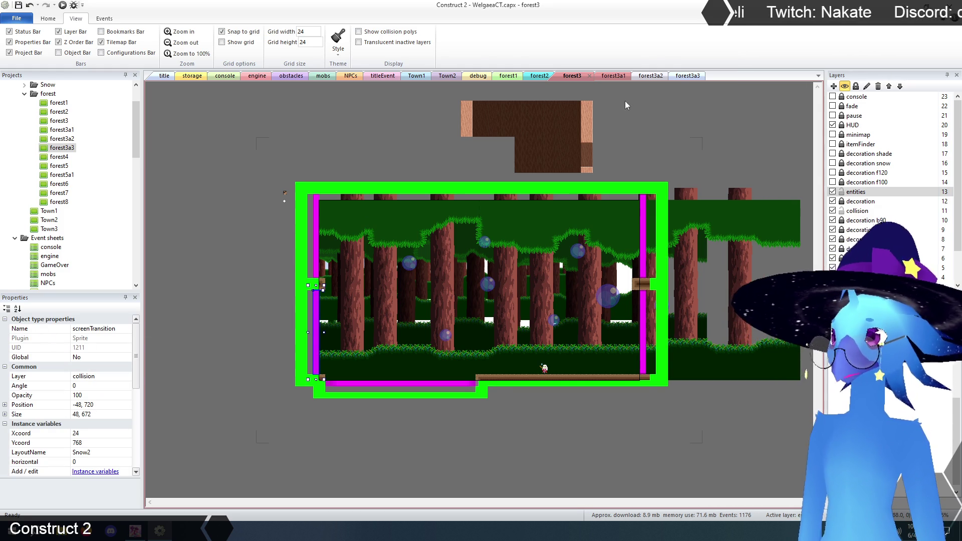
click(691, 76)
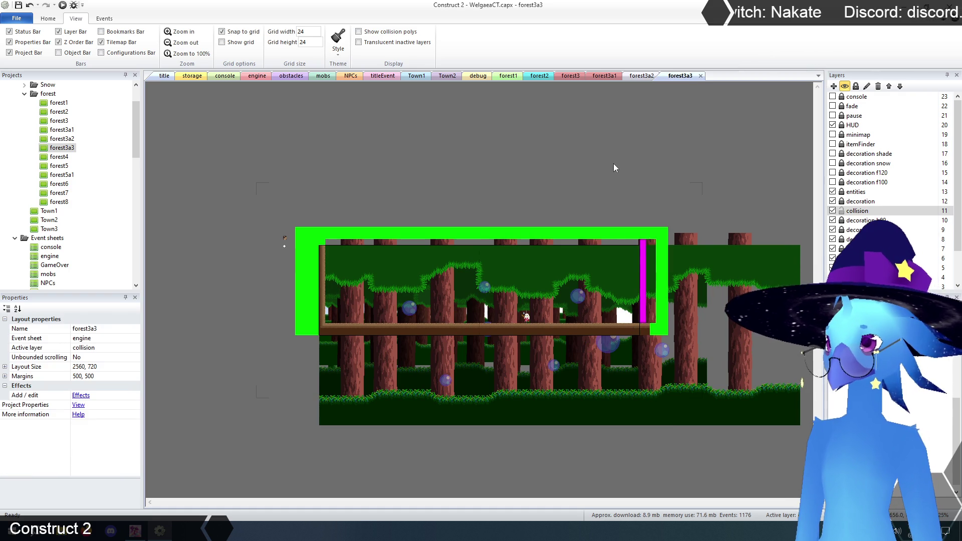
click(645, 249)
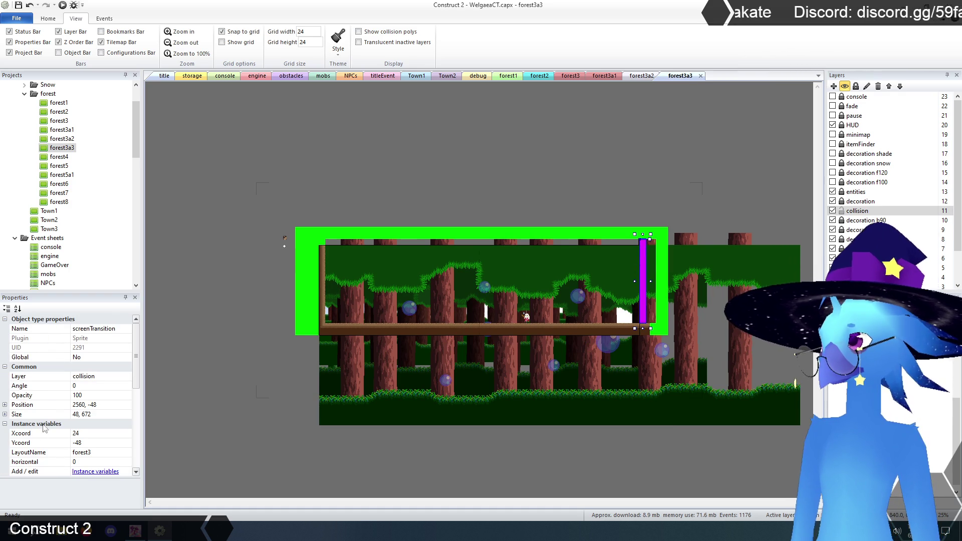
click(92, 443)
text(720)
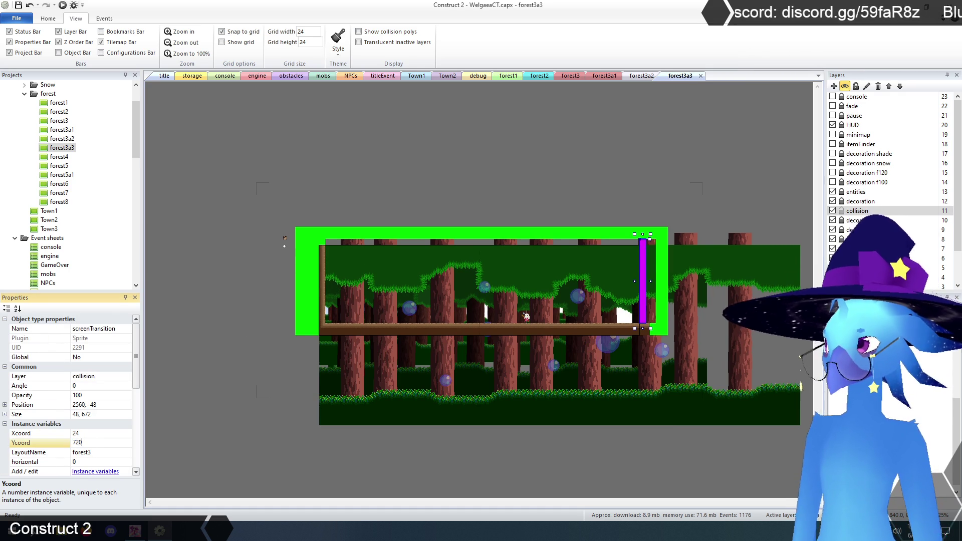
key(Return)
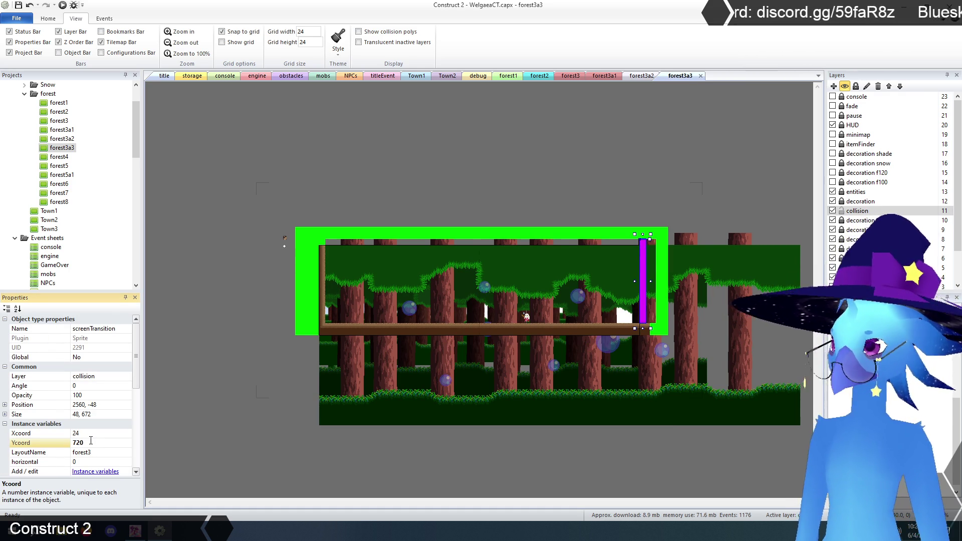
click(206, 243)
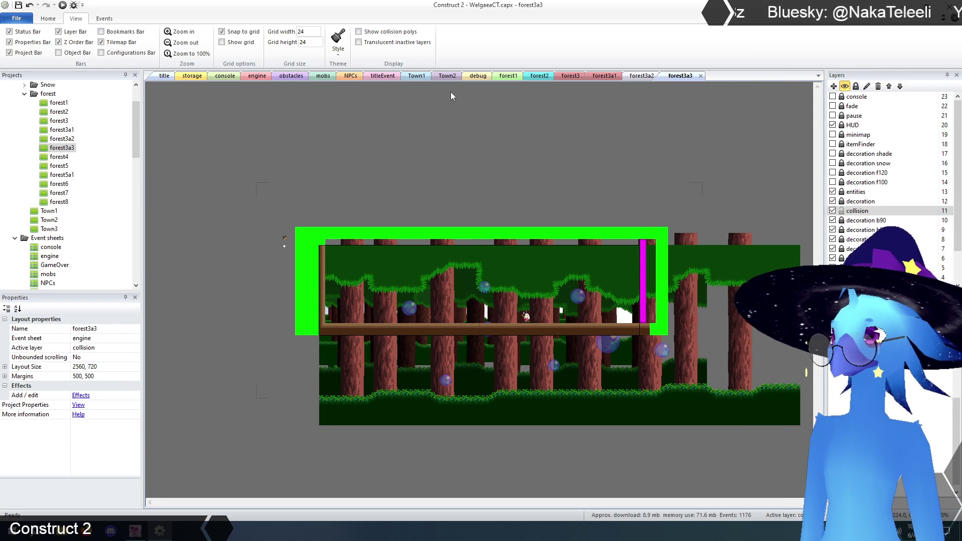
click(569, 76)
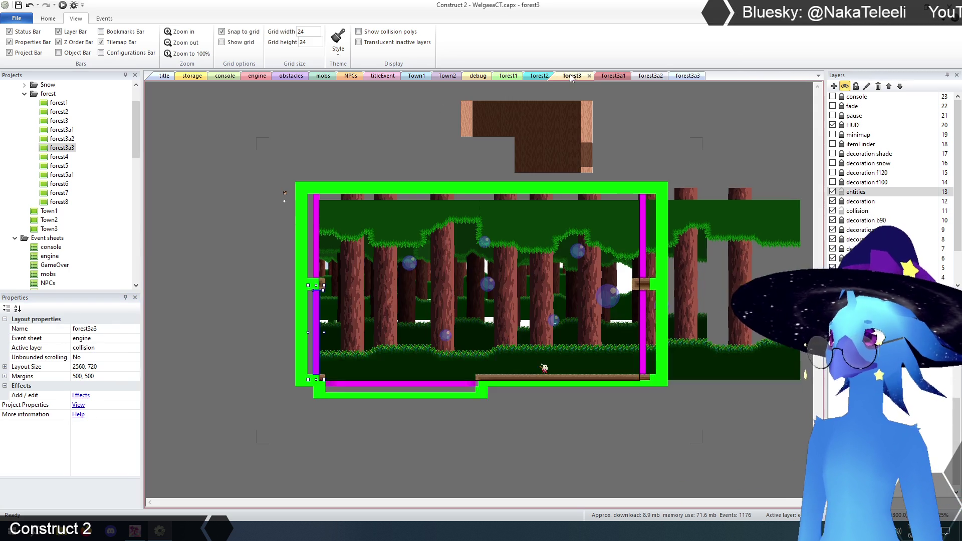
Step: Set forest3's left-wall transition LayoutName to forest3a3 and Ycoord to -48
click(316, 307)
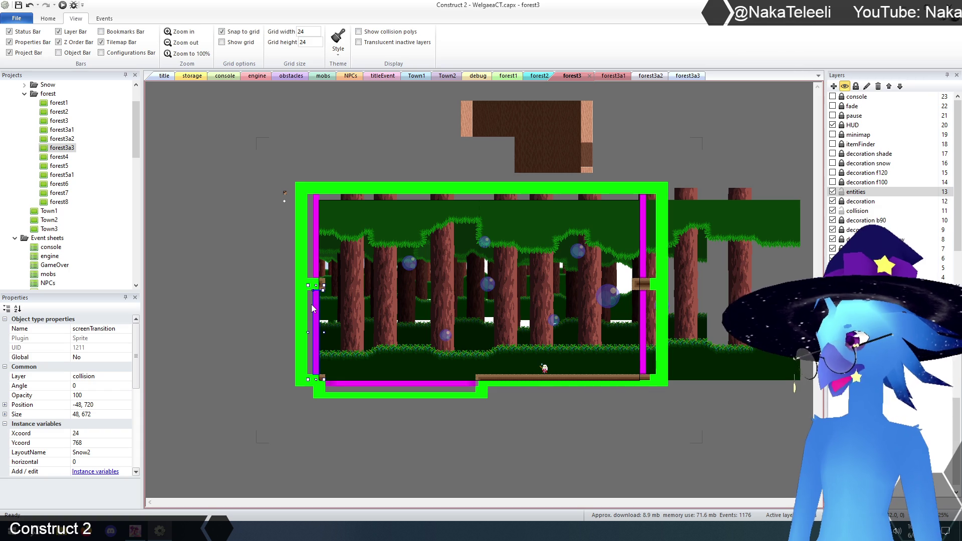
click(100, 452)
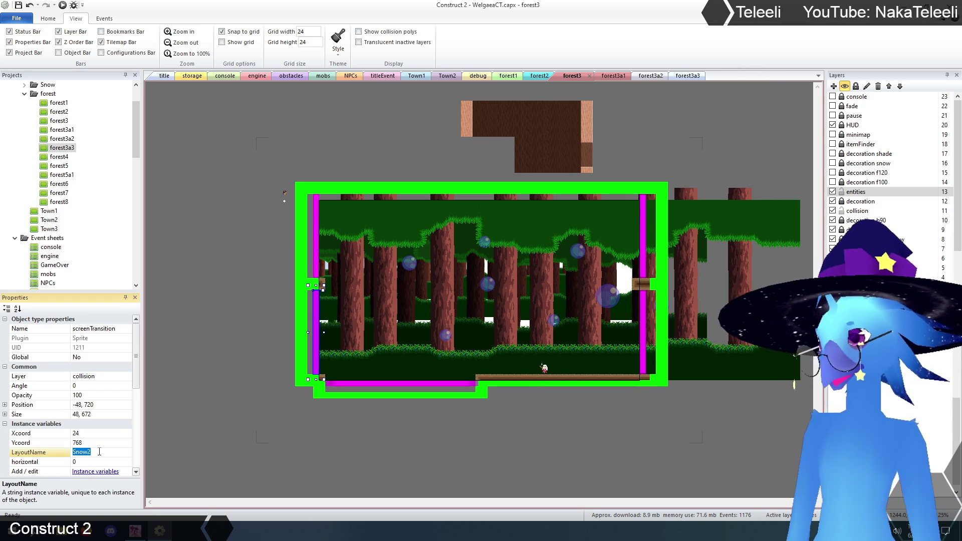
text(forest3a3)
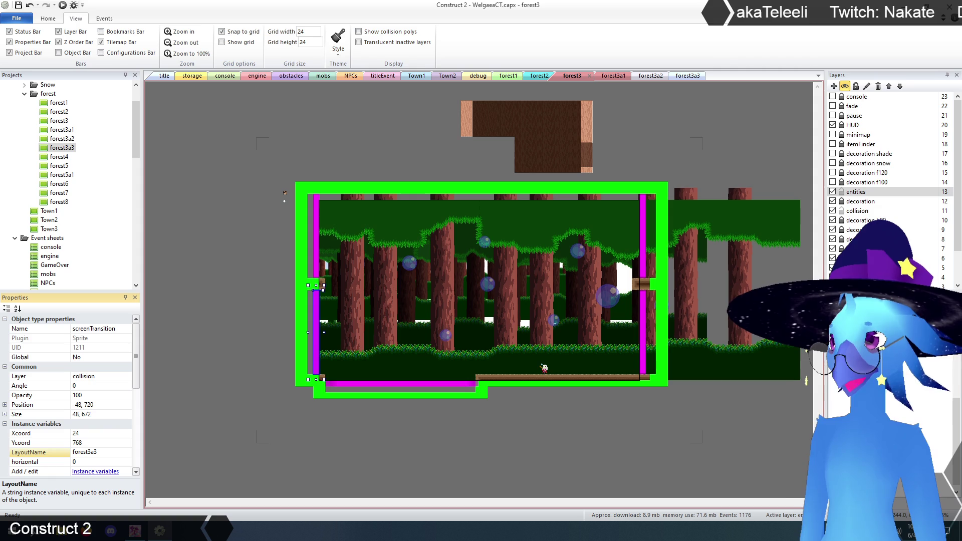
key(Return)
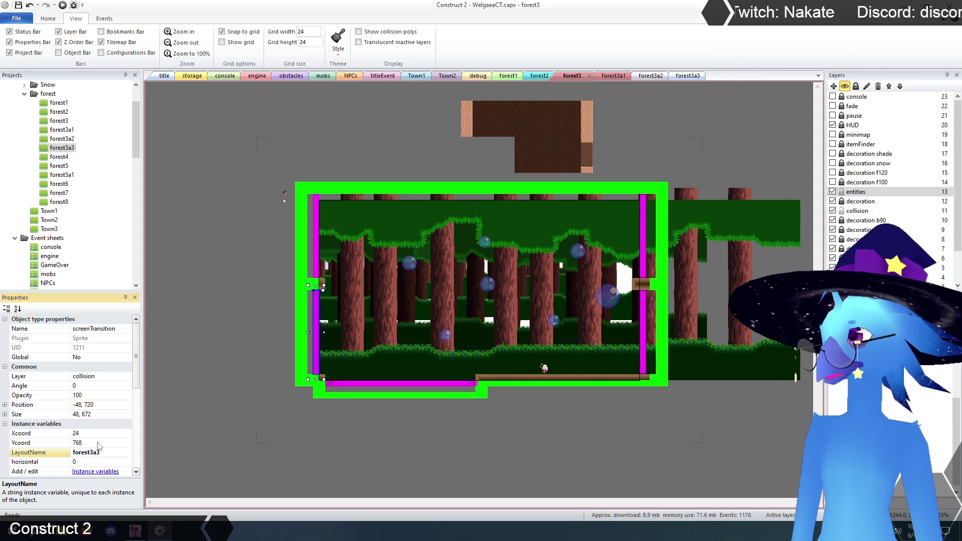
click(99, 442)
text(-48)
key(Return)
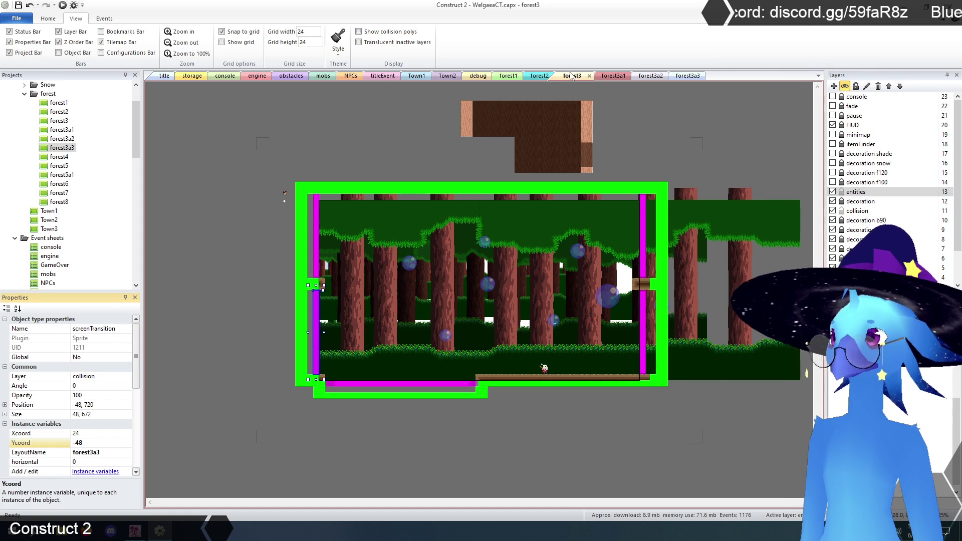
click(672, 104)
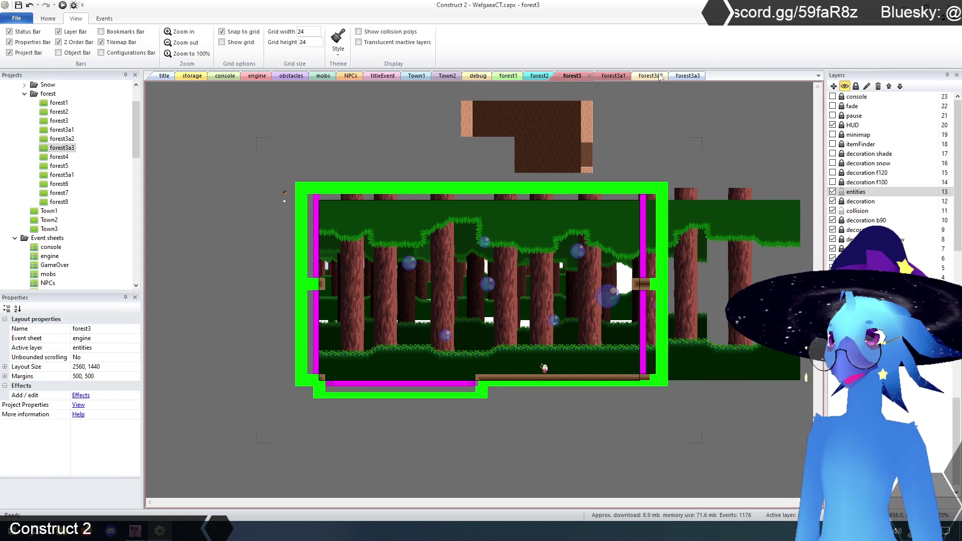
Step: Check forest3a3's transition values, then set forest3's left transition Xcoord to 2488
click(692, 75)
click(643, 298)
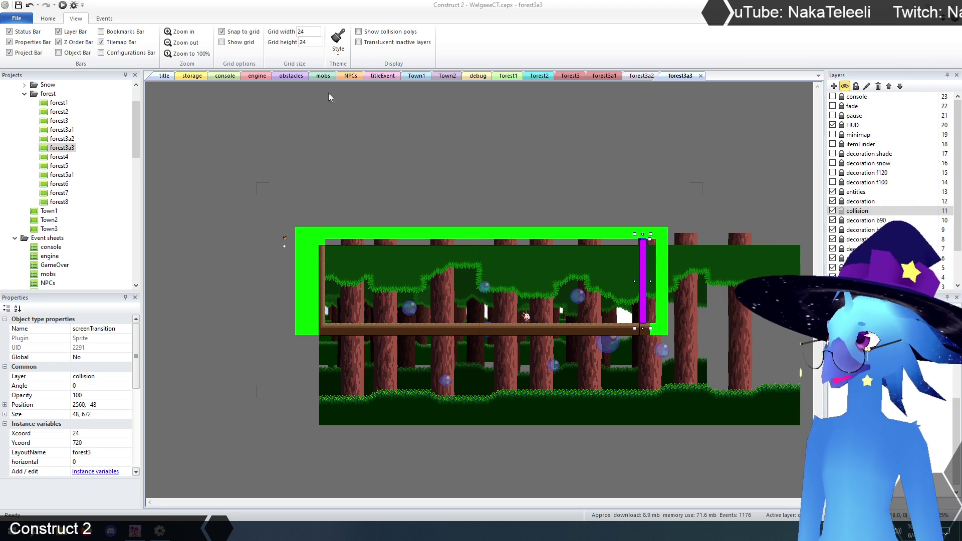
click(572, 76)
click(239, 317)
click(317, 315)
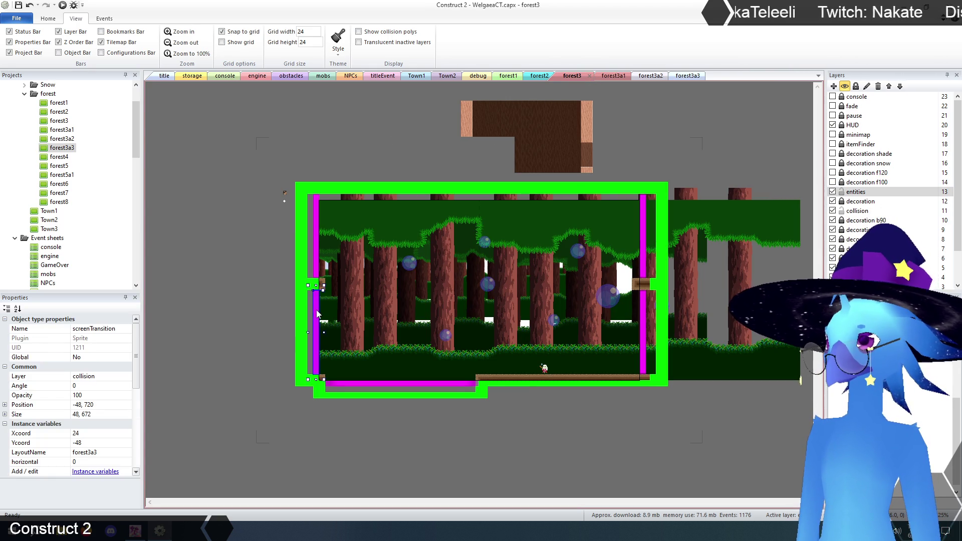
click(96, 434)
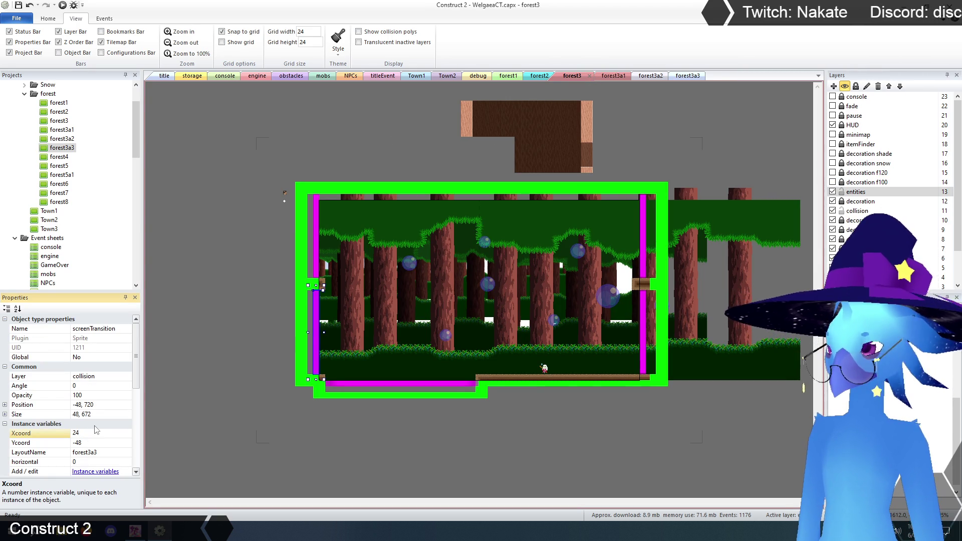
text(88)
key(Return)
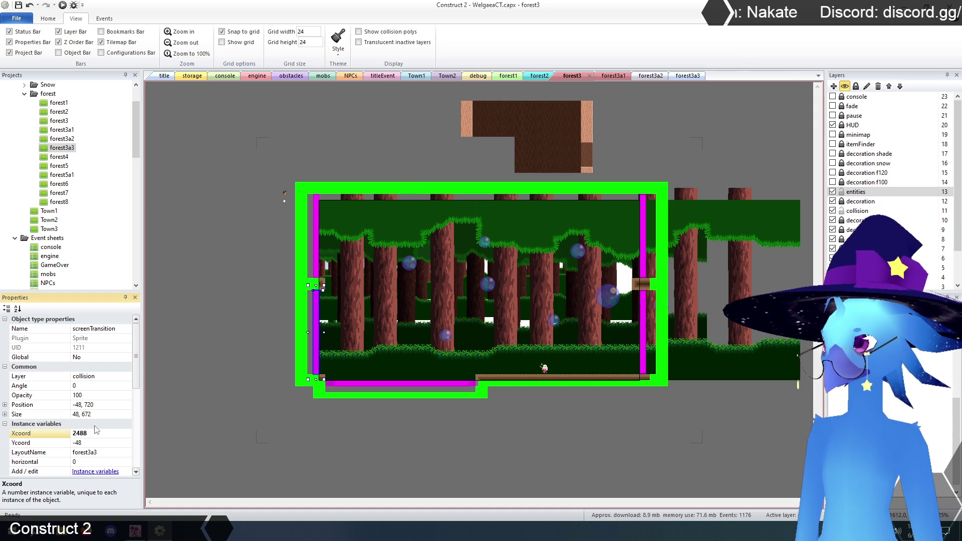
click(240, 323)
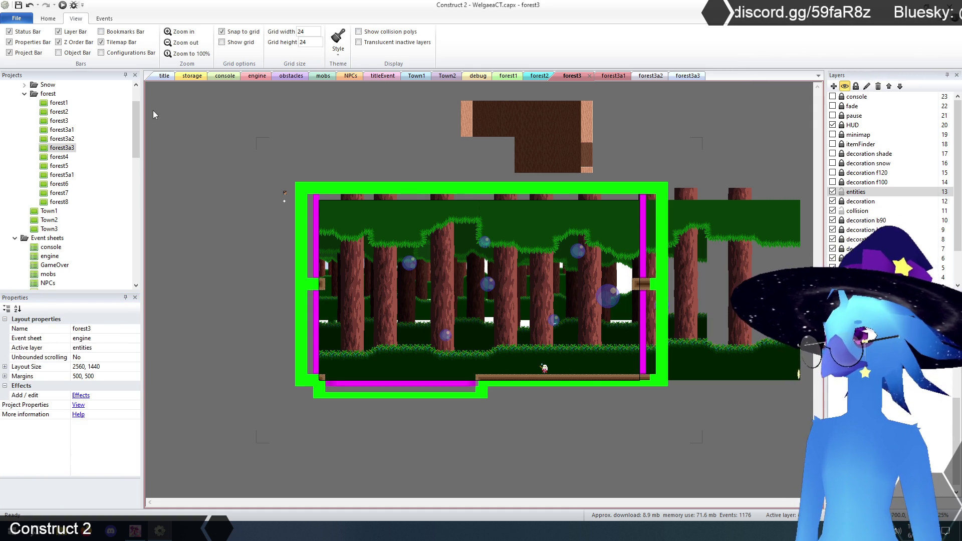
click(165, 77)
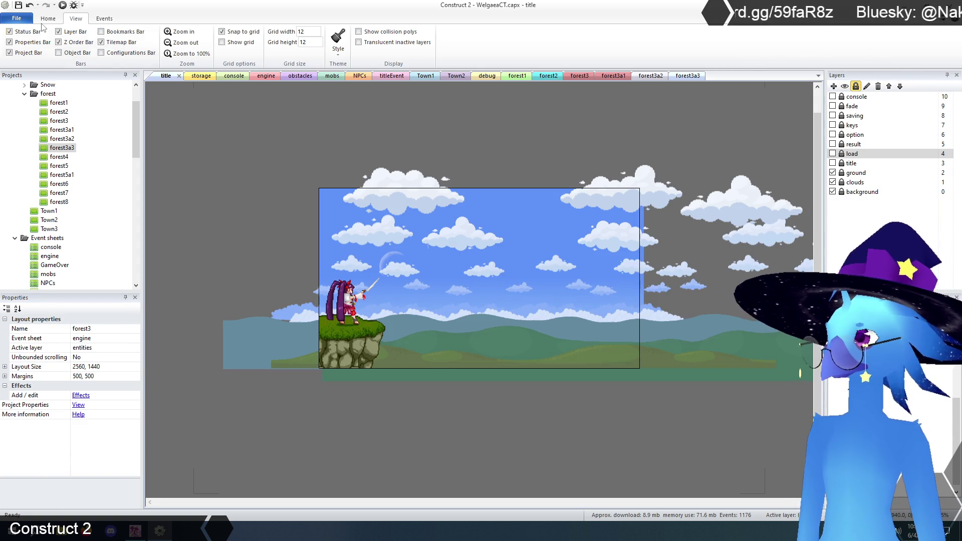
Step: Save the project, start the game, and run left then back right through the forest rooms
click(19, 6)
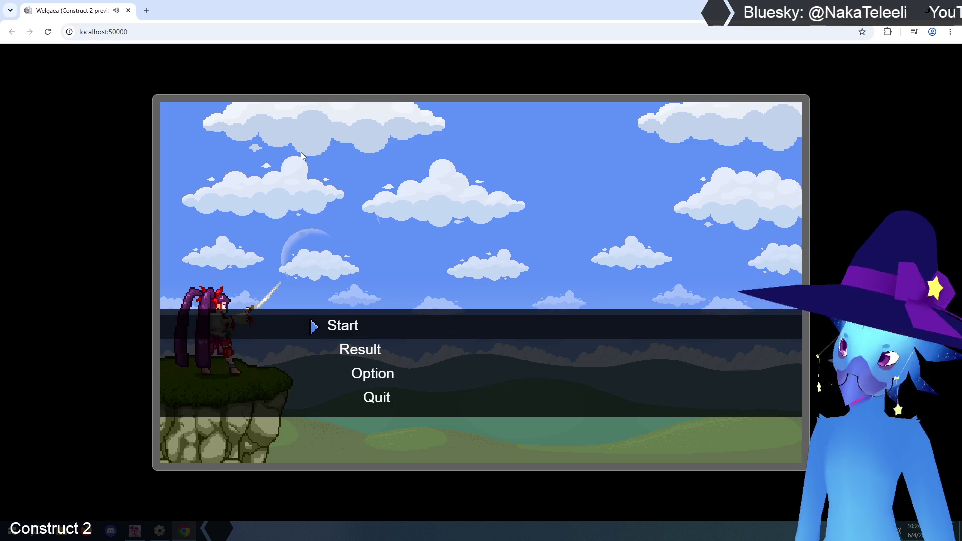
key(Return)
key(Return)
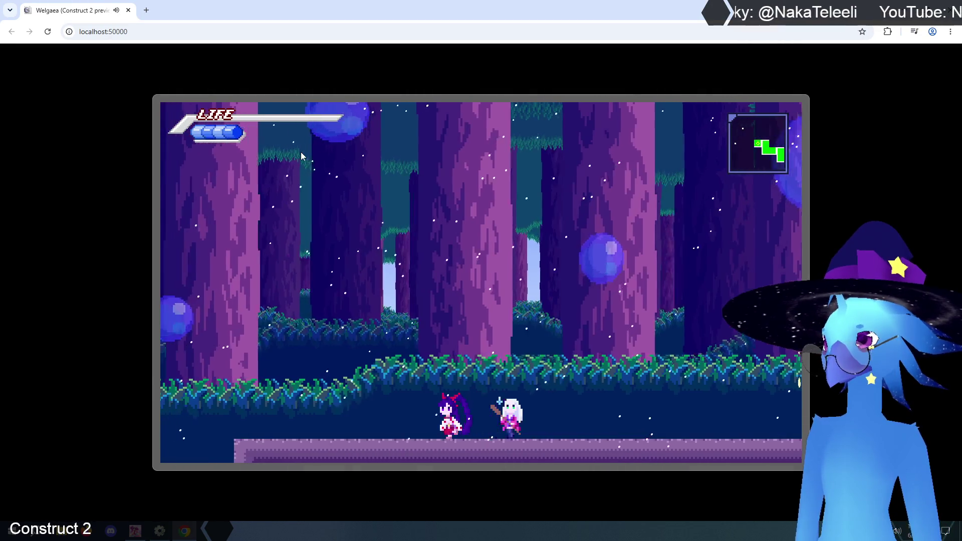
key(Left)
key(Right)
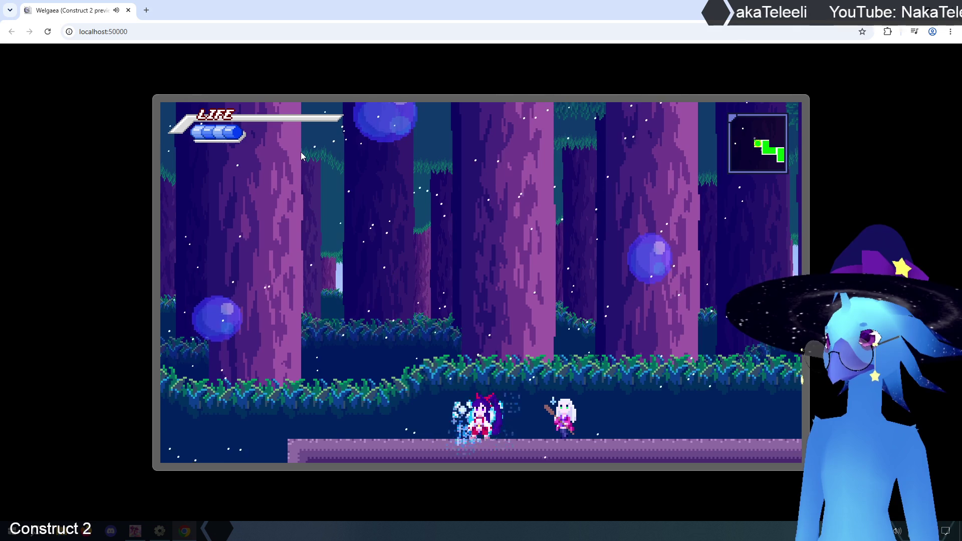
key(Left)
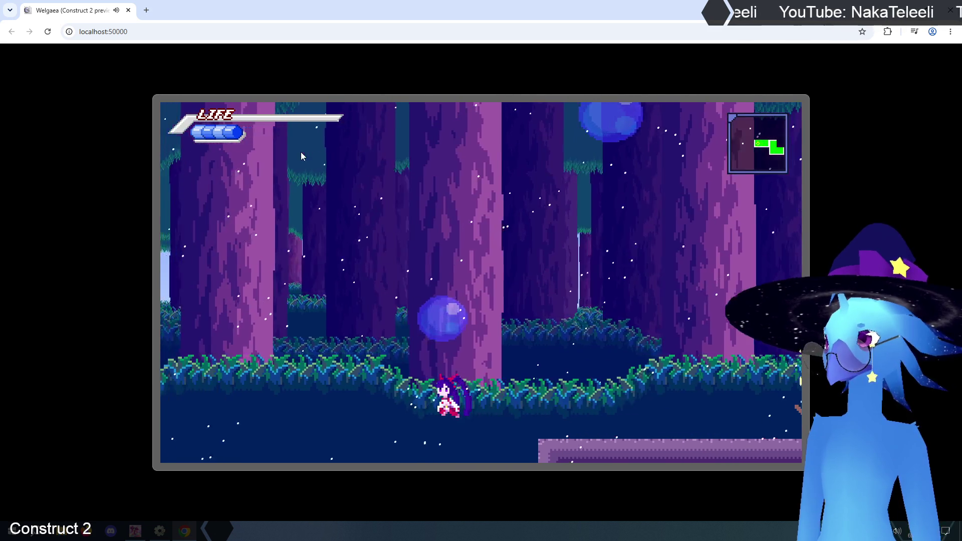
key(Left)
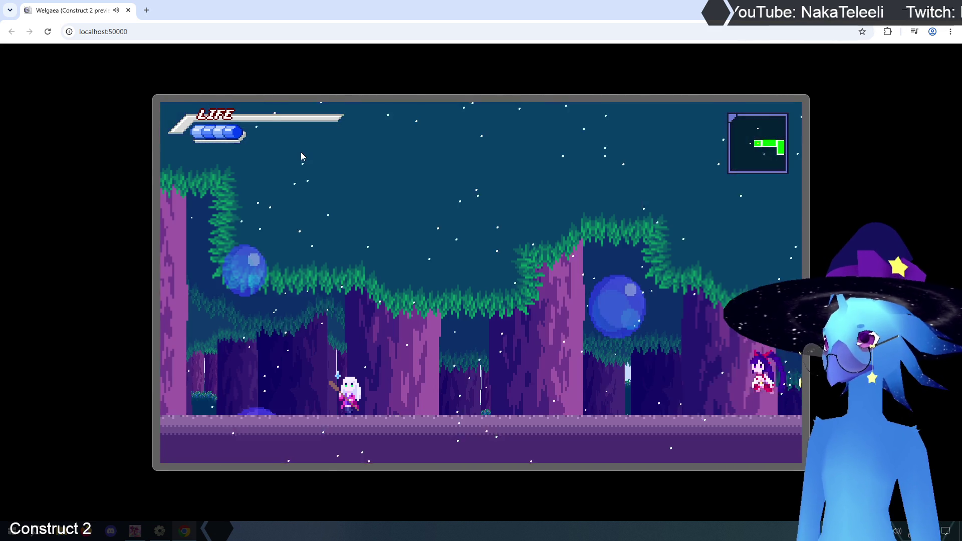
key(Left)
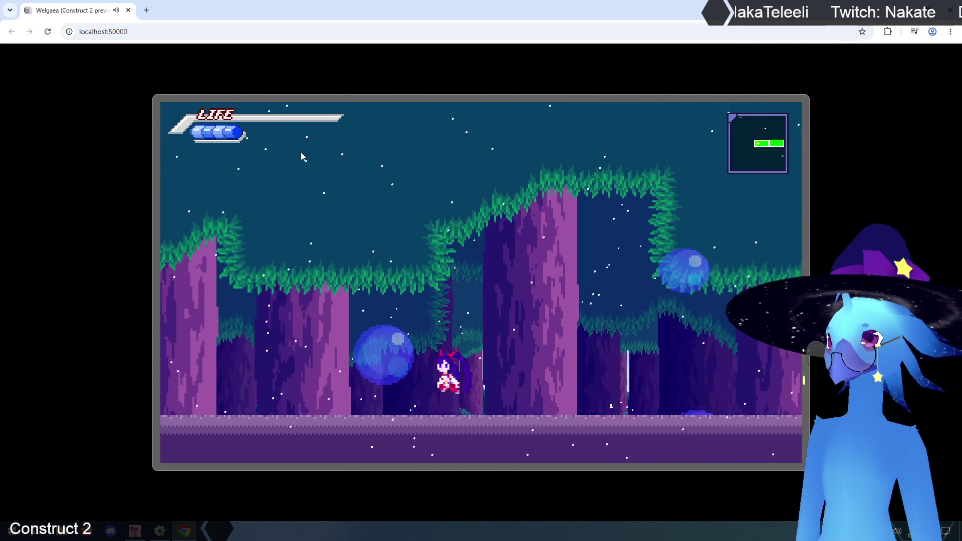
key(Left)
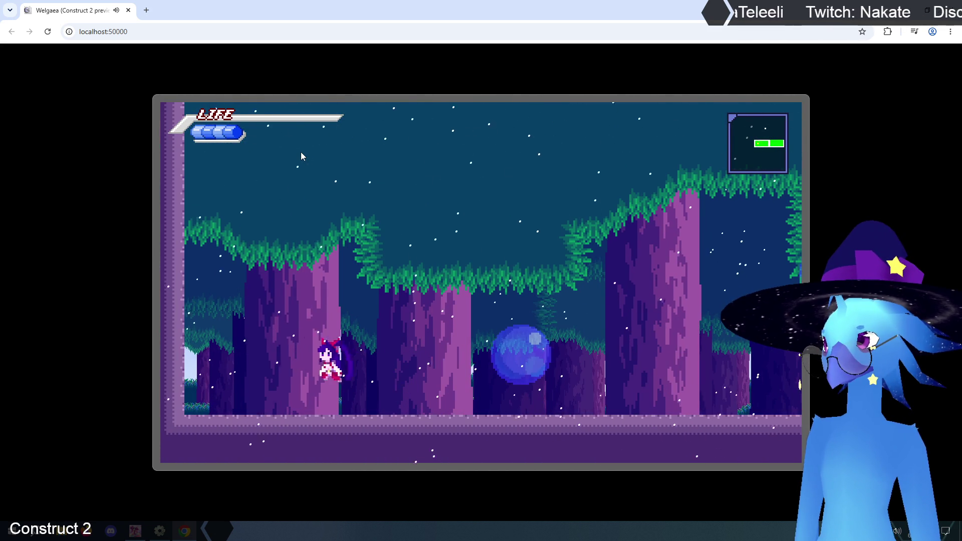
key(Right)
key(Up)
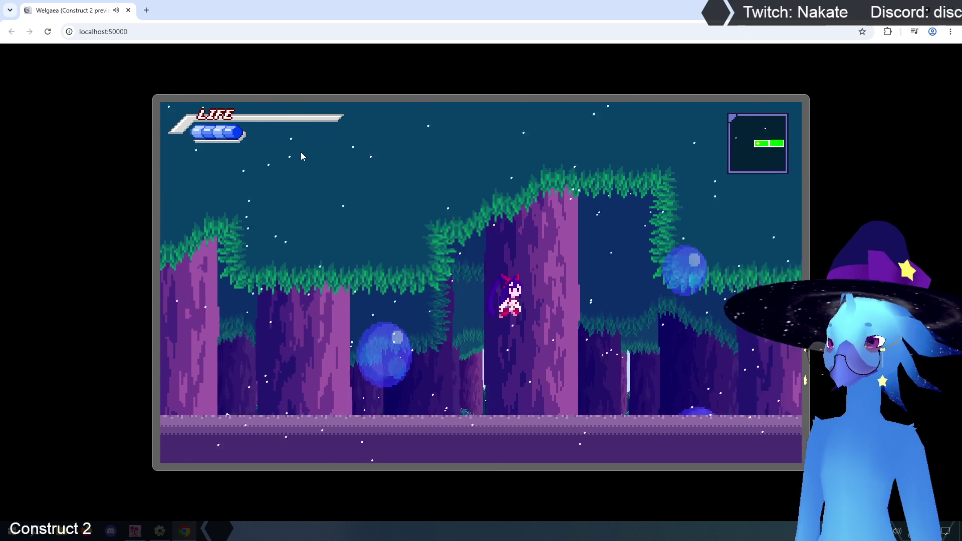
key(Right)
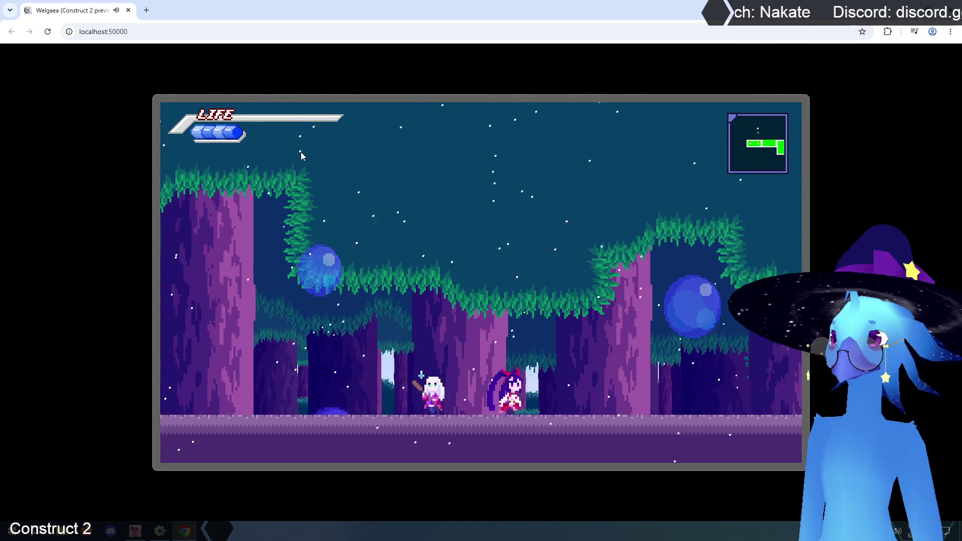
key(Right)
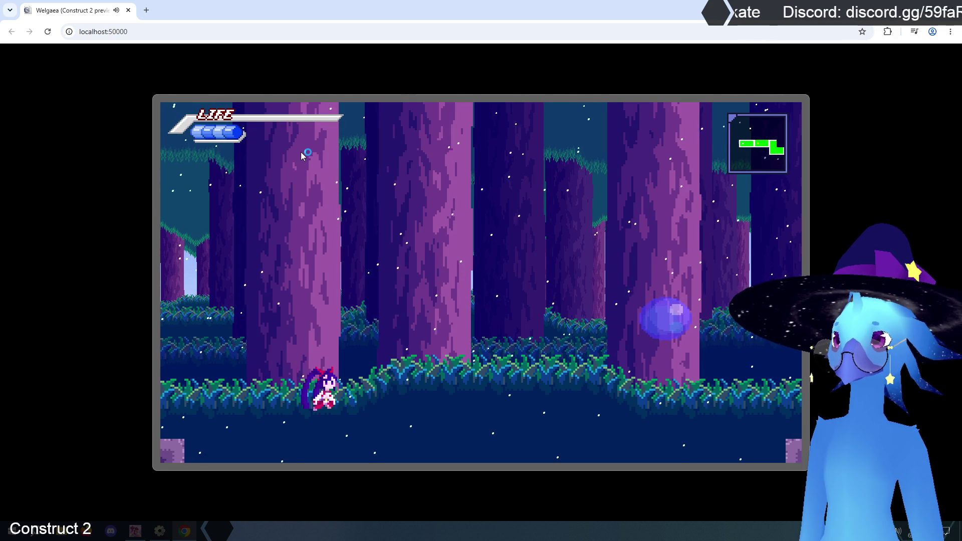
key(Up)
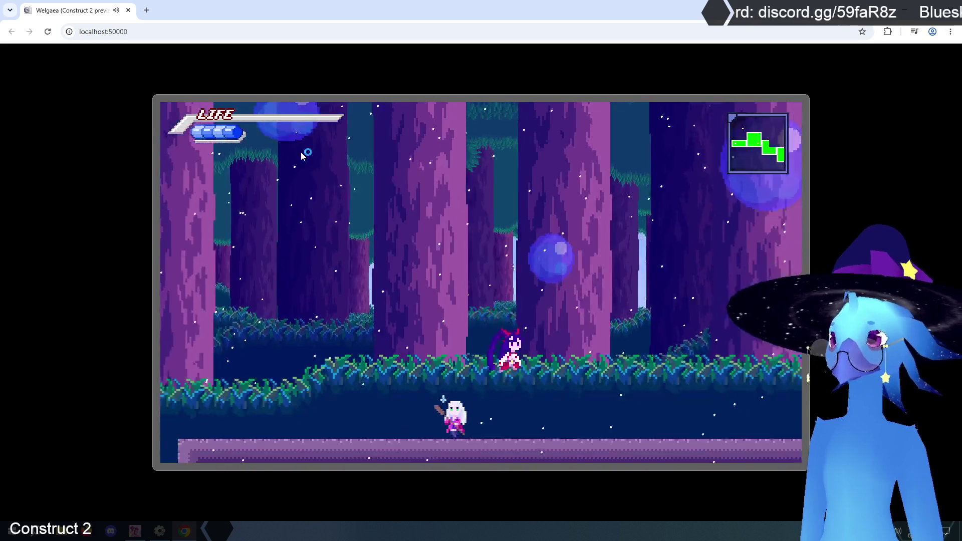
Step: Keep playtesting, running right through new rooms and back left across the level
key(Right)
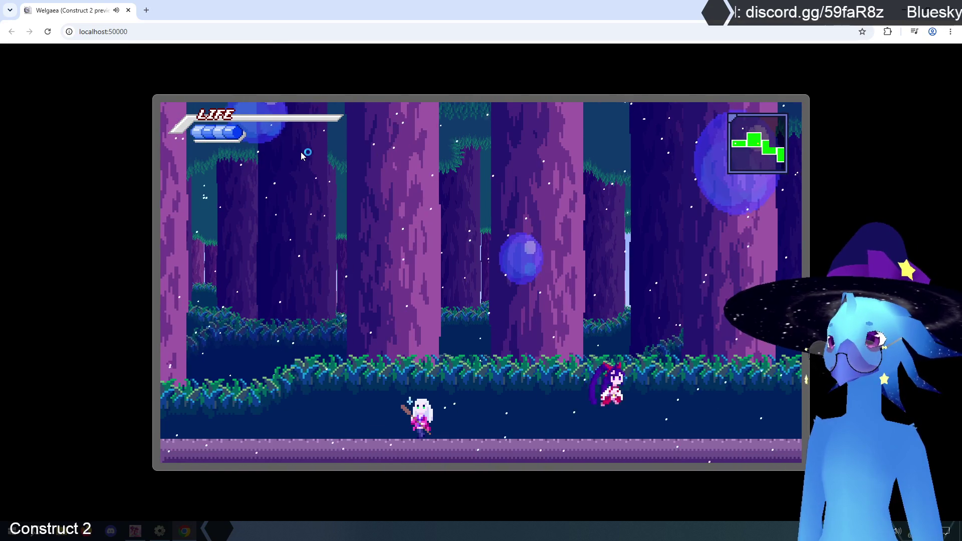
key(Right)
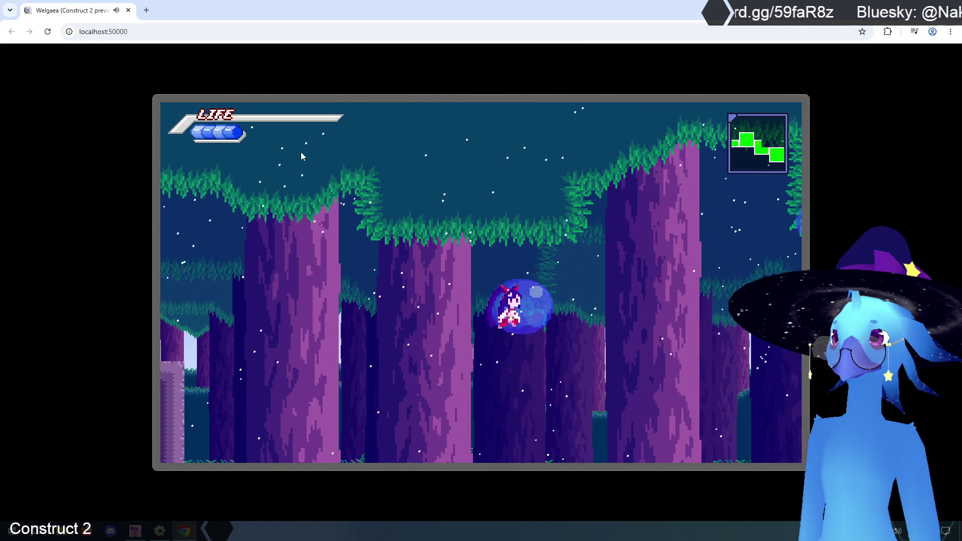
key(Right)
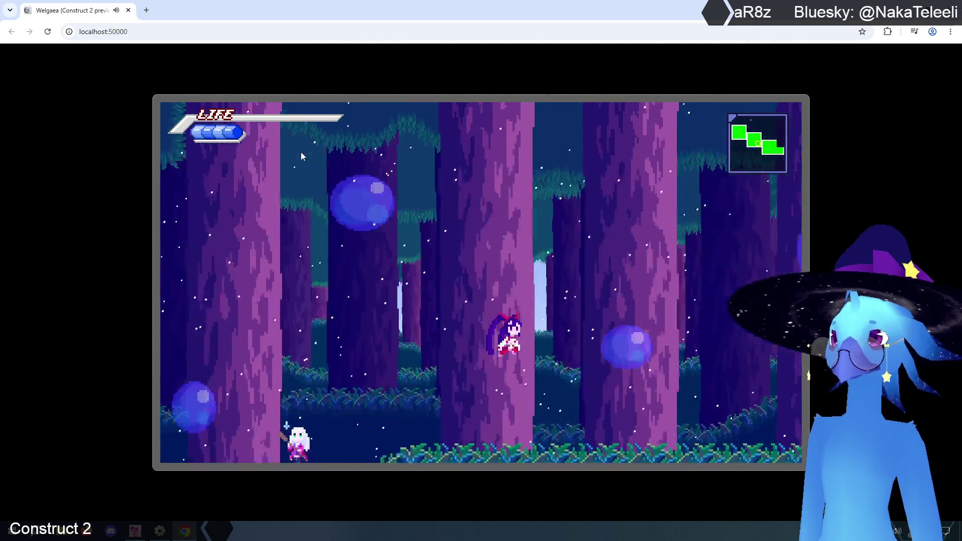
key(Right)
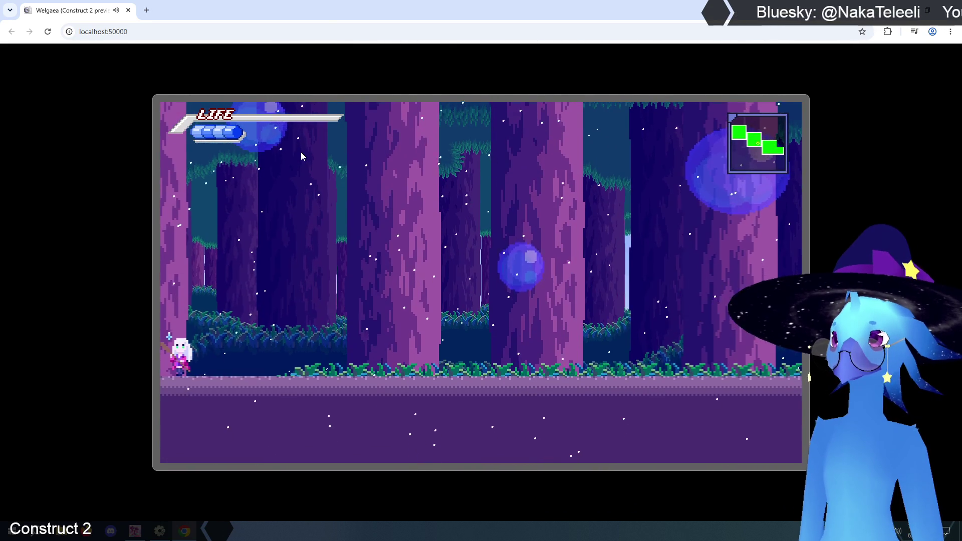
key(Right)
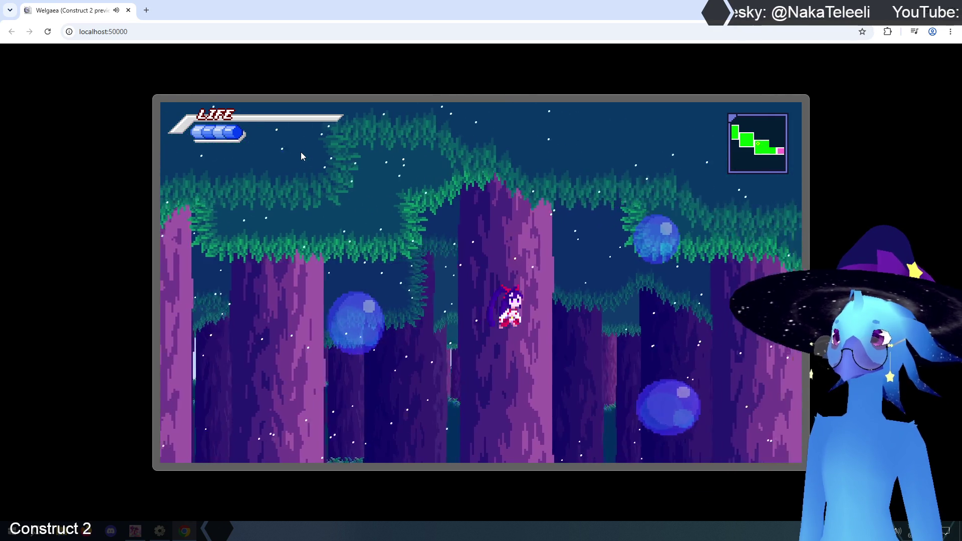
key(Right)
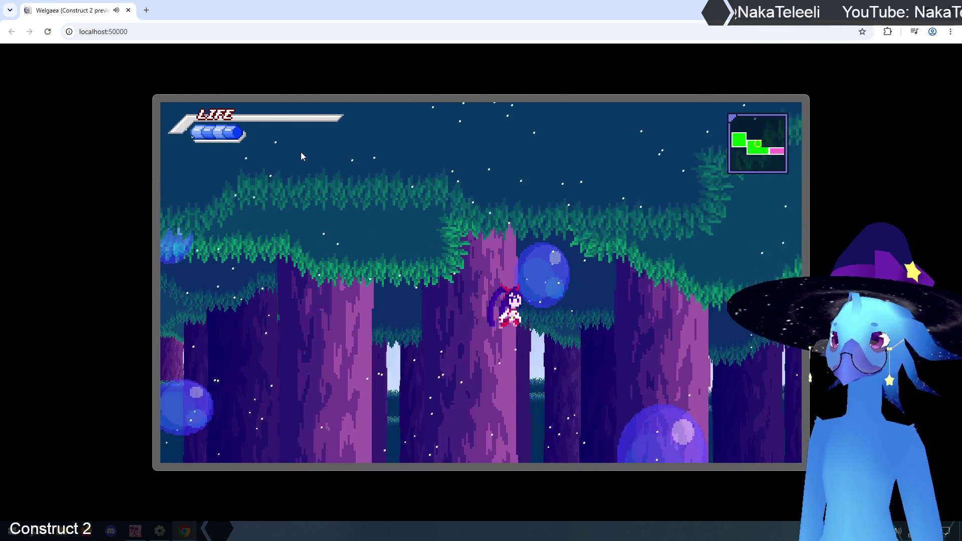
key(Right)
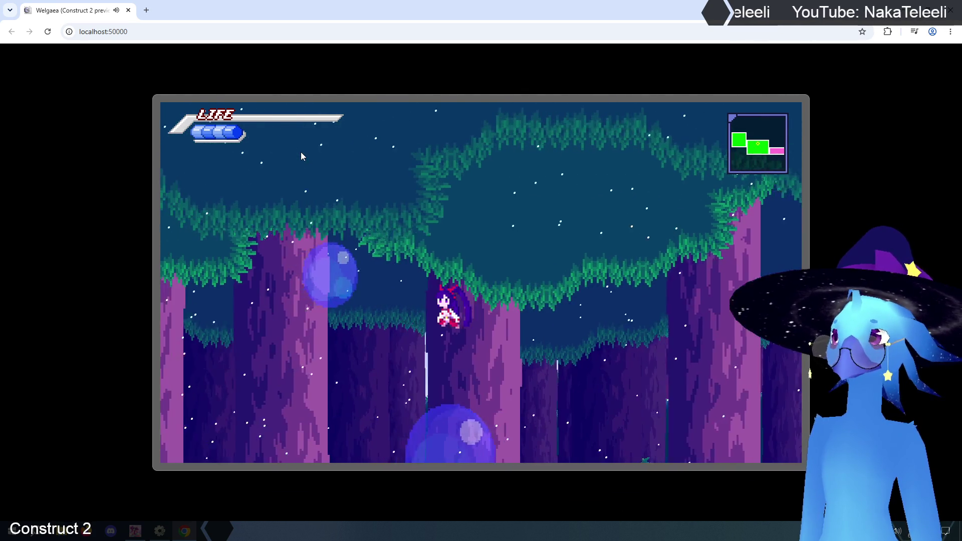
key(Left)
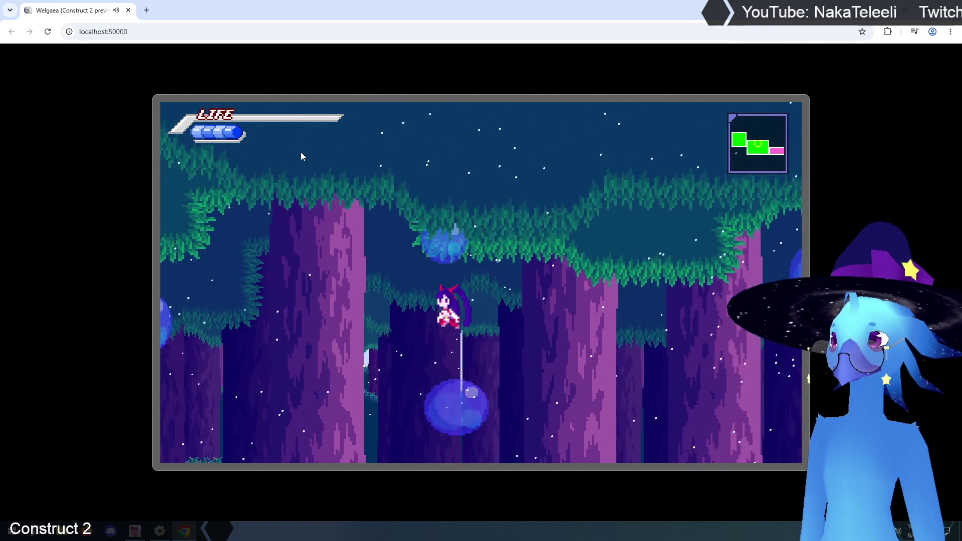
key(Left)
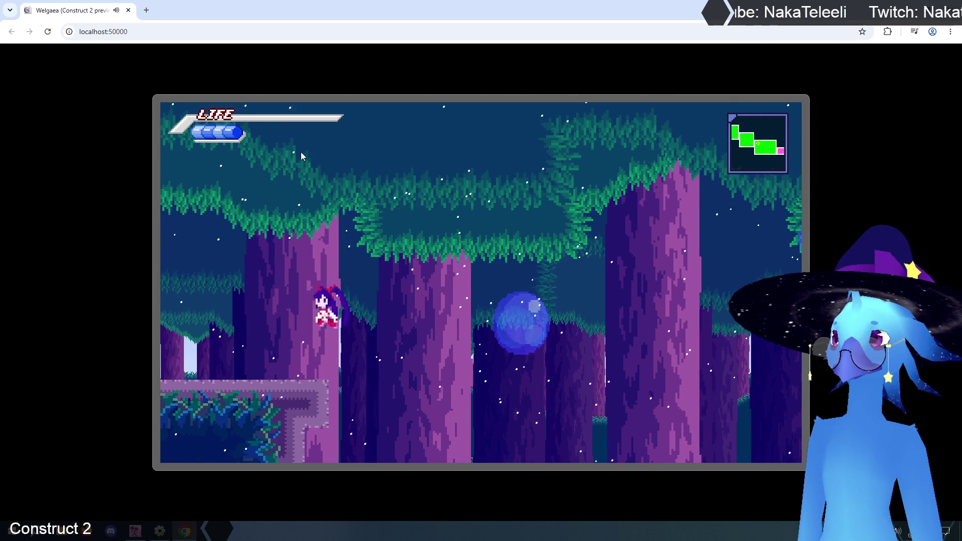
key(Left)
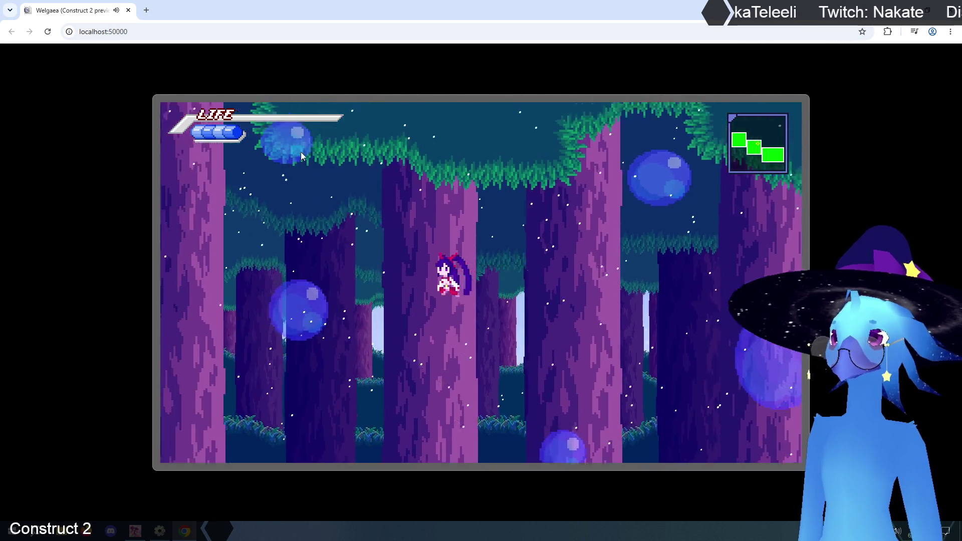
key(Left)
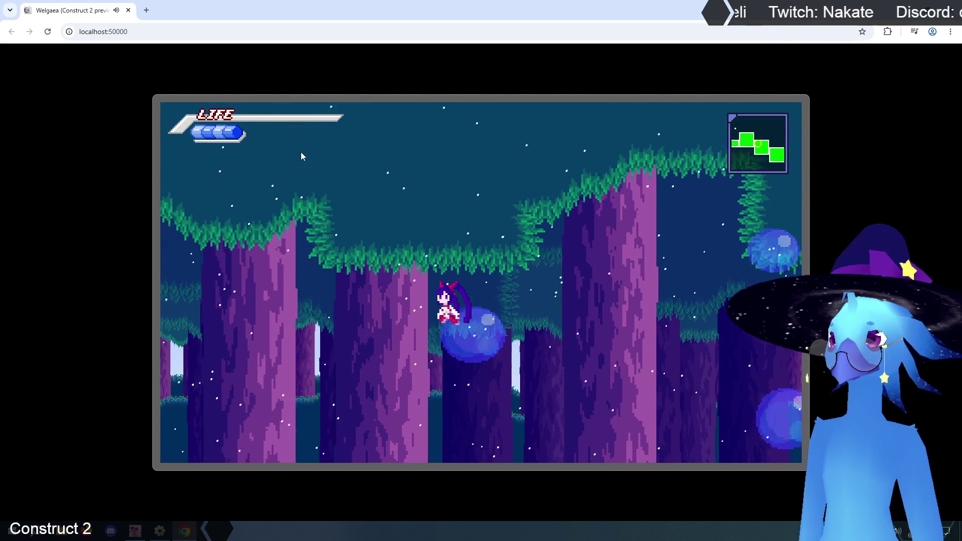
key(Left)
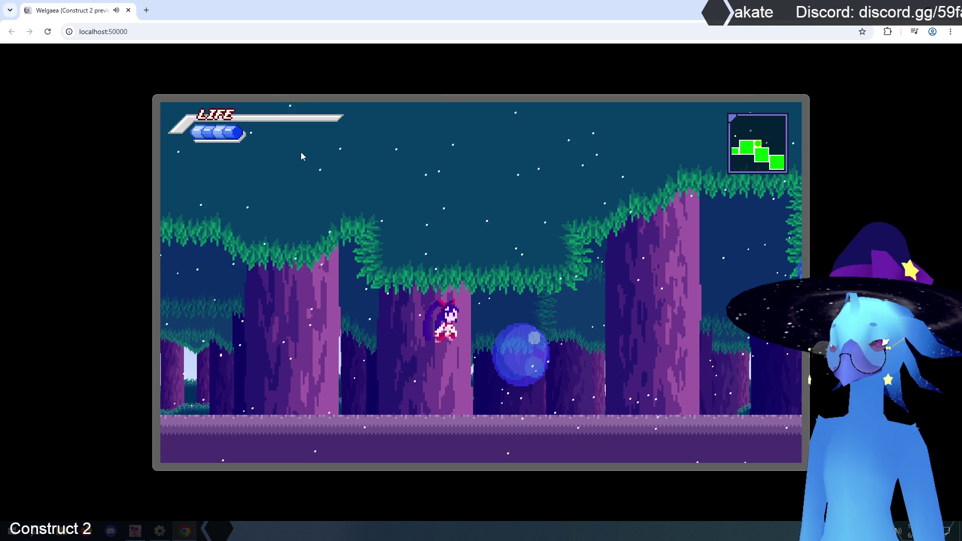
key(Right)
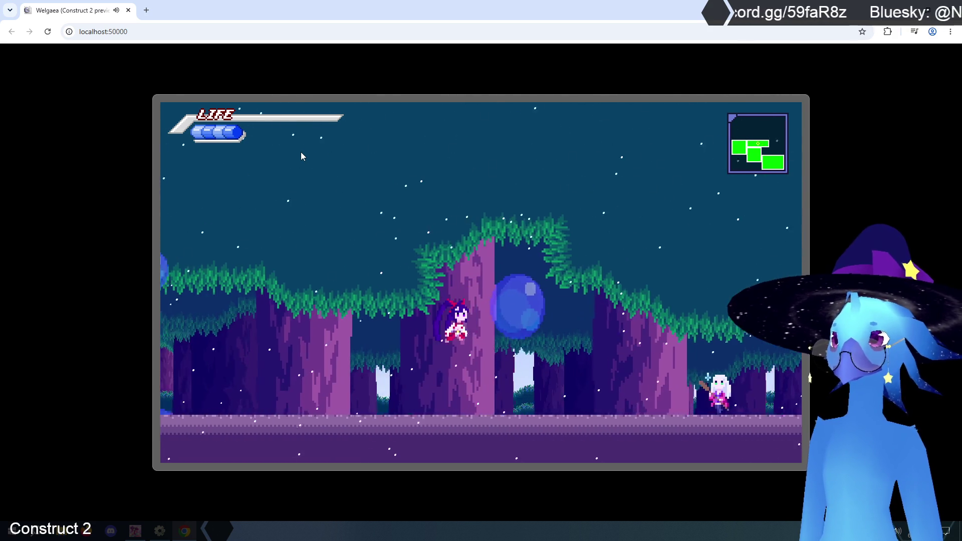
key(Left)
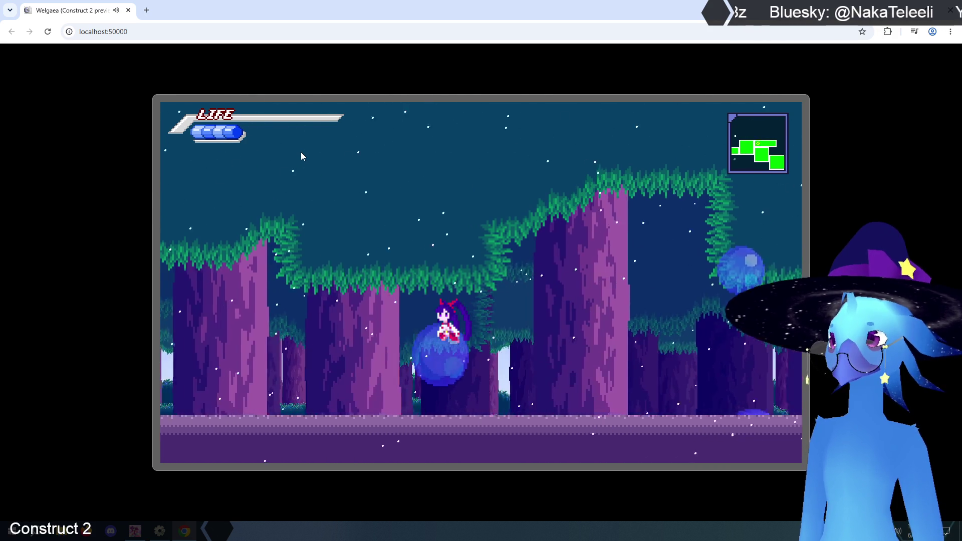
key(Left)
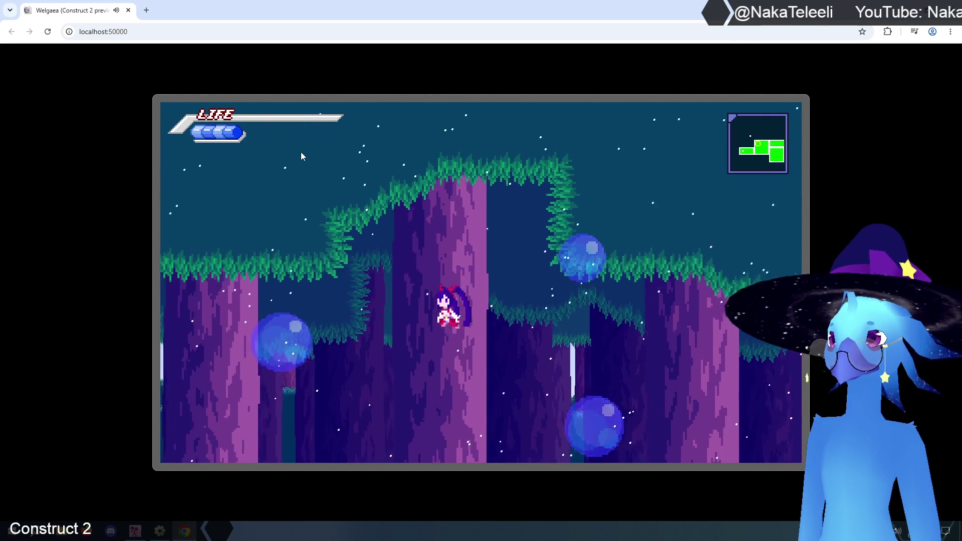
key(Left)
key(Left)
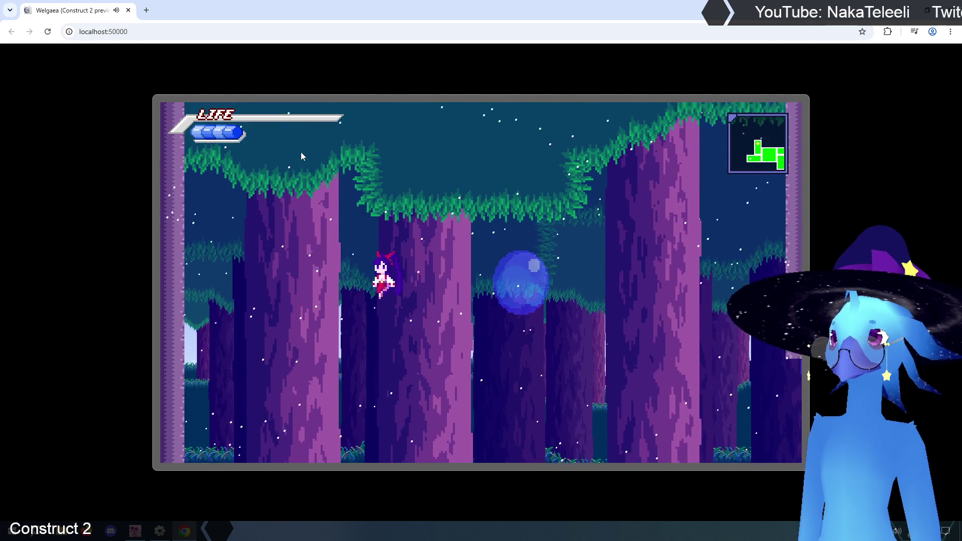
key(Right)
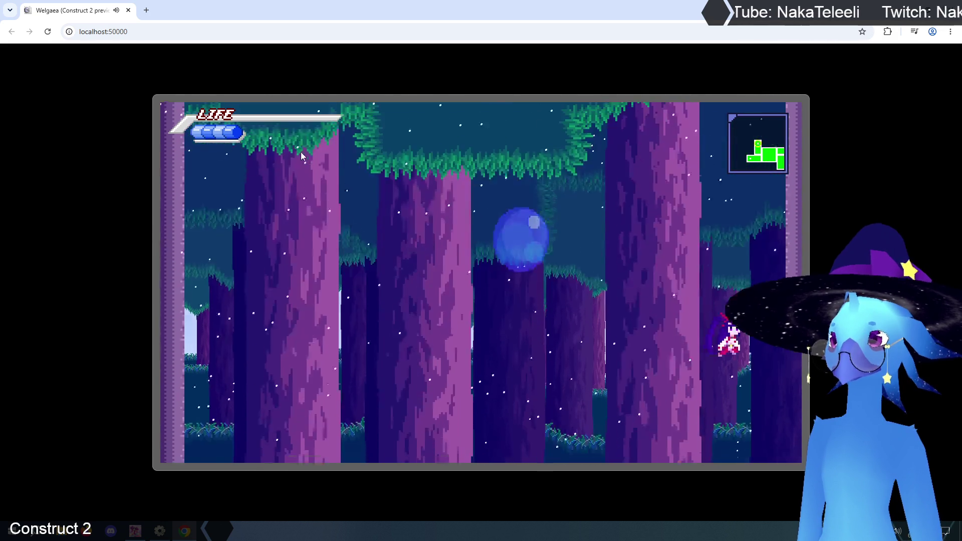
key(Left)
key(Right)
key(Right)
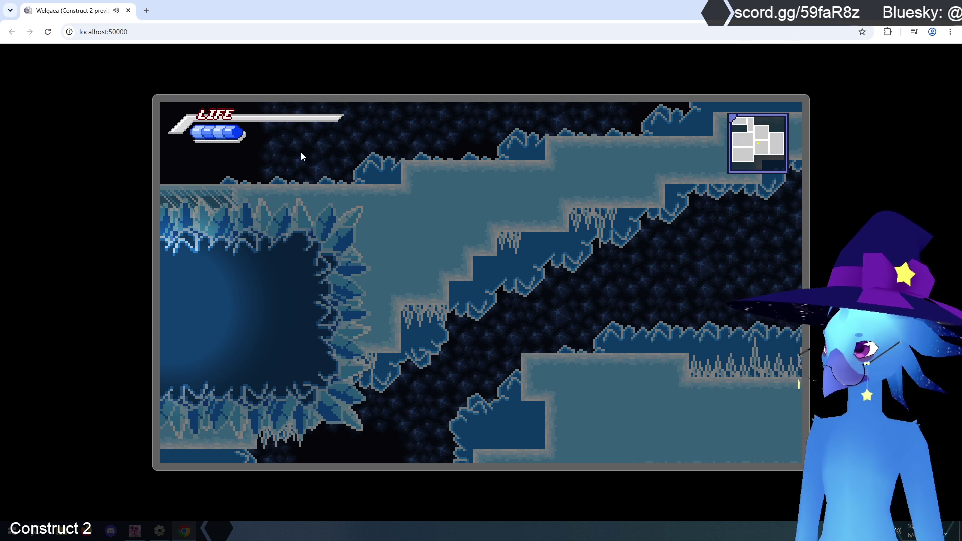
Step: Pause, end the game to the title screen, and quit the preview
key(Escape)
key(Down)
key(Return)
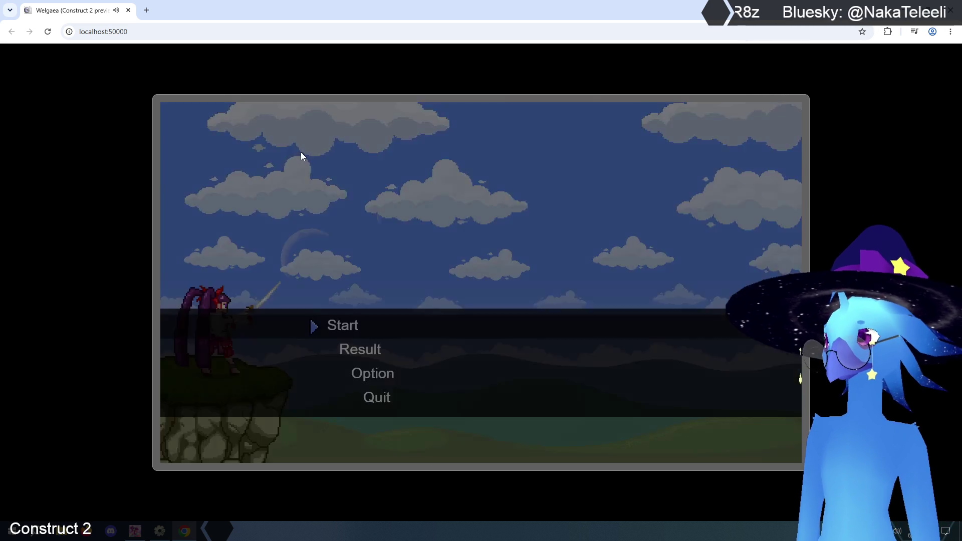
key(Down)
key(Down)
key(Down)
key(Return)
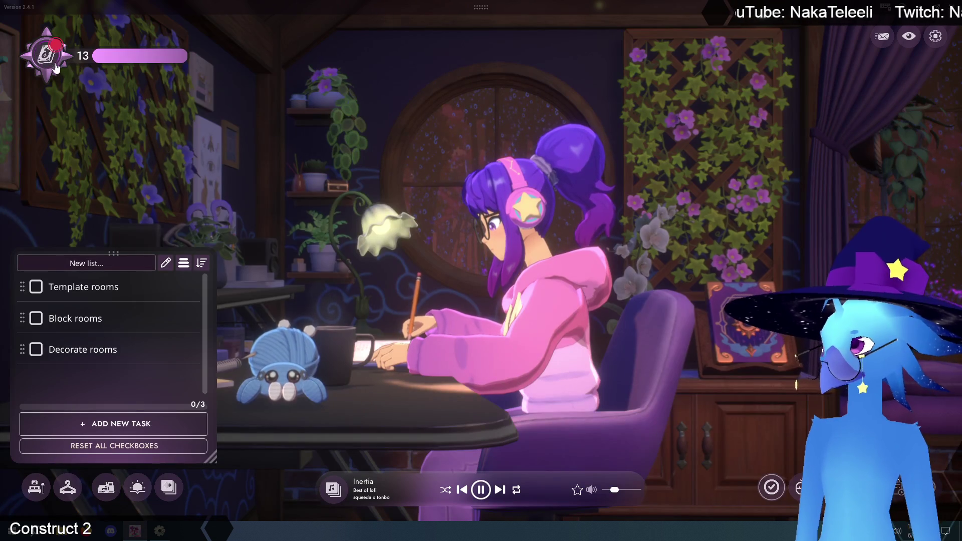
Step: Check the spirit's lure progress and open Pocky's new Spiritdex page
mouse_move(59, 73)
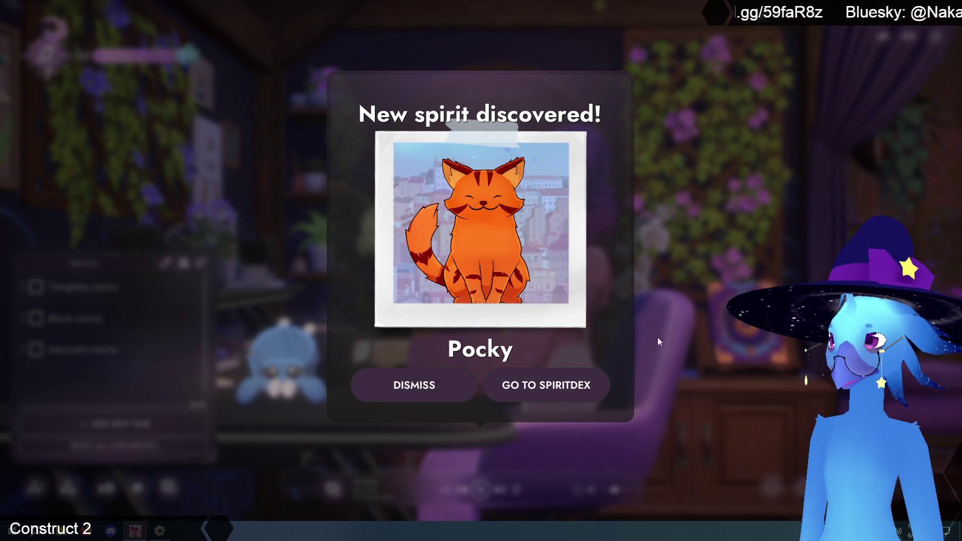
click(570, 386)
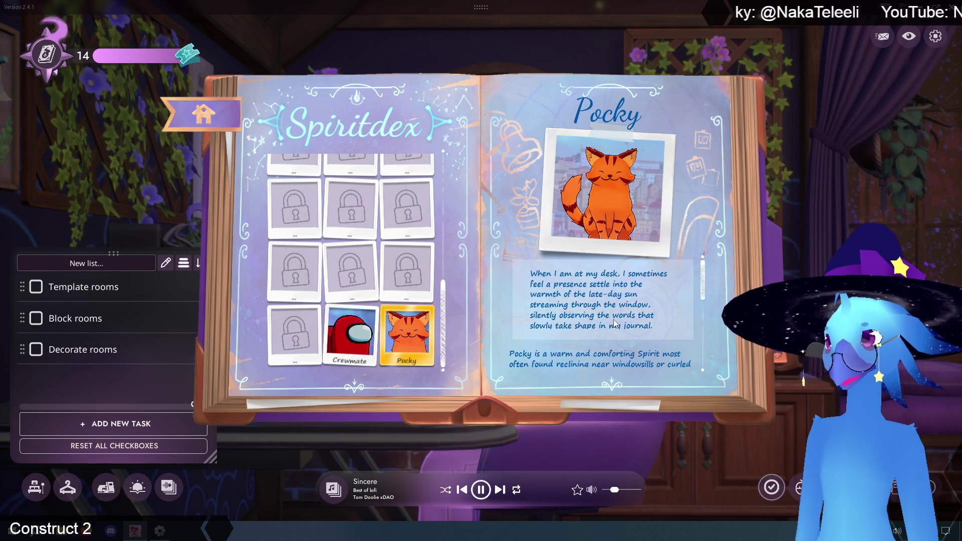
Step: Scroll through Pocky's full Spiritdex lore description, then close the book
scroll(621, 323, down, 2)
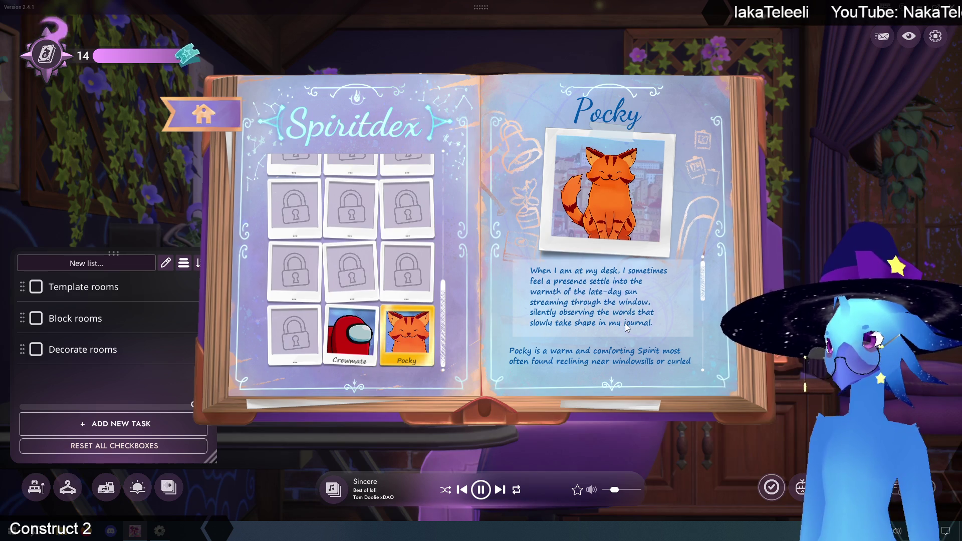
scroll(624, 323, down, 3)
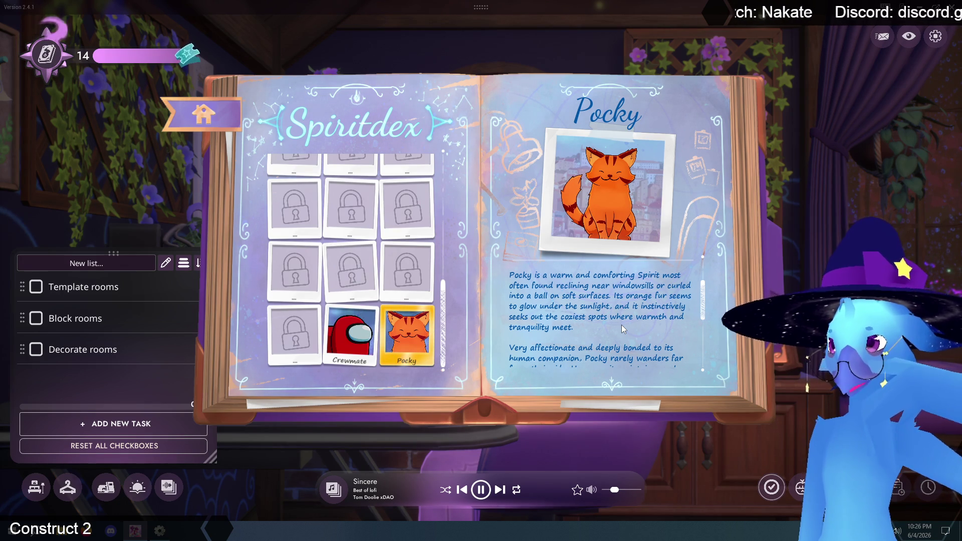
scroll(621, 324, down, 5)
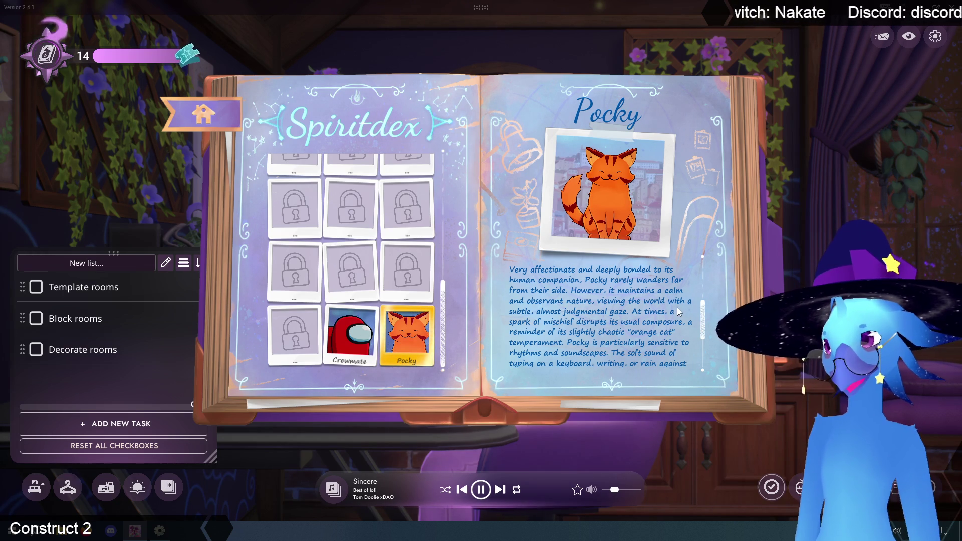
scroll(587, 319, down, 1)
scroll(588, 319, down, 3)
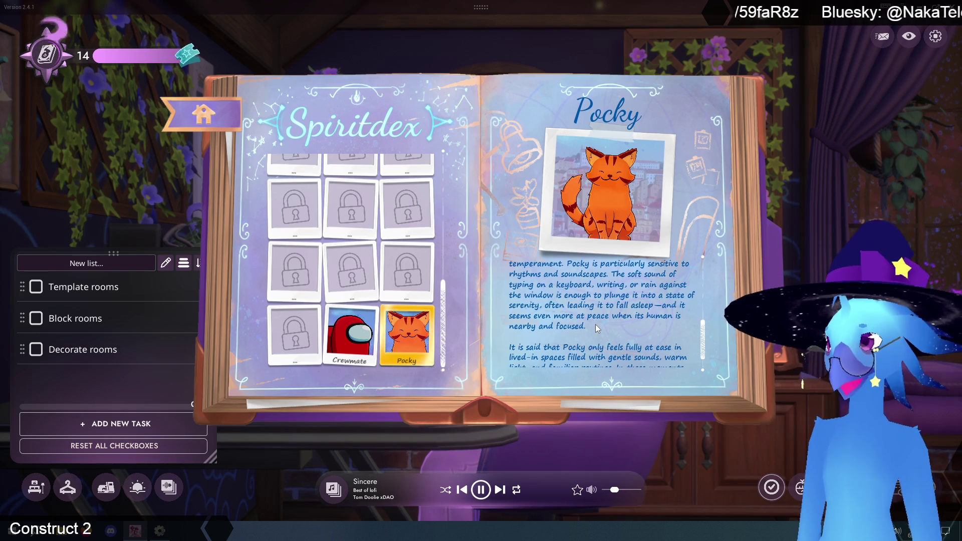
scroll(642, 332, down, 1)
scroll(640, 329, down, 2)
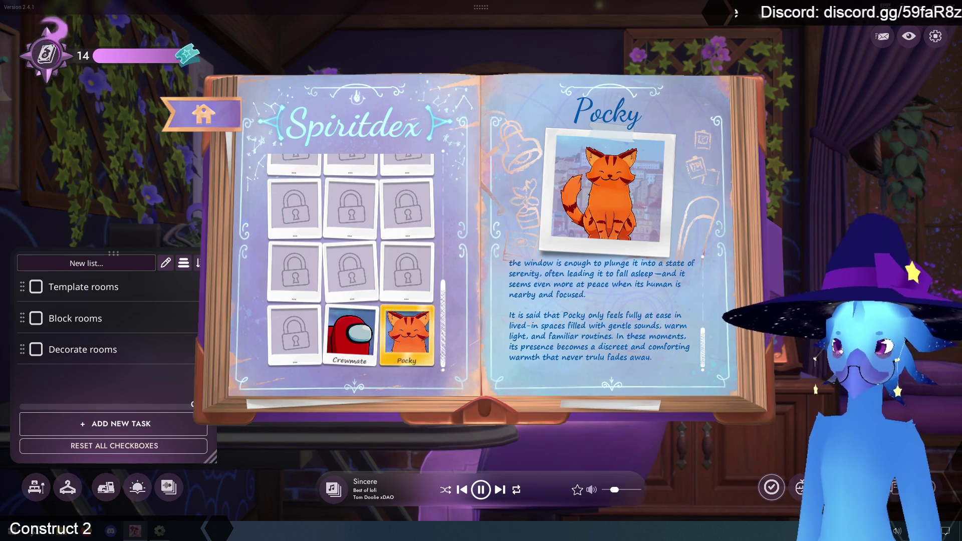
key(Escape)
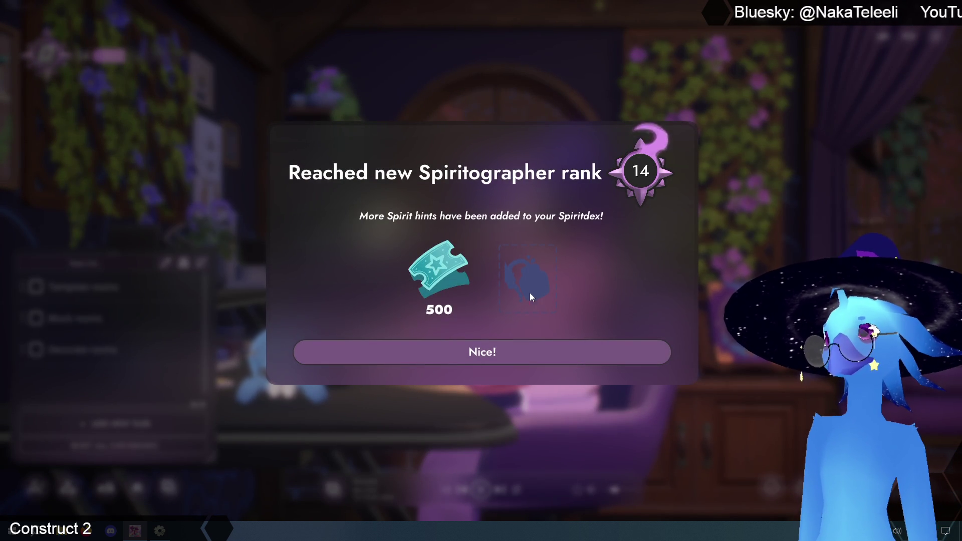
Step: Dismiss the rank 14 notice, view the next locked-spirit hint, and return to Construct 2
click(488, 354)
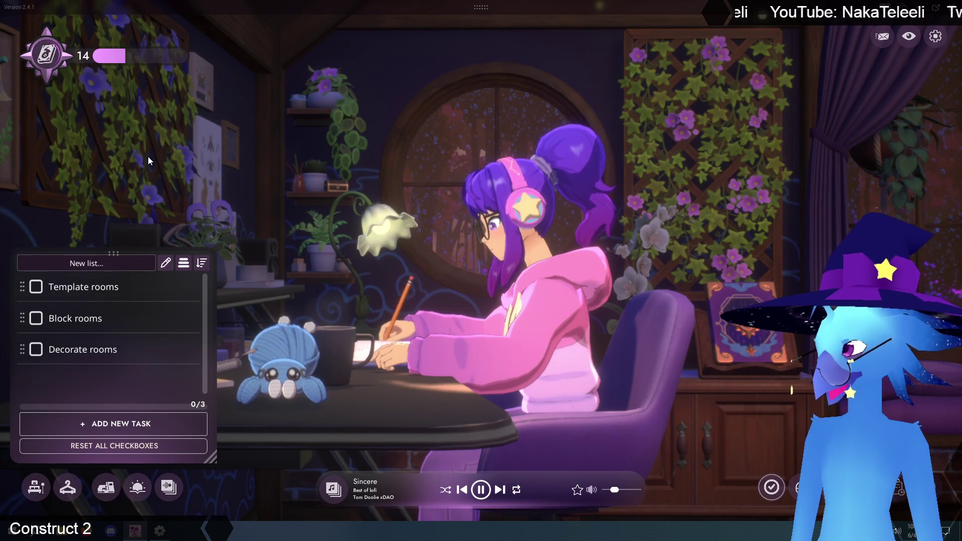
click(42, 73)
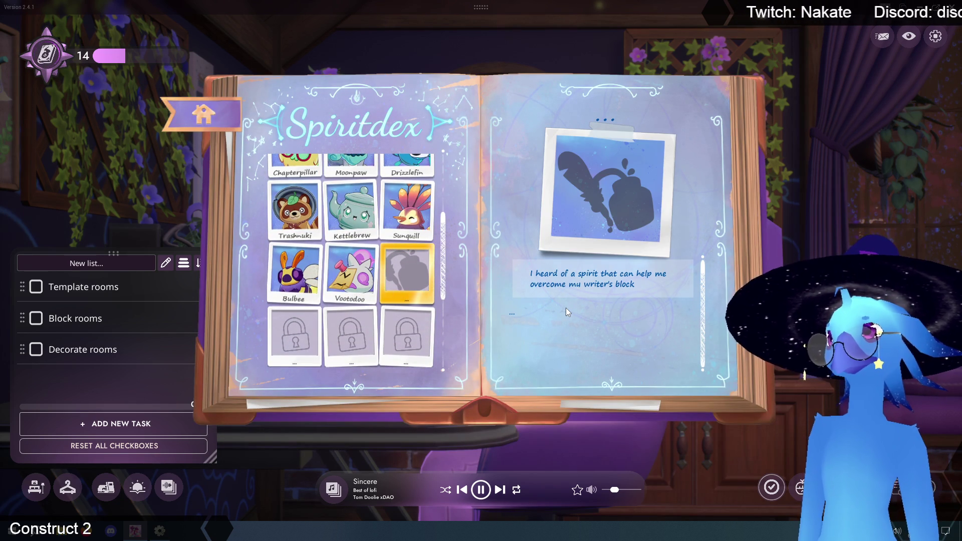
click(101, 149)
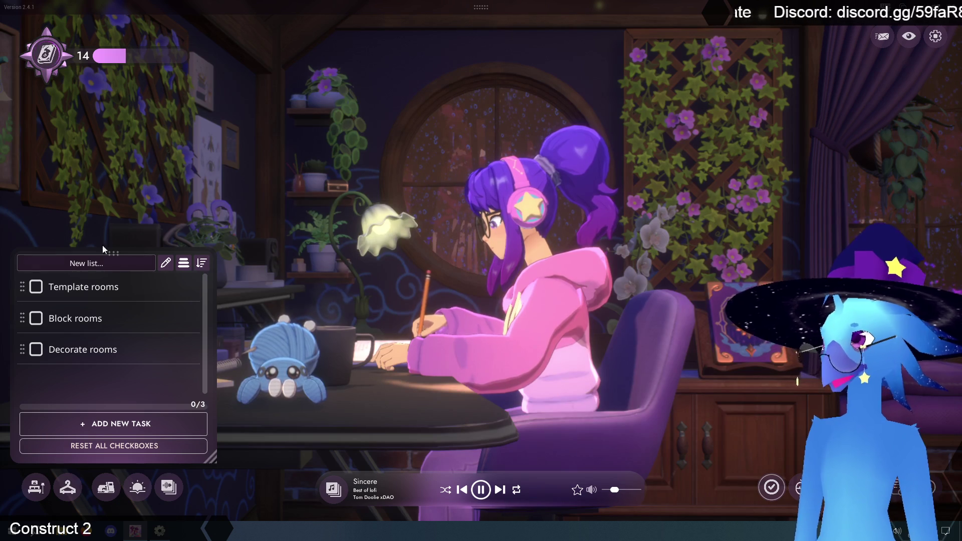
mouse_move(164, 534)
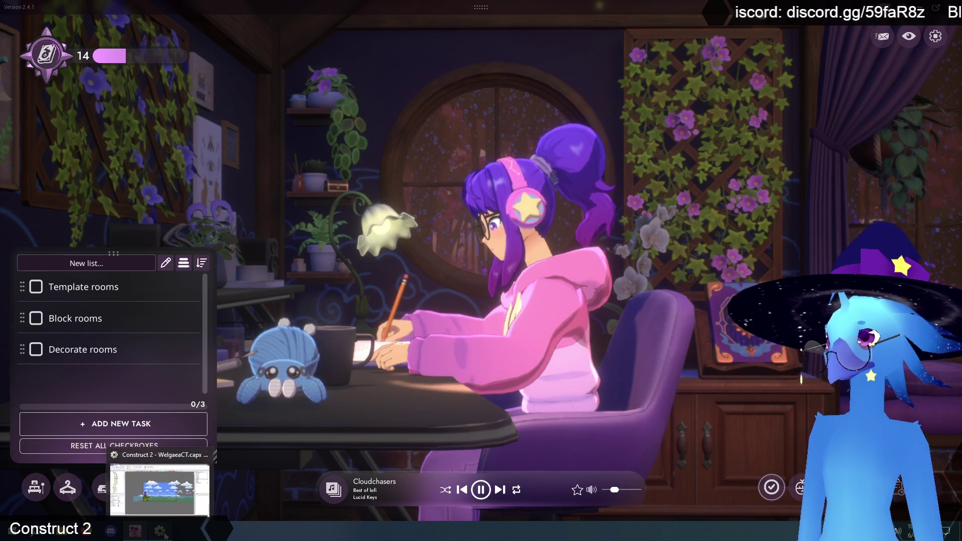
click(170, 496)
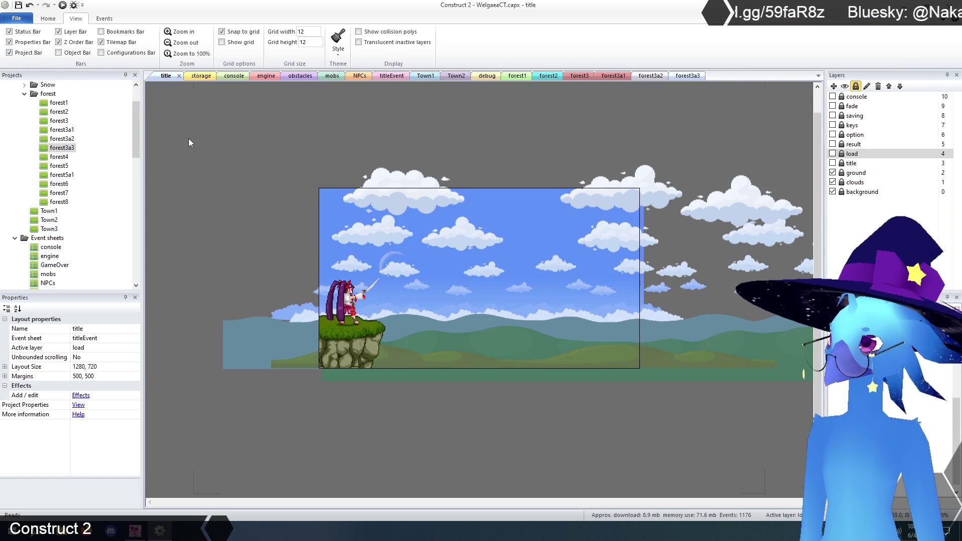
Step: Open forest4 from the Projects bar and unlock the decoration f120 layer in the Layers bar
double_click(58, 157)
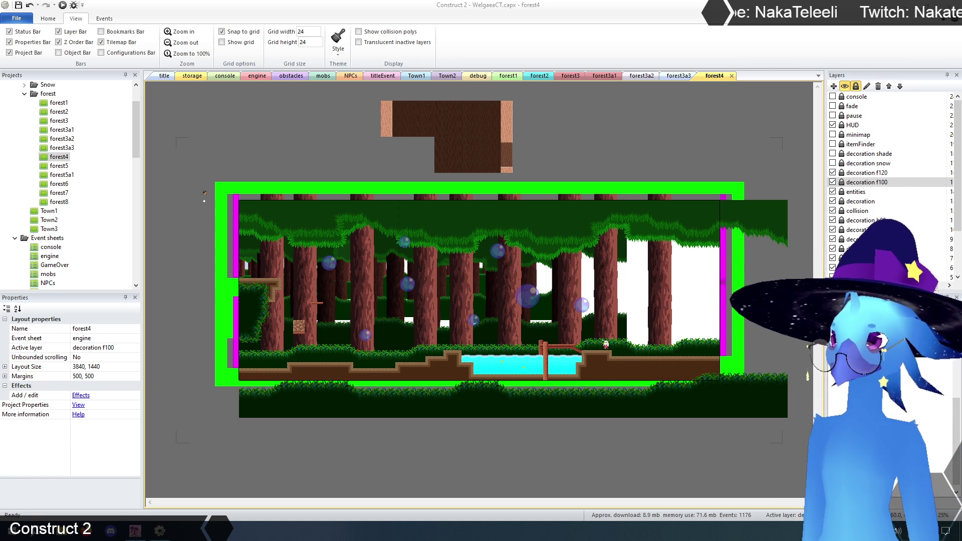
click(841, 173)
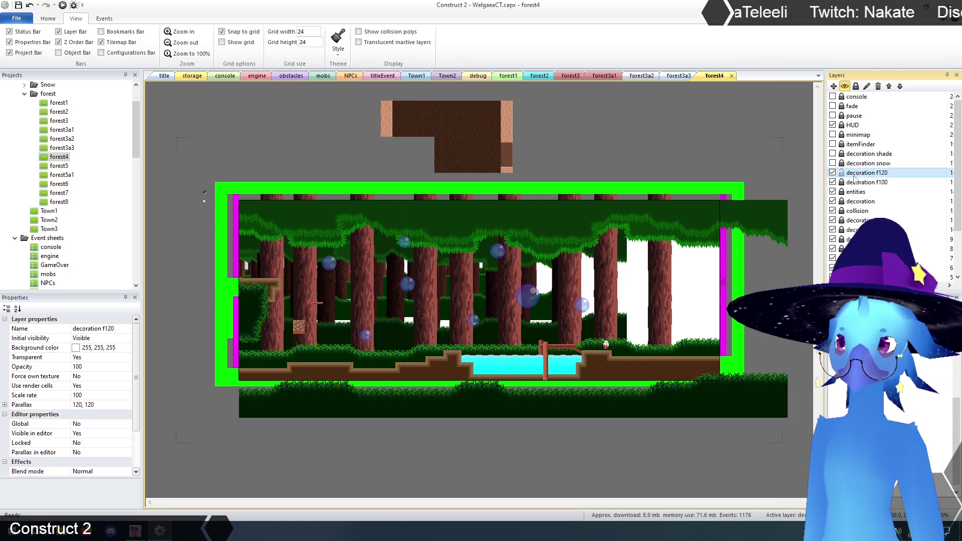
Step: Erase TilemapForestFront's canopy tiles overhanging the right edge and remove the grass strip below the layout
click(458, 270)
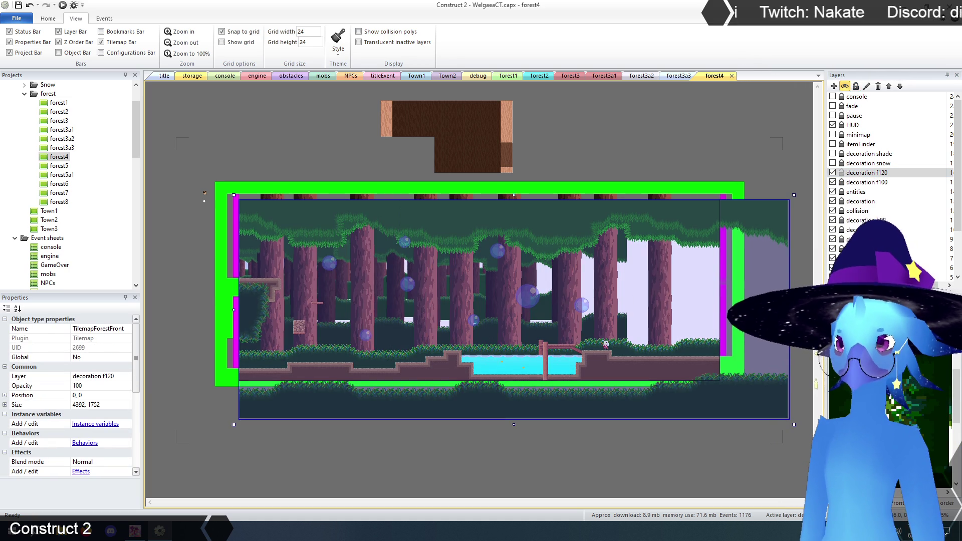
click(832, 258)
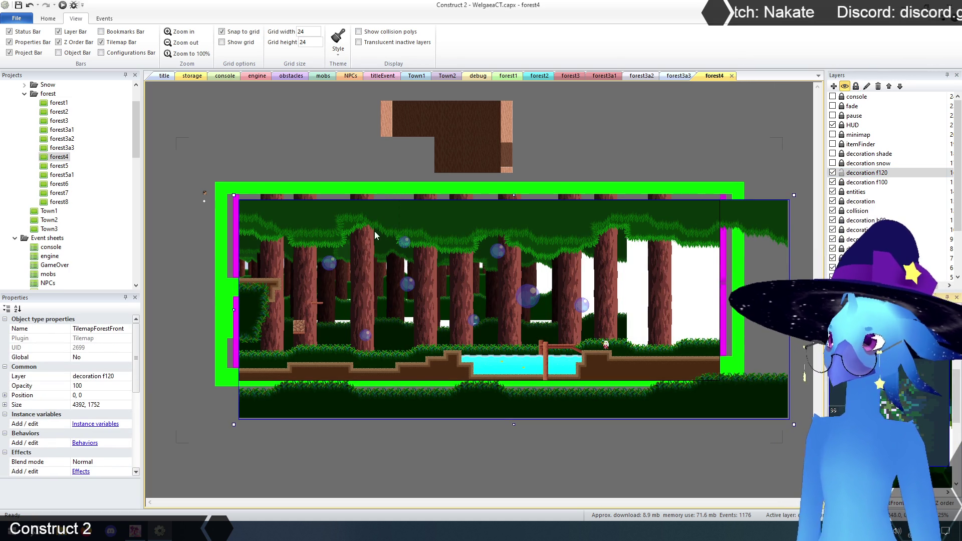
mouse_move(784, 200)
mouse_down()
mouse_move(726, 211)
mouse_move(731, 236)
mouse_move(753, 256)
mouse_up()
click(852, 258)
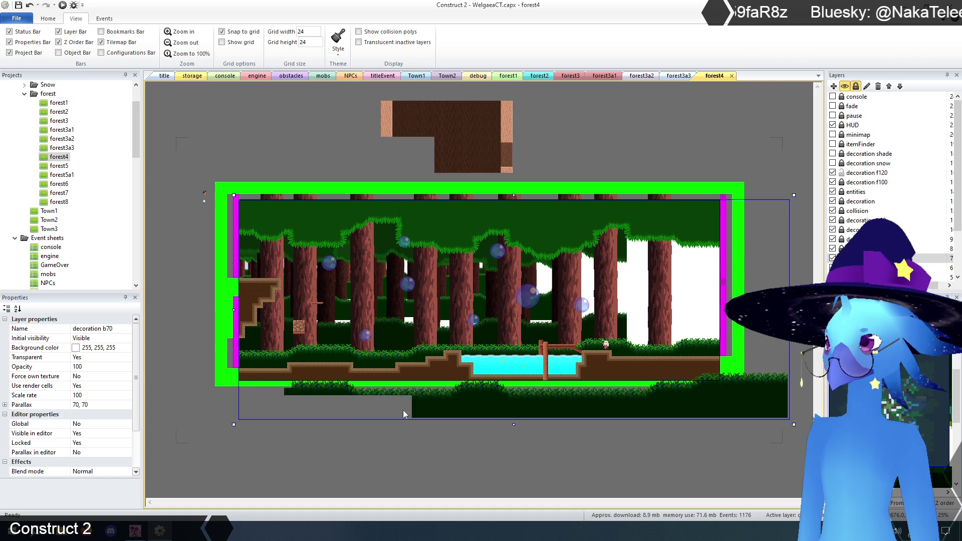
key(ctrl+z)
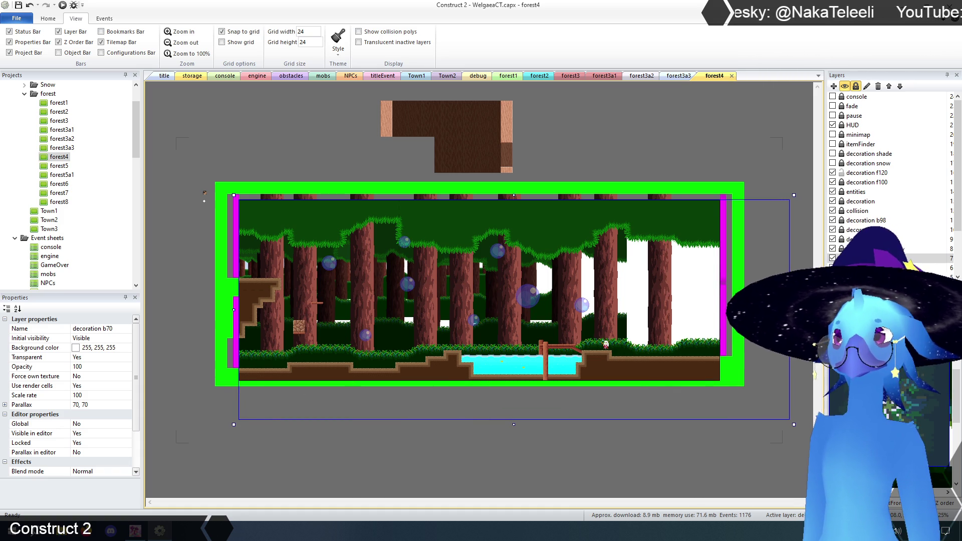
Step: Hide decoration f120 and select the water and bridge sprites on decoration f100
click(833, 172)
click(851, 182)
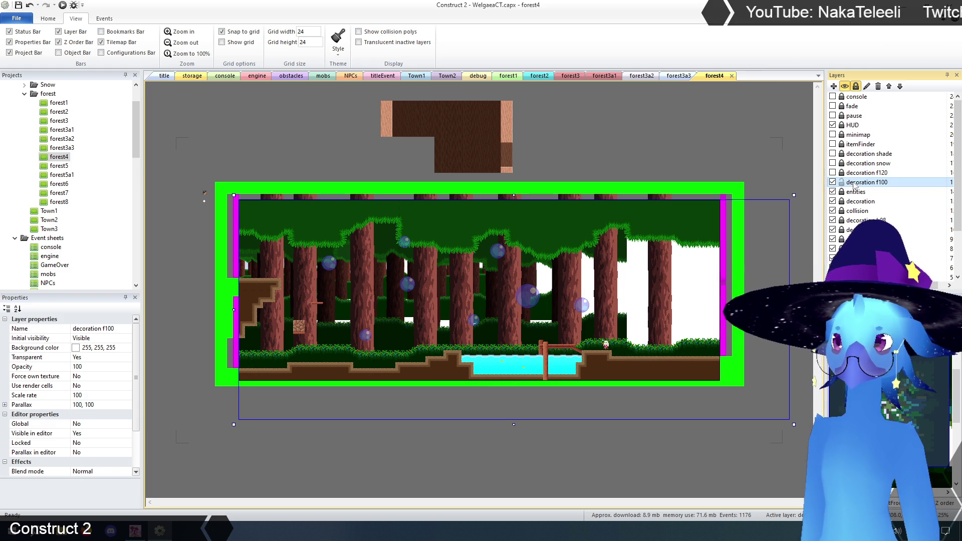
mouse_move(158, 143)
mouse_down()
mouse_move(802, 428)
mouse_move(669, 402)
mouse_up()
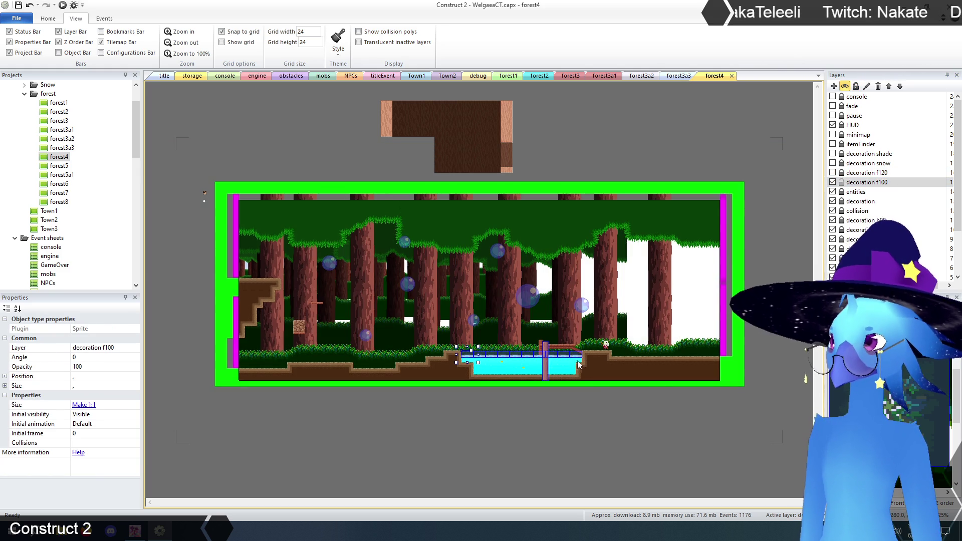
Step: Hide decoration f100, then make the decoration layer active and unlock it
click(662, 397)
click(833, 182)
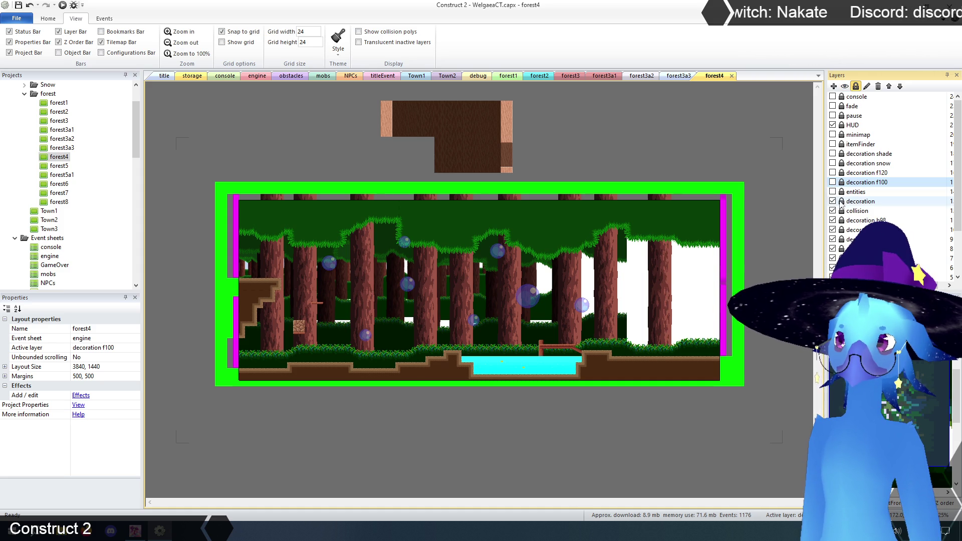
click(861, 201)
mouse_move(180, 152)
mouse_down()
mouse_move(698, 428)
mouse_move(772, 432)
mouse_up()
mouse_move(251, 151)
mouse_down()
mouse_move(600, 452)
mouse_move(690, 447)
mouse_up()
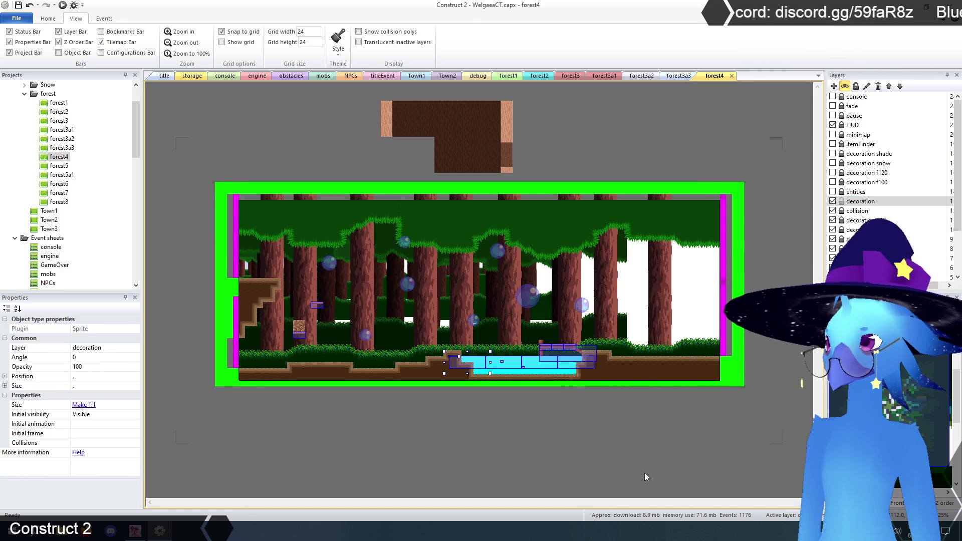
click(534, 460)
click(843, 202)
click(832, 202)
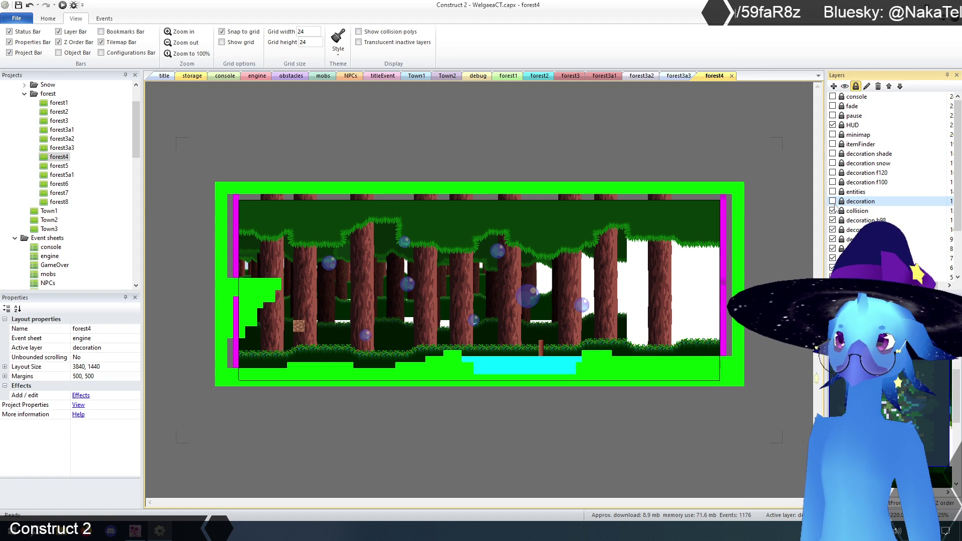
click(833, 202)
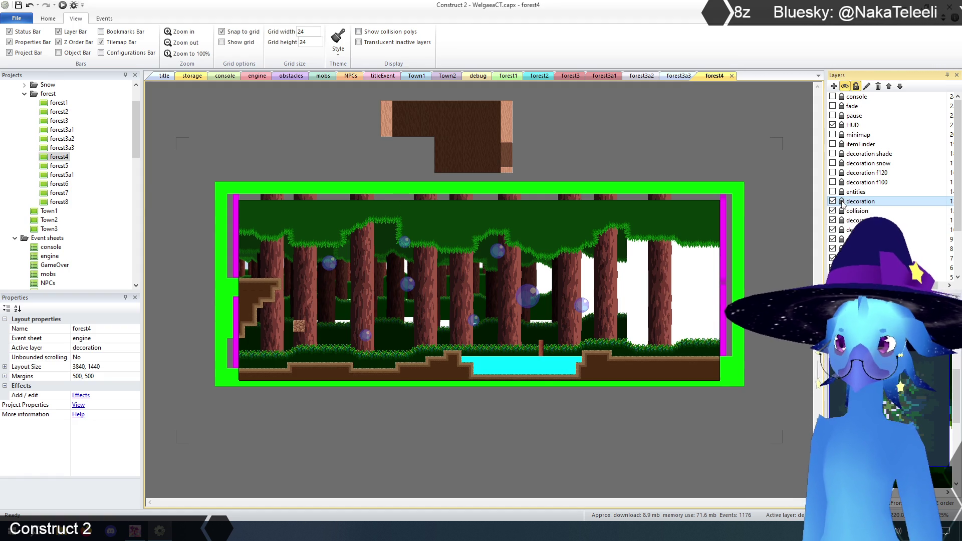
Step: Erase TilemapCave's brown ground along the bottom and the stair tiles at the left edge
click(590, 268)
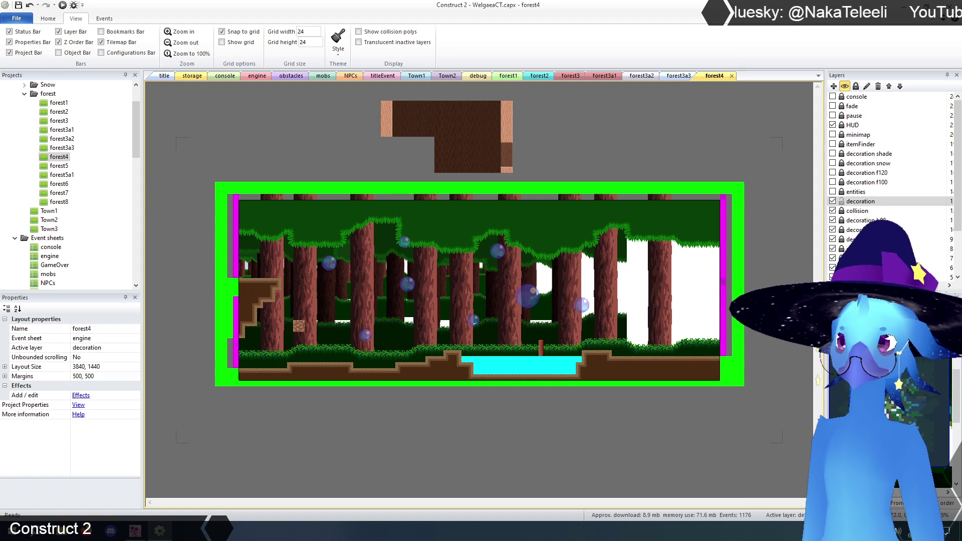
click(590, 269)
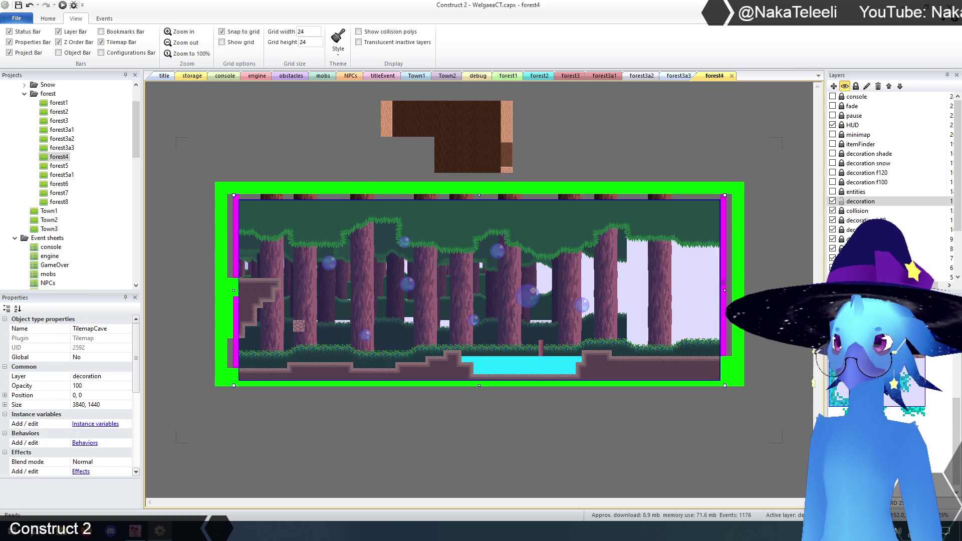
mouse_move(712, 368)
mouse_down()
mouse_move(530, 369)
mouse_move(508, 356)
mouse_up()
drag(662, 368, 288, 373)
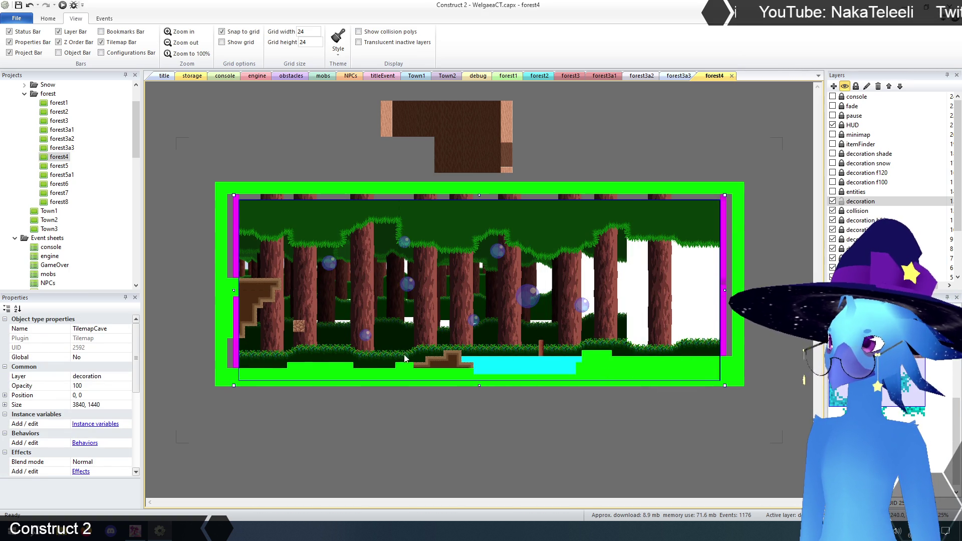
drag(411, 362, 500, 370)
click(276, 287)
drag(262, 329, 241, 287)
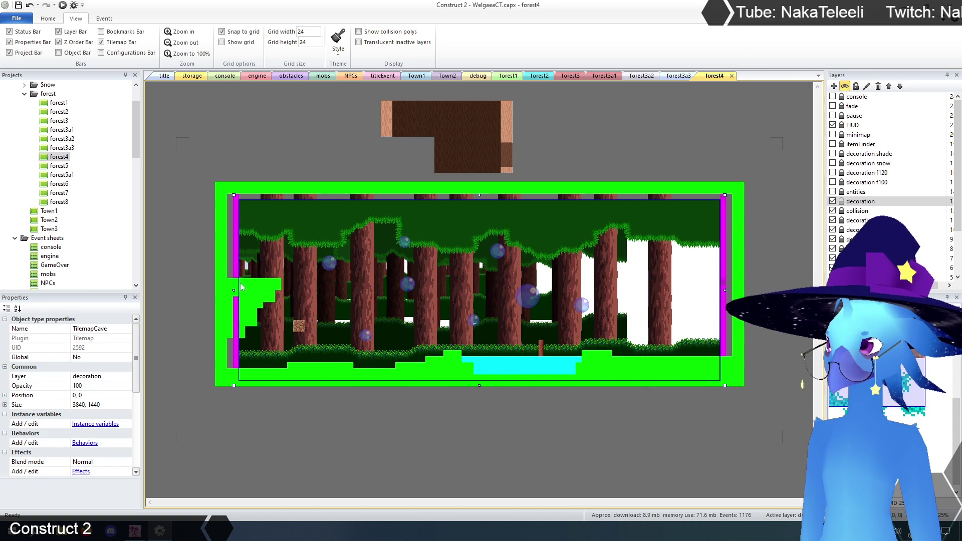